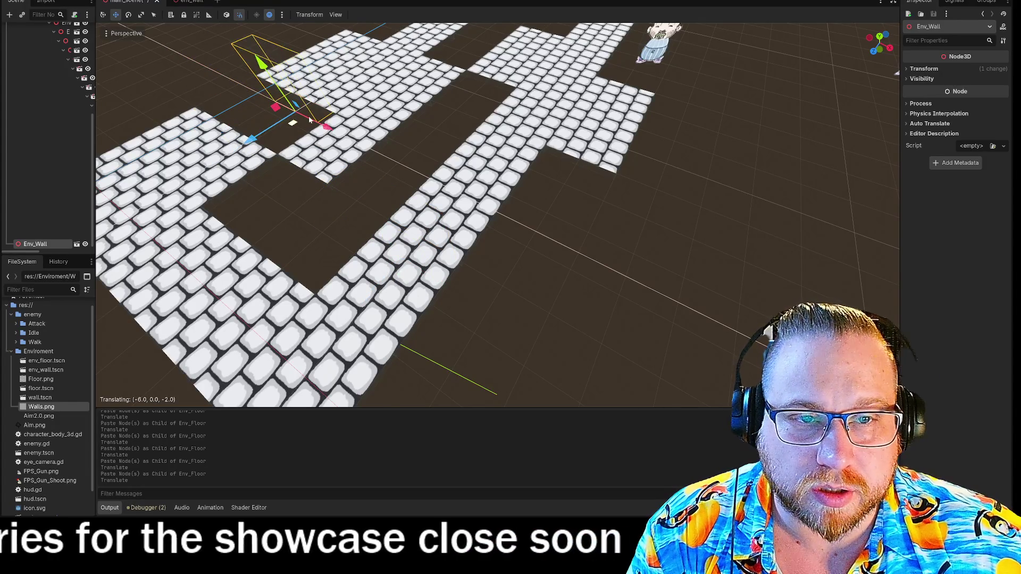
- Orbit and fly the viewport around the level, down toward the floor and wall
scroll(309, 120, "up", 5)
scroll(498, 215, "down", 6)
scroll(410, 62, "down", 6)
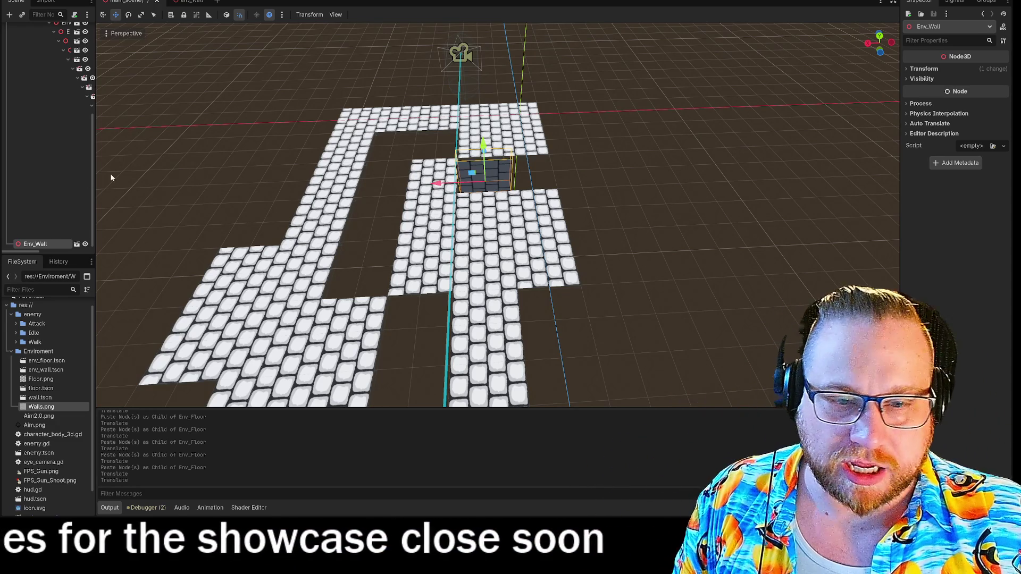
mouse_move(235, 186)
left_mouse_down()
mouse_move(234, 154)
mouse_move(389, 259)
mouse_move(404, 223)
mouse_move(372, 266)
mouse_move(415, 244)
left_mouse_up()
left_click(298, 205)
left_click_drag(349, 307, 241, 213)
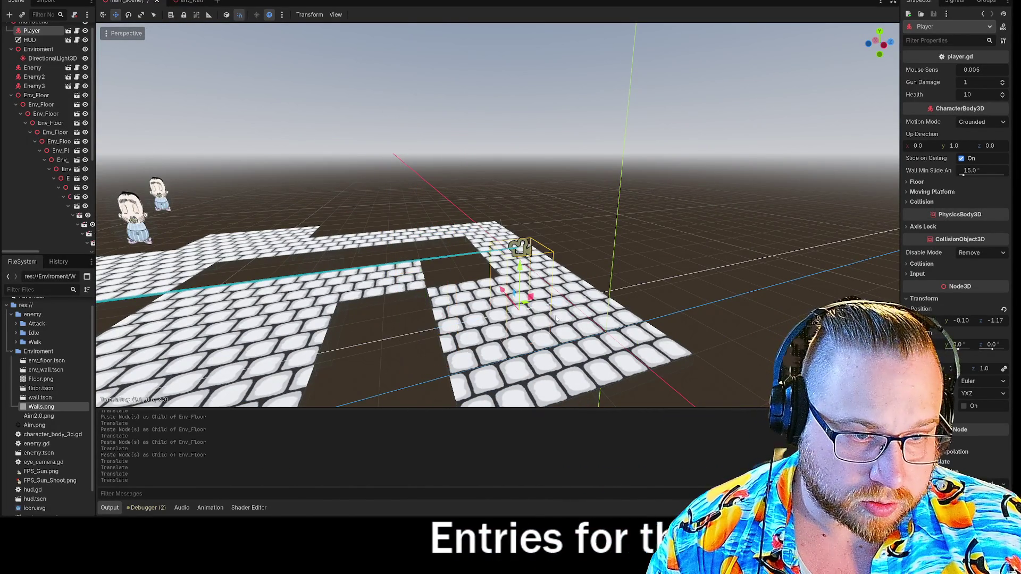
left_click_drag(519, 247, 479, 258)
mouse_move(498, 215)
left_mouse_down()
mouse_move(498, 176)
mouse_move(498, 228)
mouse_move(410, 235)
left_mouse_up()
- Slide Env_Wall right along the X axis, then switch to the env_wall scene tab
left_click(486, 208)
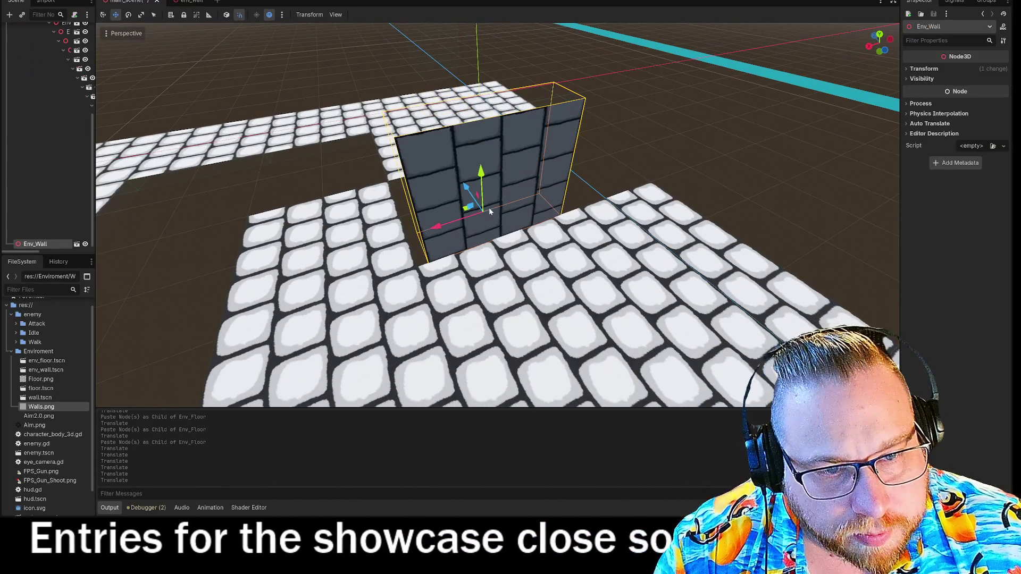
mouse_move(479, 211)
left_mouse_down()
mouse_move(372, 250)
mouse_move(389, 243)
mouse_move(304, 254)
mouse_move(447, 244)
left_mouse_up()
key("s")
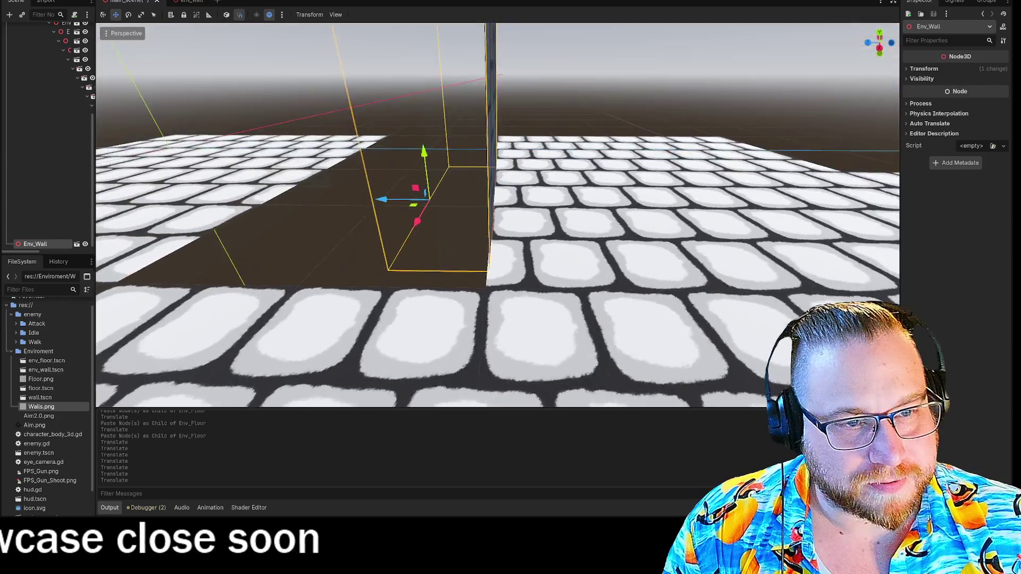
key("s")
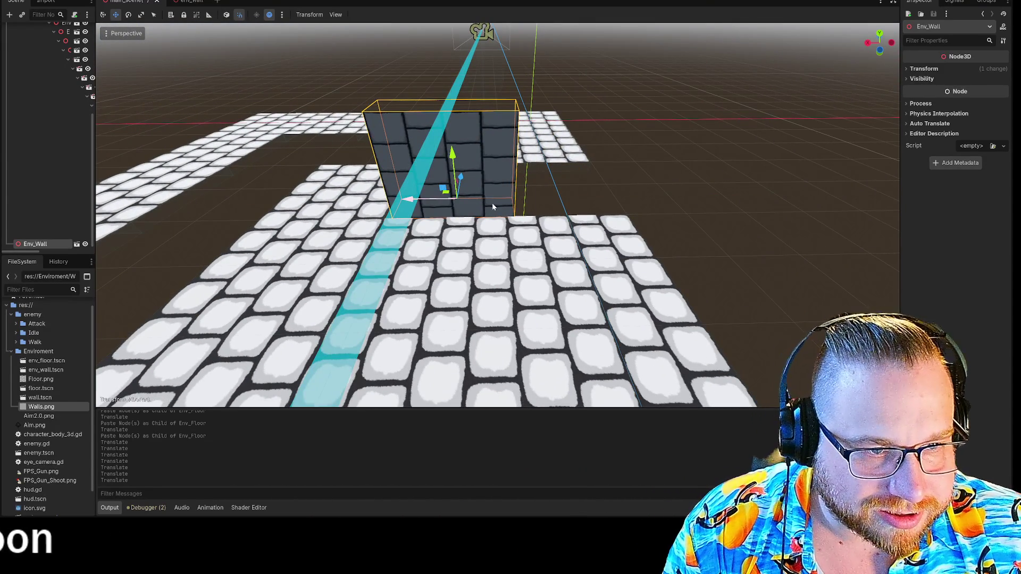
left_click_drag(419, 201, 572, 199)
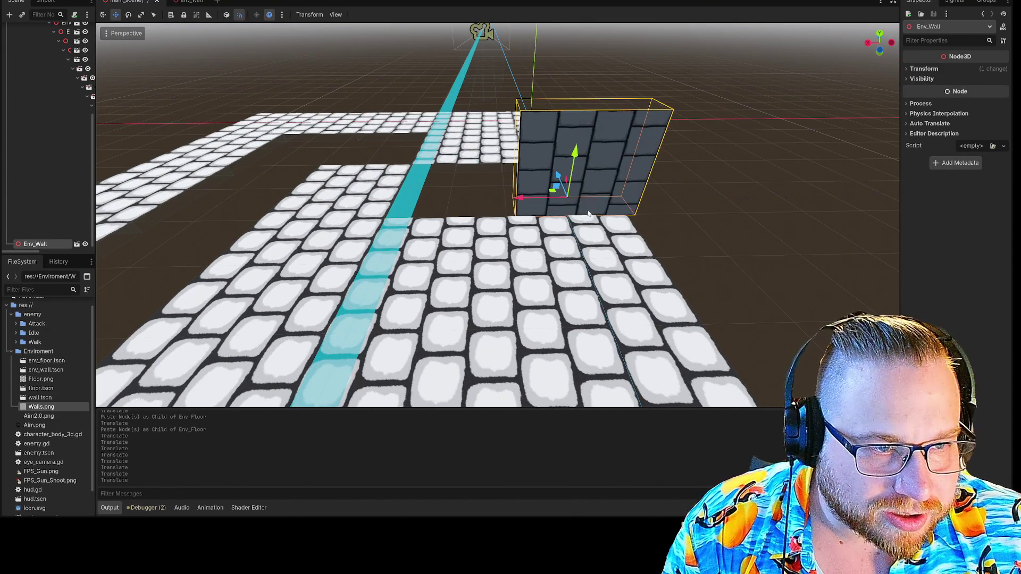
key("f")
key("s")
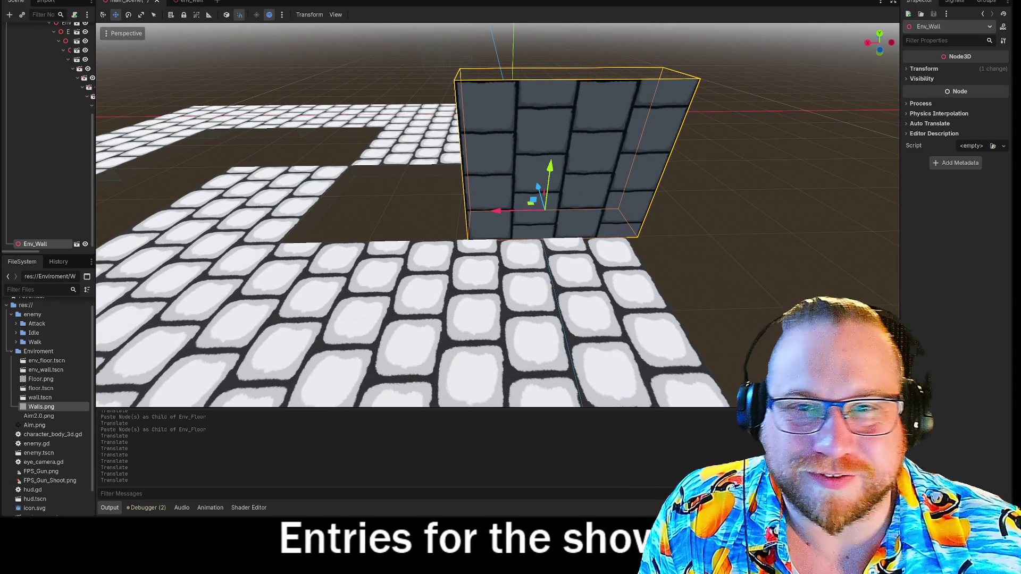
left_click(193, 1)
- In Rear Orthogonal view, nudge the StaticBody3D slightly left and save the Env_Wall scene
key("w")
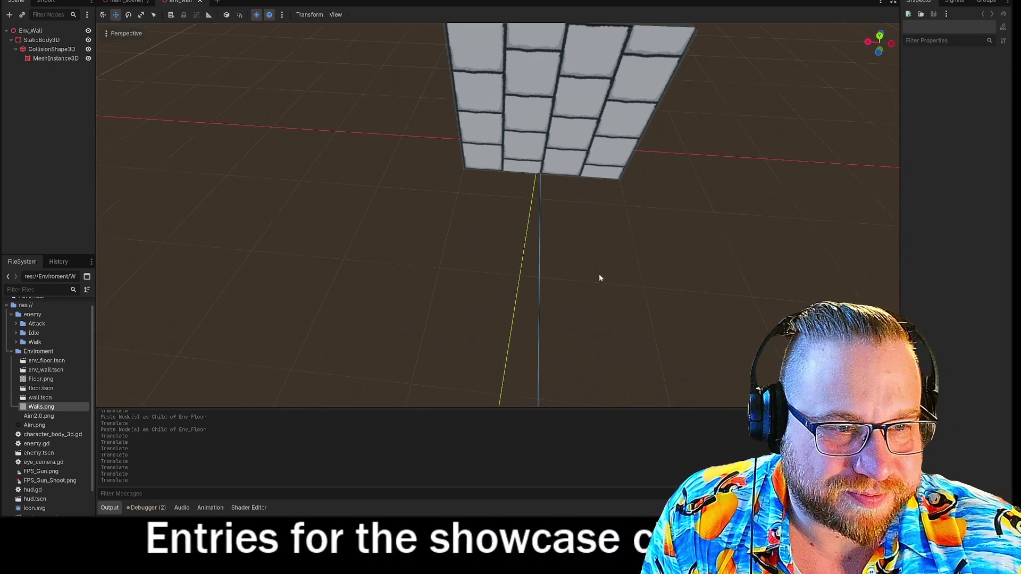
key("s")
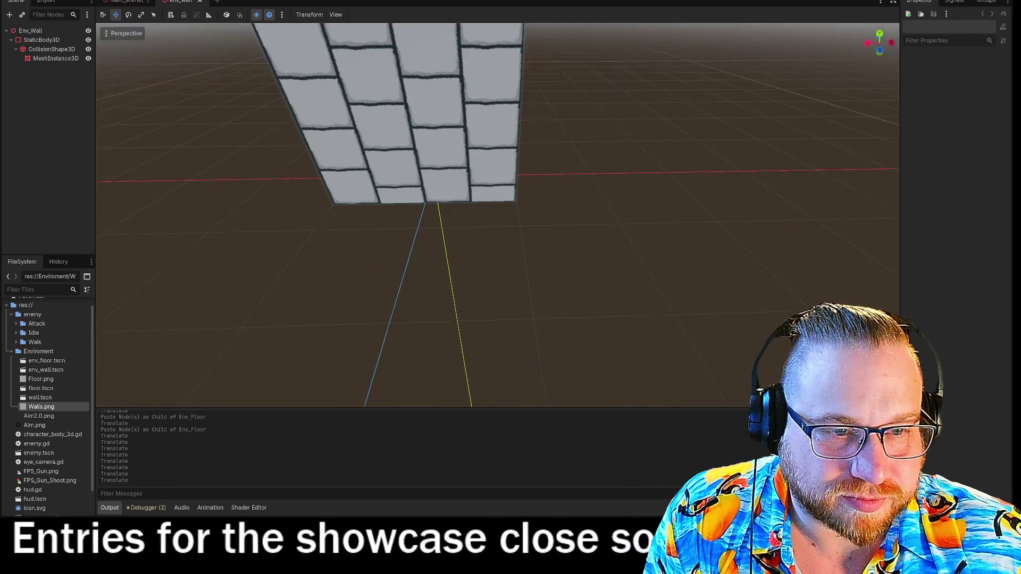
left_click(880, 49)
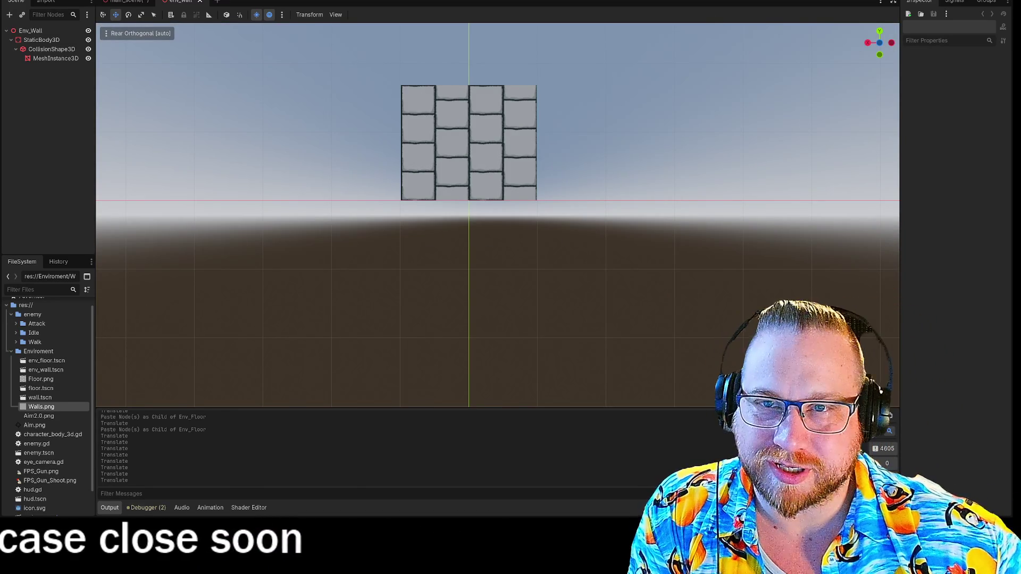
left_click(35, 43)
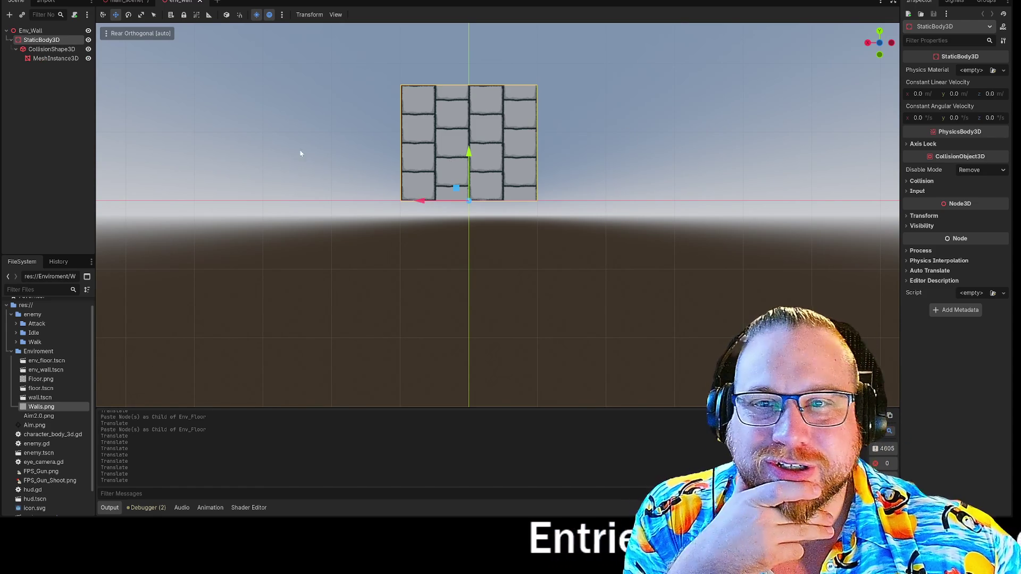
left_click_drag(420, 201, 413, 201)
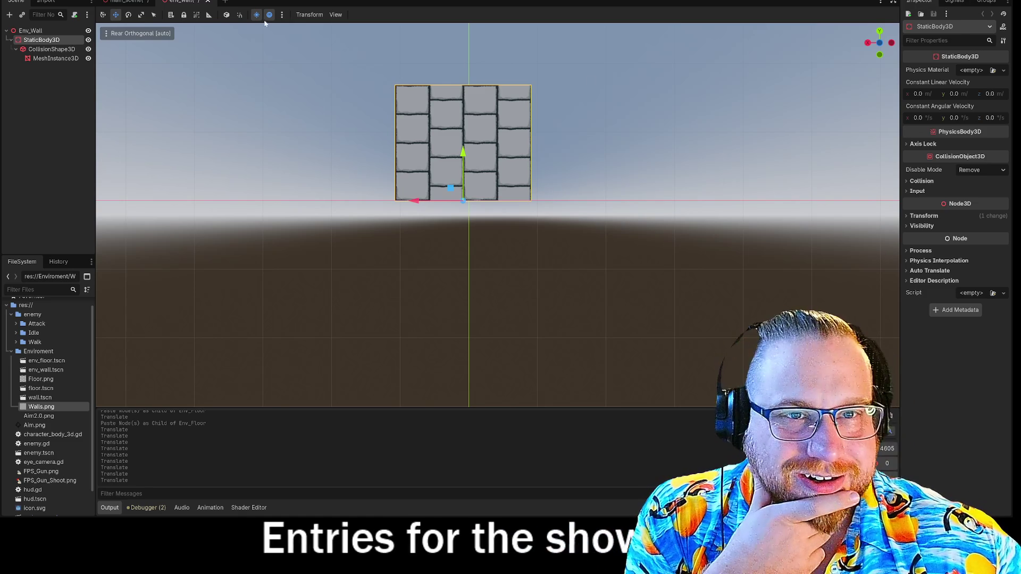
right_click(181, 3)
left_click(126, 1)
- Shift the wall one unit left in main_scene, then nudge the body further left and resave
left_click(126, 1)
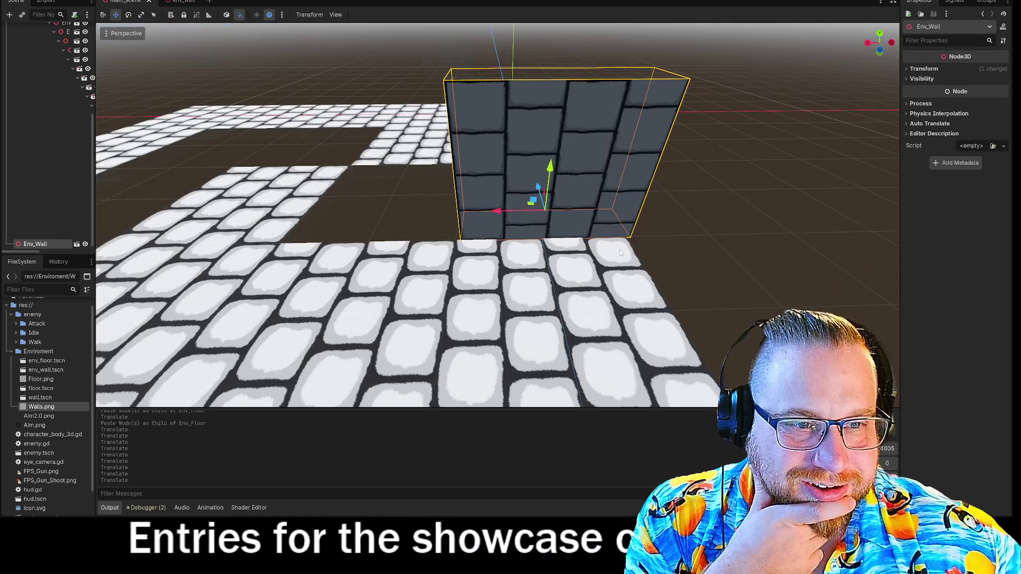
mouse_move(492, 211)
left_mouse_down()
mouse_move(420, 212)
mouse_move(489, 212)
left_mouse_up()
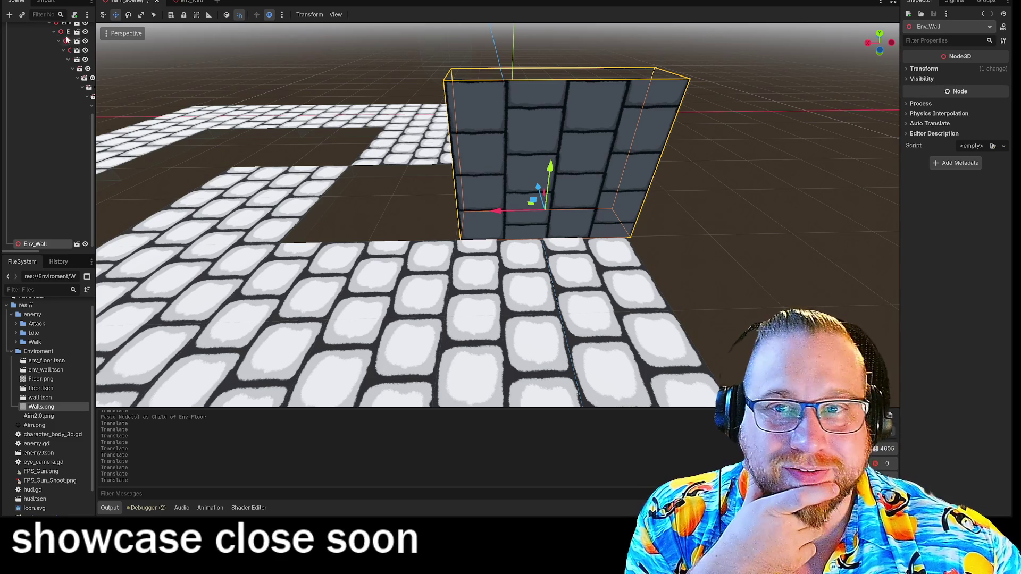
left_click(186, 1)
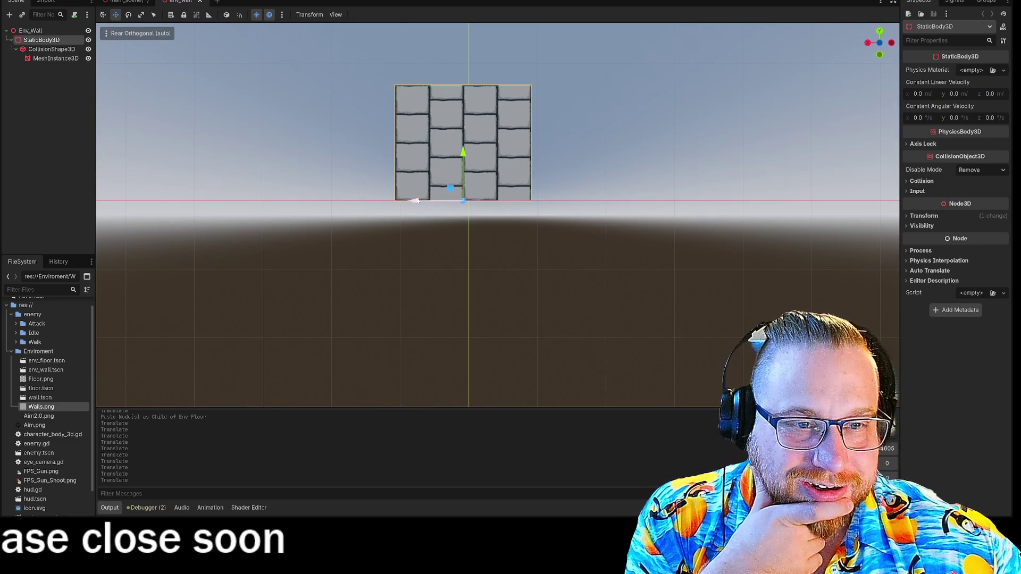
left_click_drag(412, 201, 406, 202)
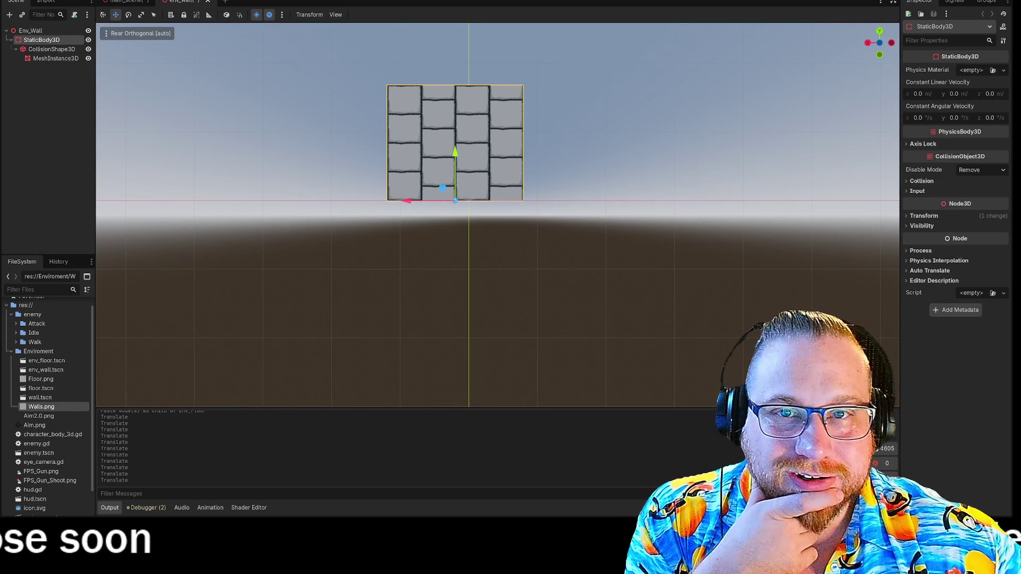
right_click(180, 1)
left_click(207, 16)
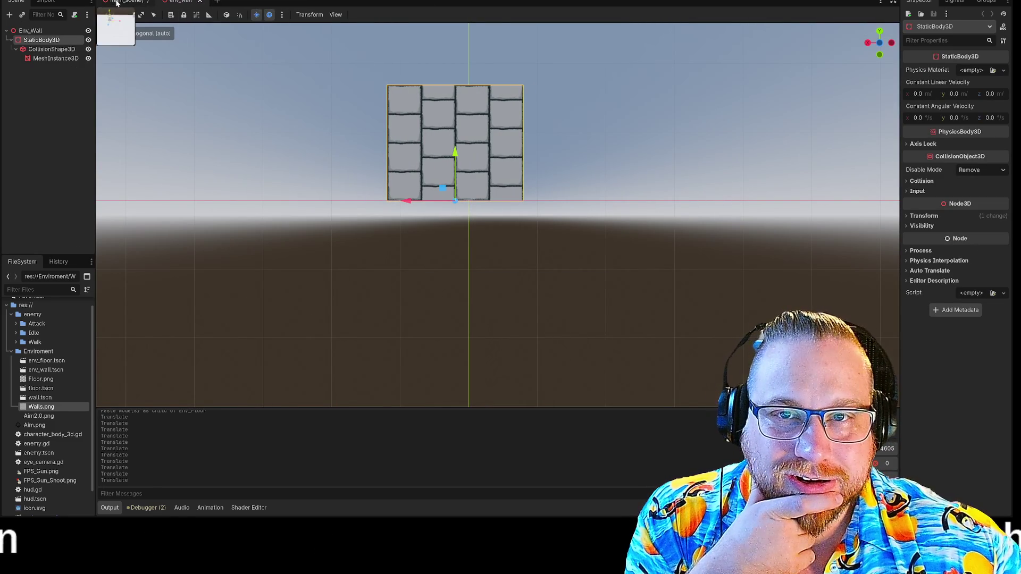
- Resave the Env_Wall scene once more and return to main_scene
left_click(125, 1)
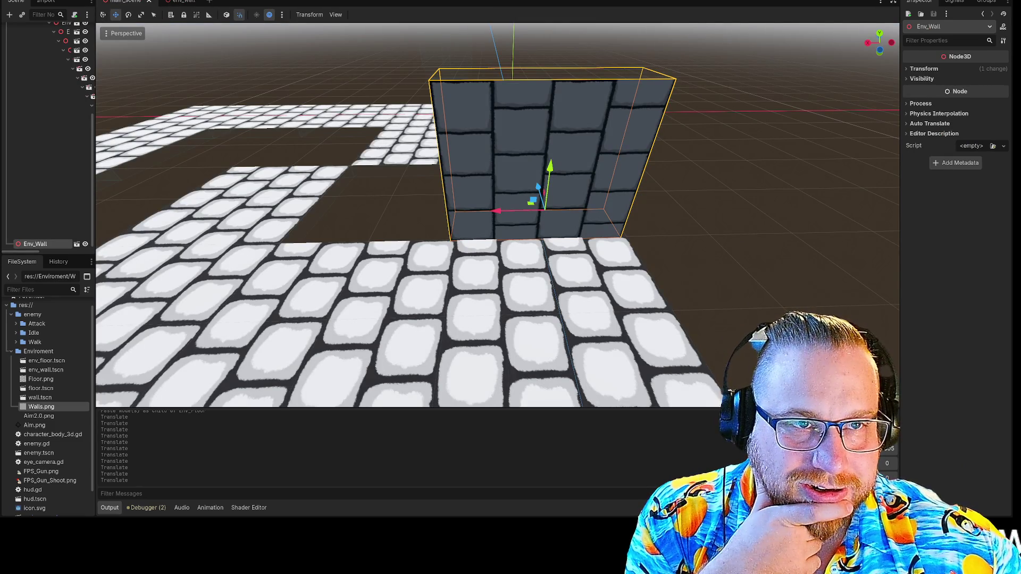
left_click(176, 1)
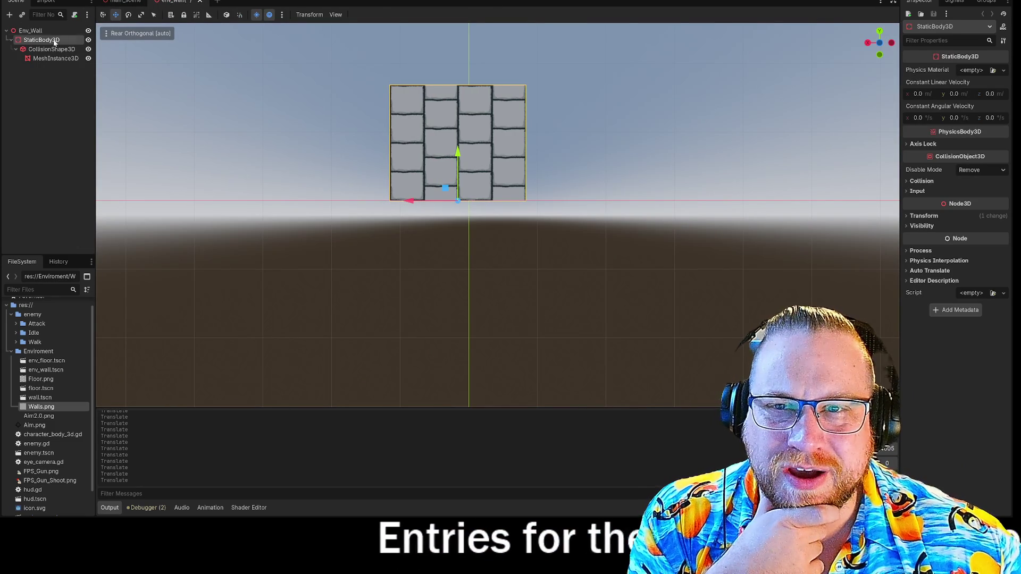
right_click(176, 3)
left_click(201, 20)
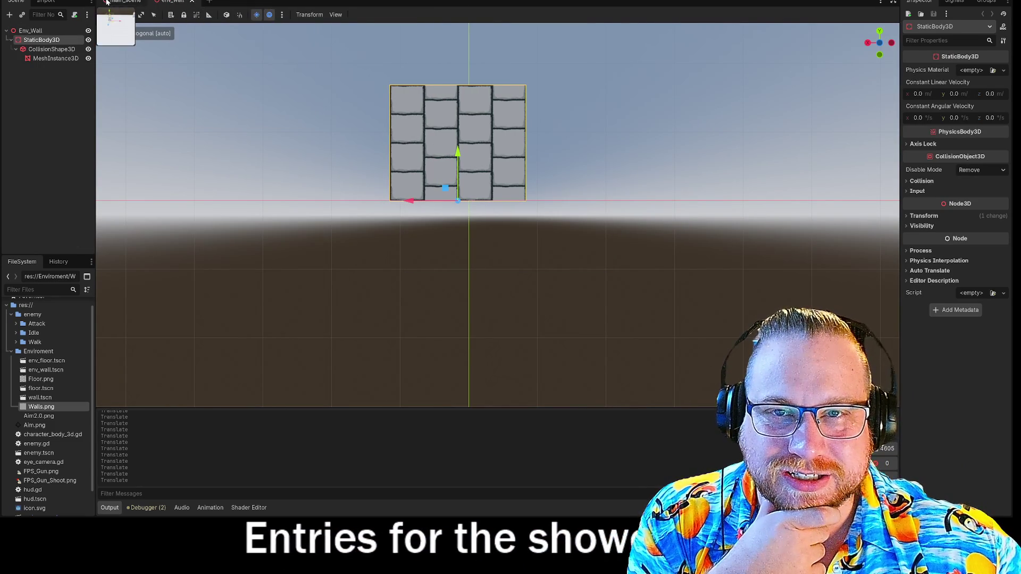
left_click(126, 2)
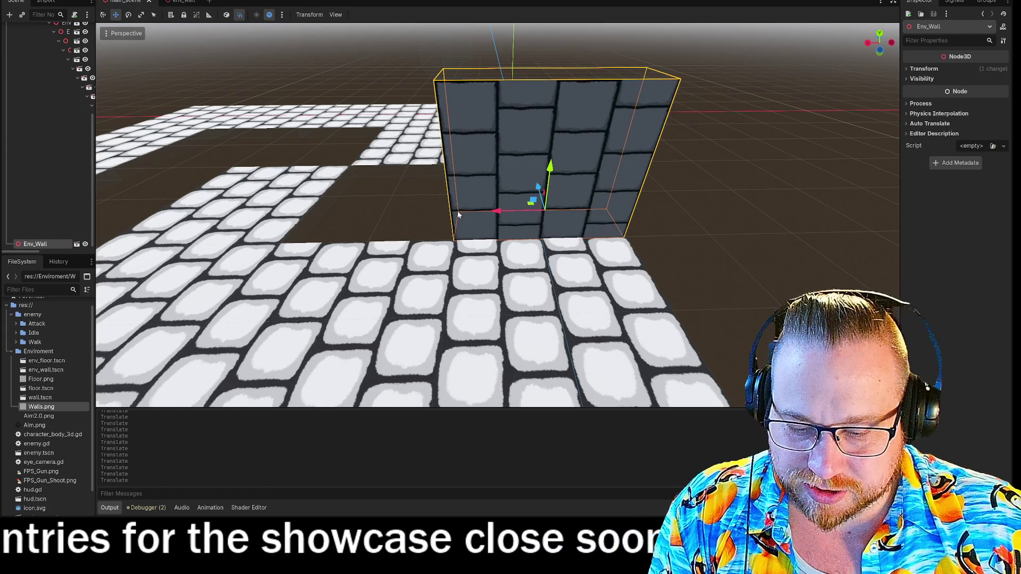
- Paste two wall copies under Env_Wall, sliding the first one left across the floor
key("ctrl+v")
mouse_move(496, 208)
left_mouse_down()
mouse_move(348, 213)
mouse_move(367, 215)
left_mouse_up()
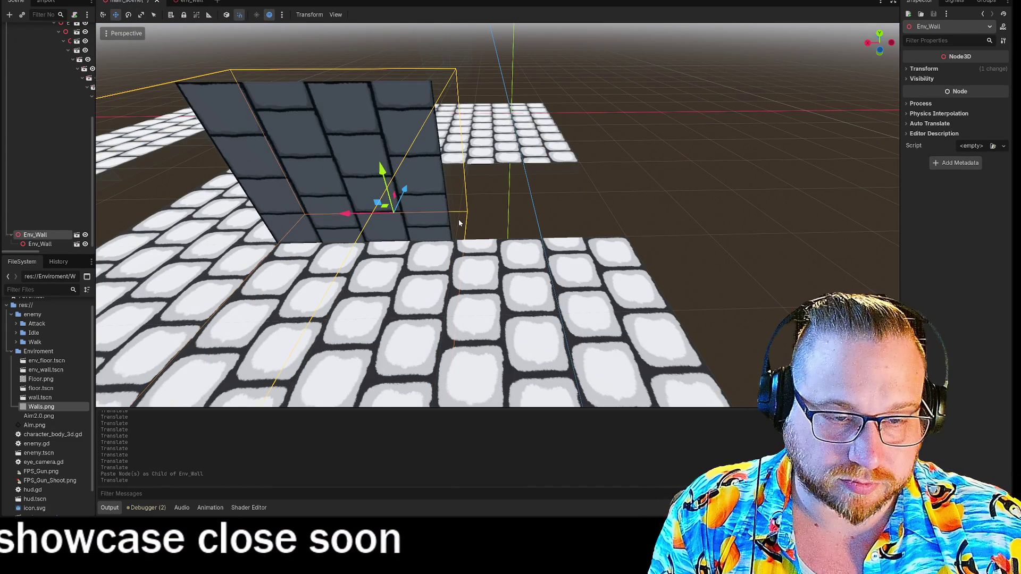
key("ctrl+v")
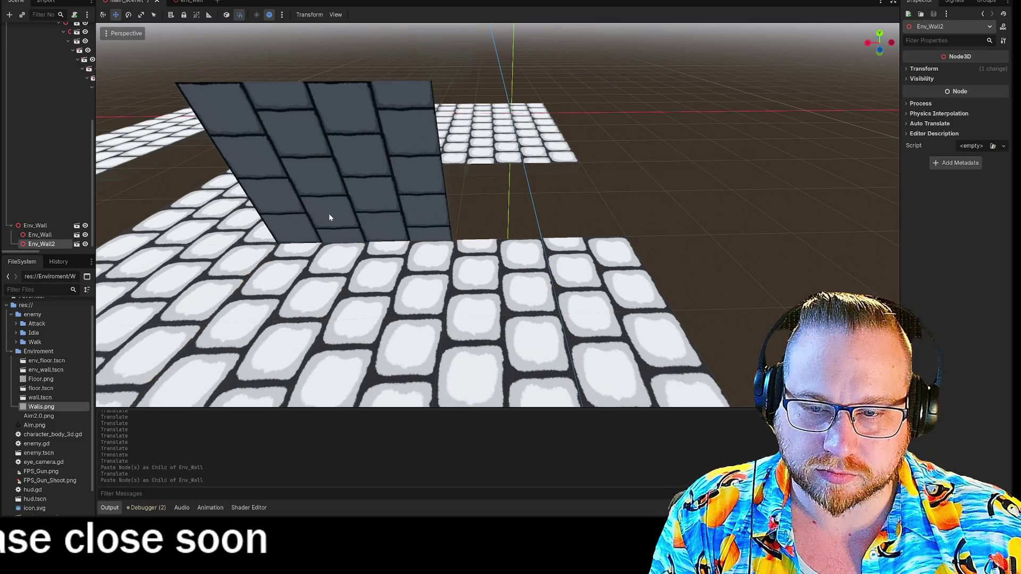
- Move Env_Wall2 up-left and one unit diagonally, then select the right-hand wall copy
left_click_drag(506, 208, 466, 171)
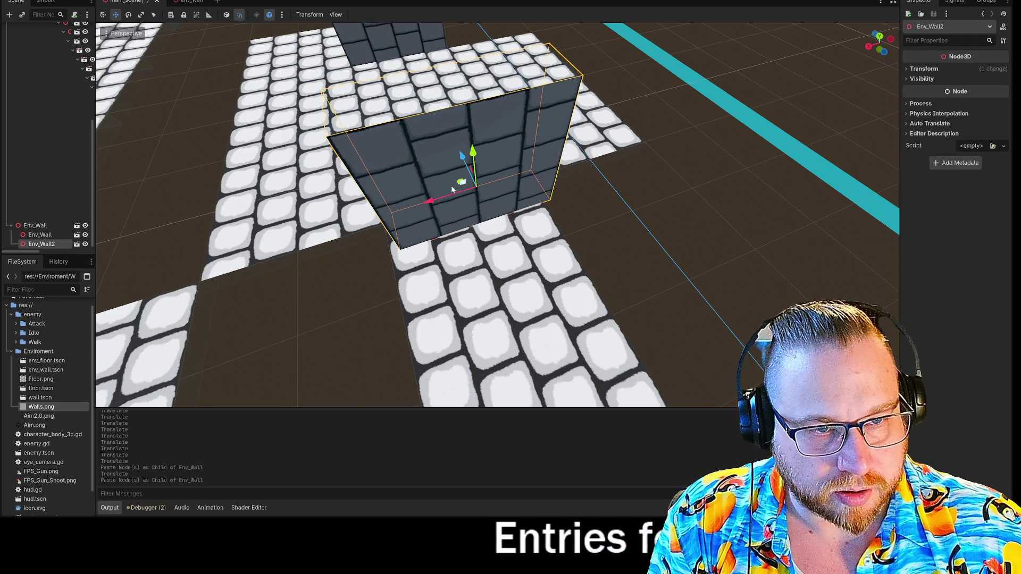
left_click_drag(399, 201, 513, 237)
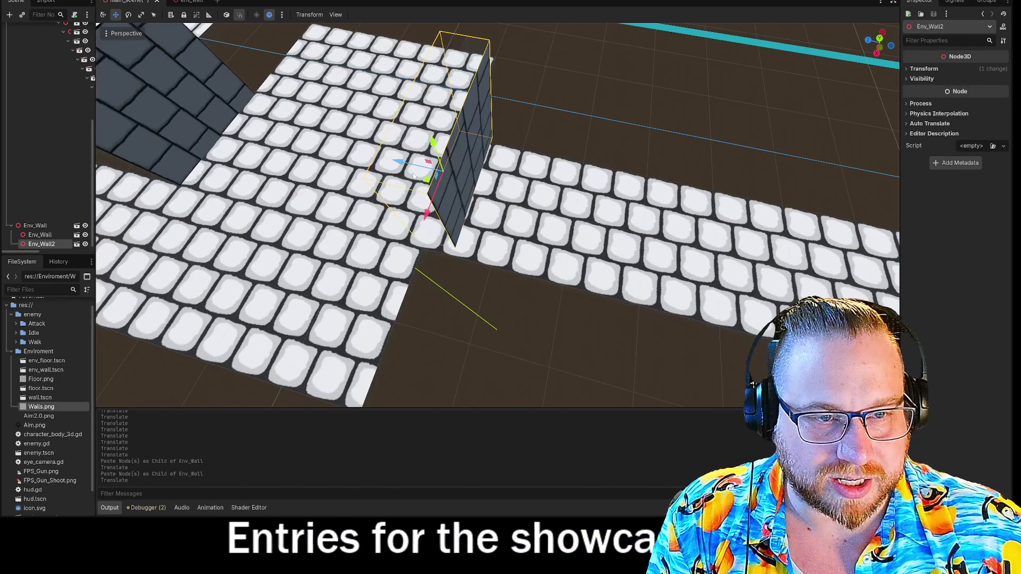
mouse_move(428, 183)
left_mouse_down()
mouse_move(274, 114)
mouse_move(252, 48)
mouse_move(248, 63)
mouse_move(341, 117)
left_mouse_up()
left_click_drag(515, 197, 562, 168)
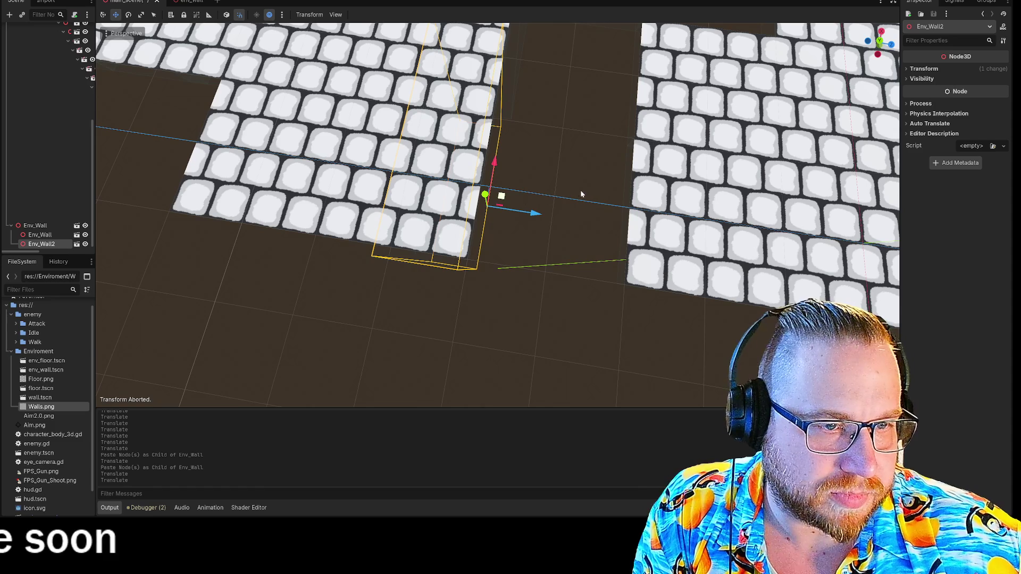
left_click_drag(557, 196, 558, 196)
mouse_move(477, 223)
left_mouse_down()
mouse_move(413, 211)
mouse_move(474, 231)
left_mouse_up()
left_click(474, 232)
- Delete the right-hand wall copy and Env_Wall2, keeping only the original wall selected
key("Delete")
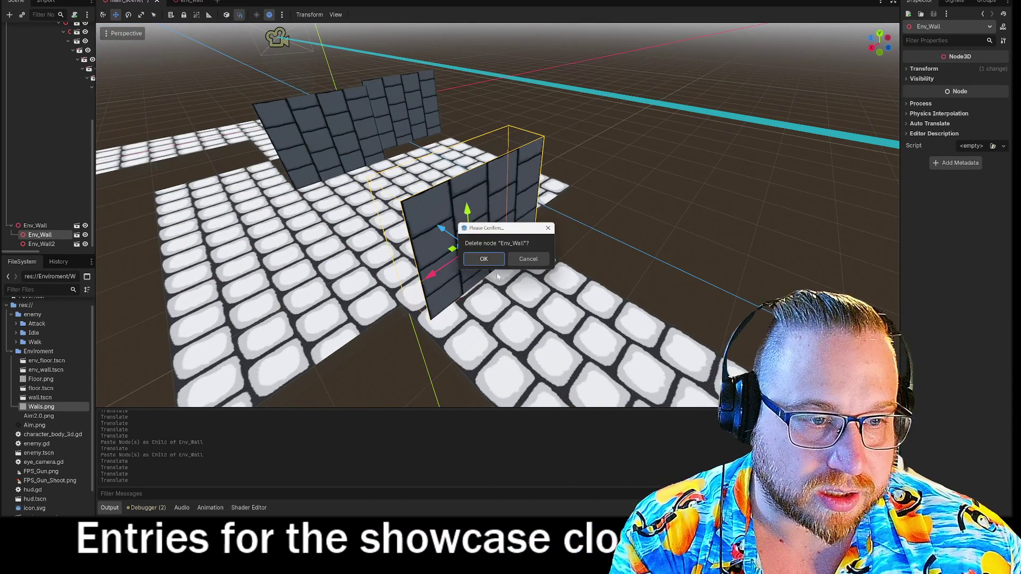
left_click(484, 259)
key("Delete")
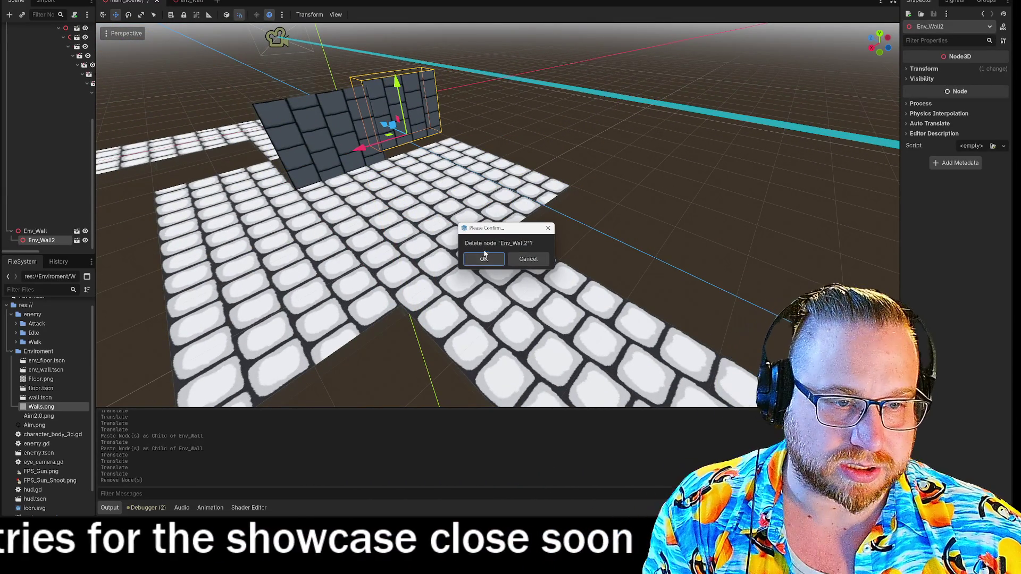
left_click(484, 259)
left_click(321, 128)
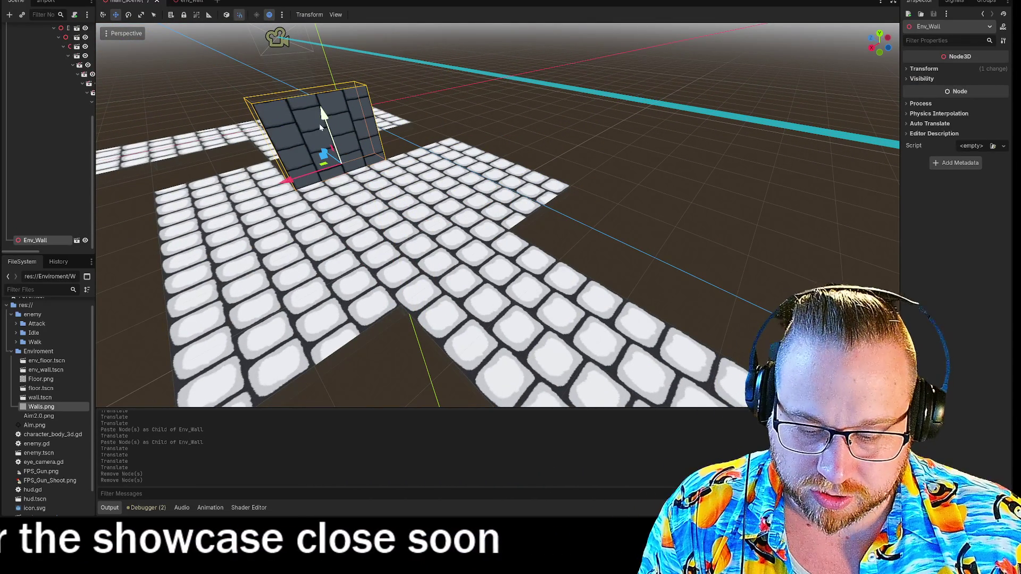
- Paste a fresh wall copy, reset its Position to 0,0,0, and move it to x -1.0
key("ctrl+v")
mouse_move(436, 259)
left_mouse_down()
mouse_move(404, 239)
mouse_move(391, 266)
left_mouse_up()
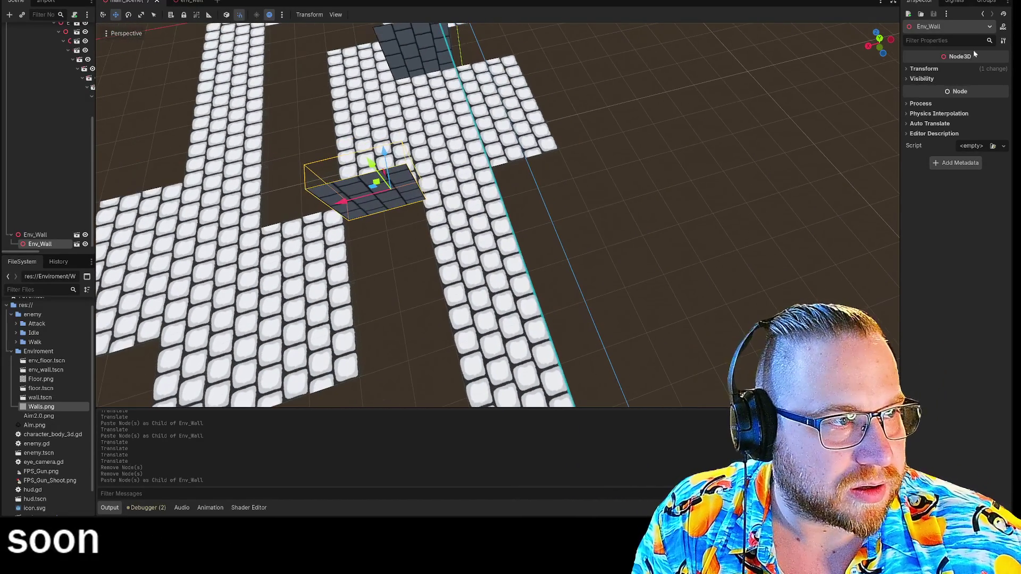
left_click(930, 68)
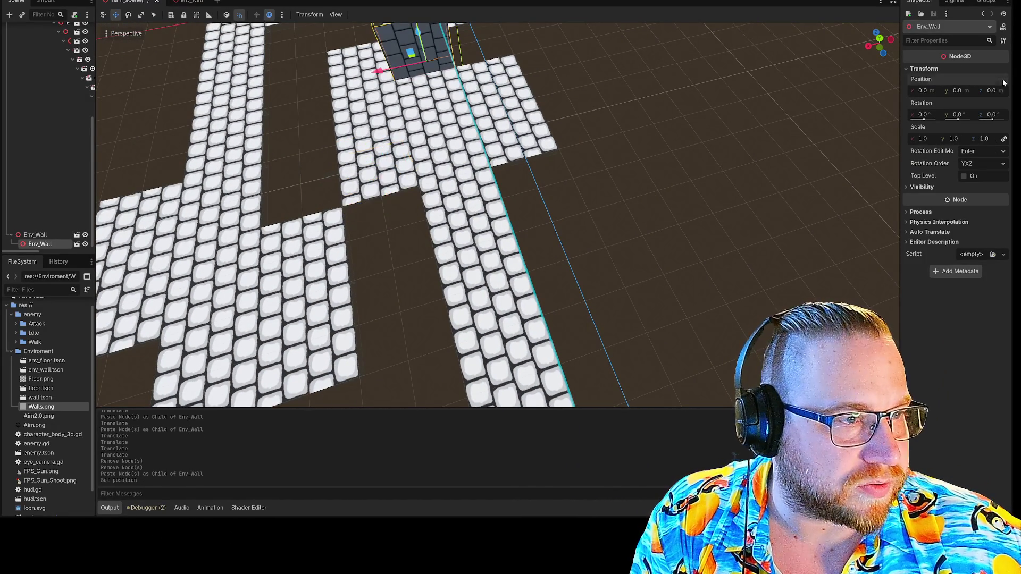
left_click(1007, 80)
mouse_move(498, 212)
left_mouse_down()
mouse_move(472, 255)
mouse_move(454, 243)
left_mouse_up()
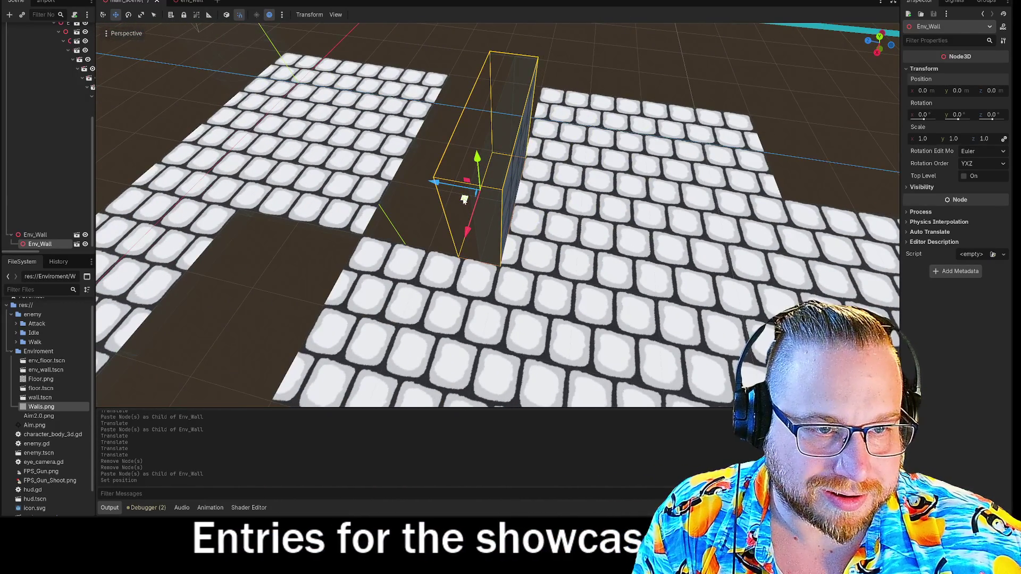
left_click_drag(498, 200, 481, 201)
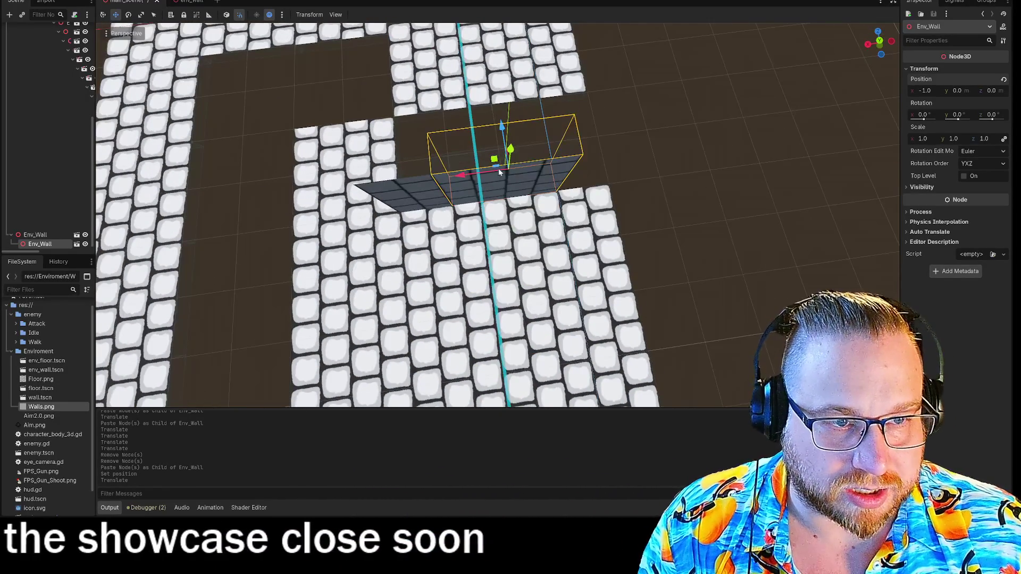
mouse_move(499, 168)
left_mouse_down()
mouse_move(494, 159)
mouse_move(542, 151)
left_mouse_up()
left_click(729, 216)
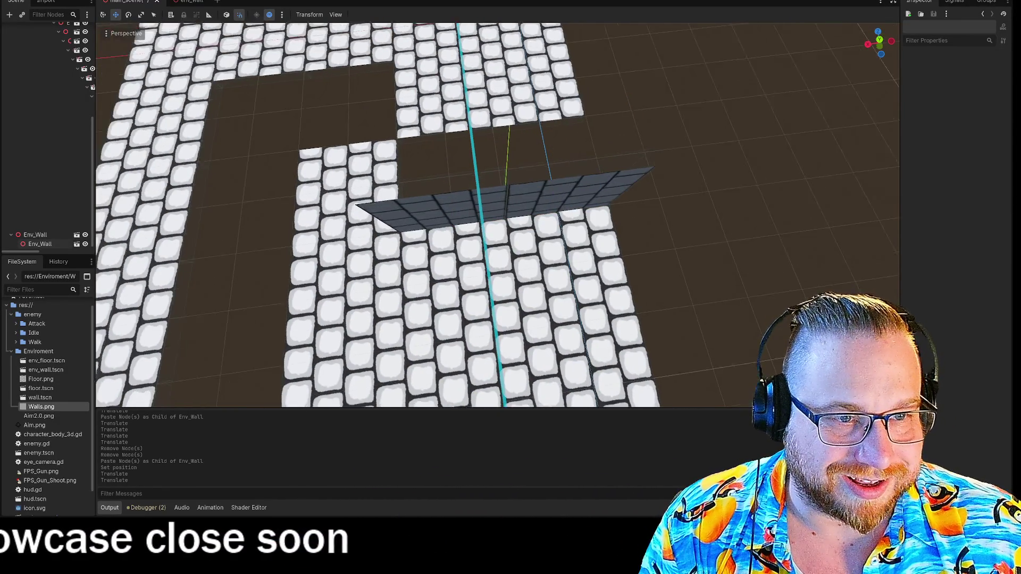
scroll(681, 280, "up", 1)
key("ctrl+v")
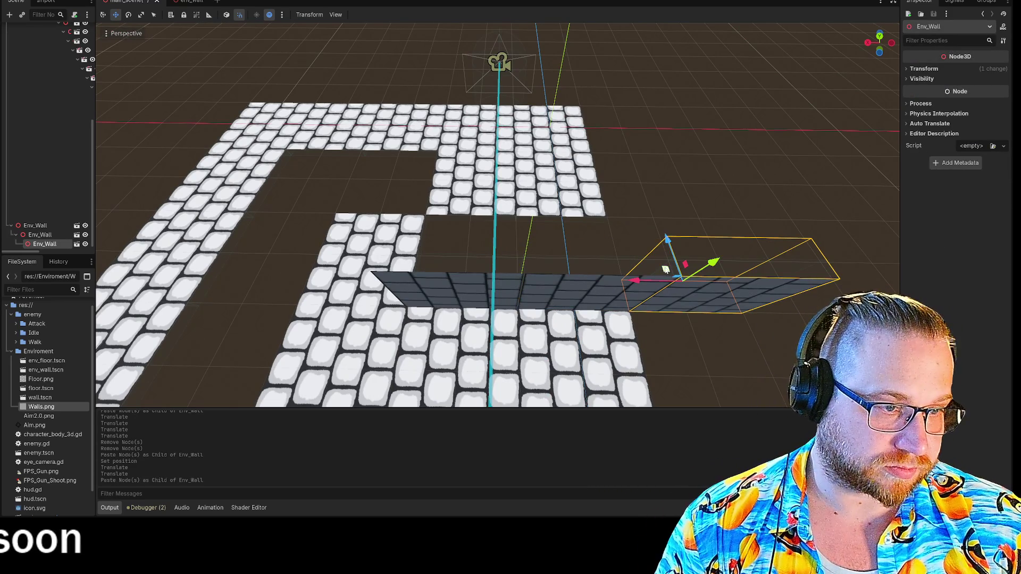
- Line the pasted wall copy up with the row, then paste another and cancel its bad move
left_click_drag(665, 270, 534, 105)
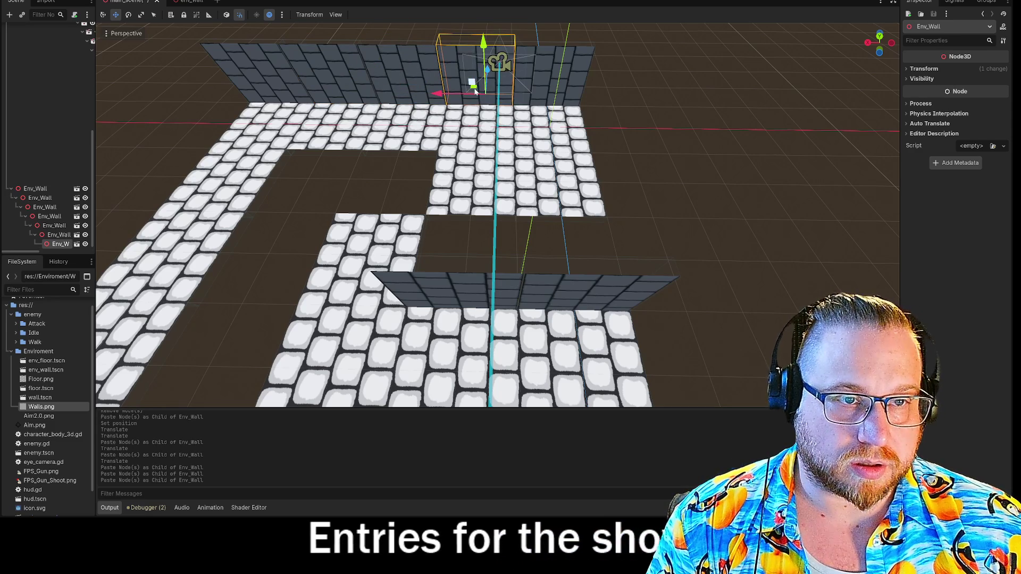
left_click_drag(375, 99, 439, 208)
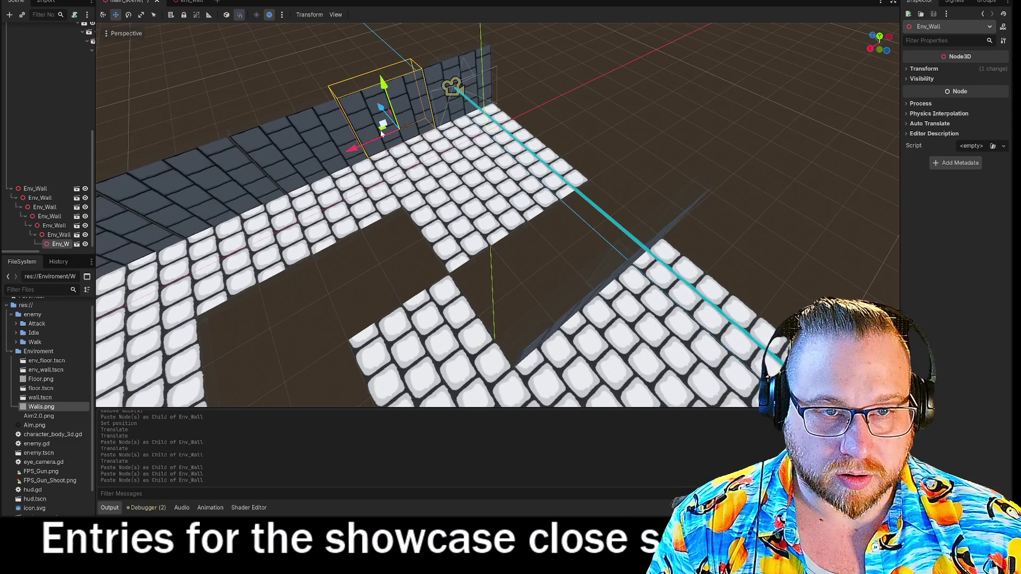
left_click_drag(382, 134, 390, 133)
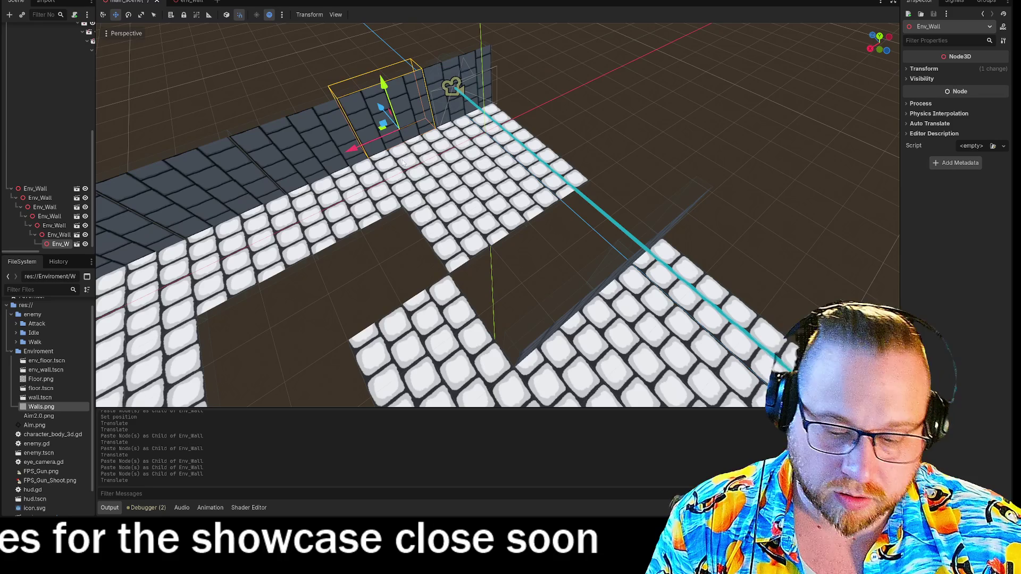
key("ctrl+v")
mouse_move(440, 103)
left_mouse_down()
mouse_move(808, 149)
mouse_move(769, 168)
mouse_move(696, 115)
left_mouse_up()
right_click(706, 126)
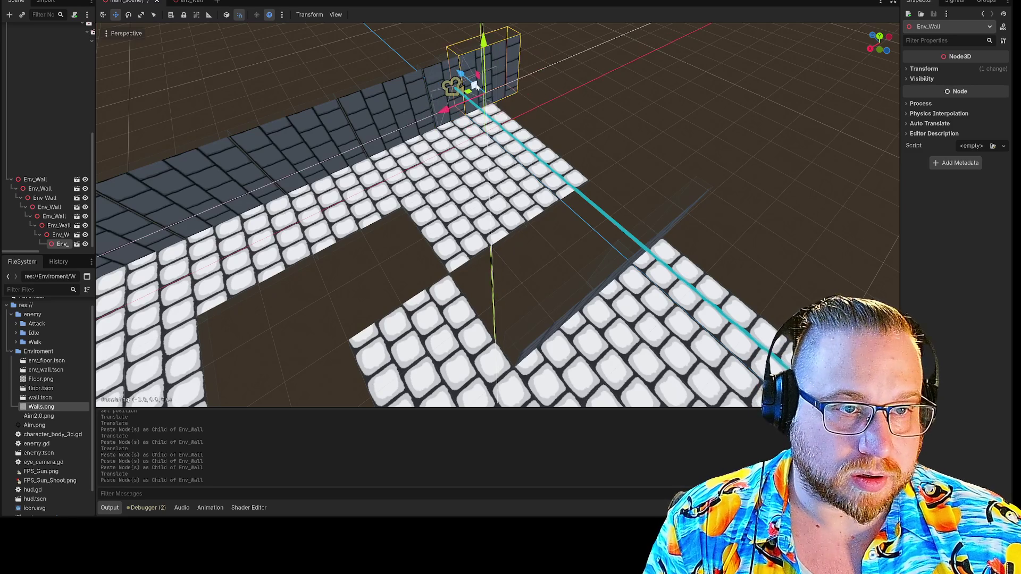
key("w")
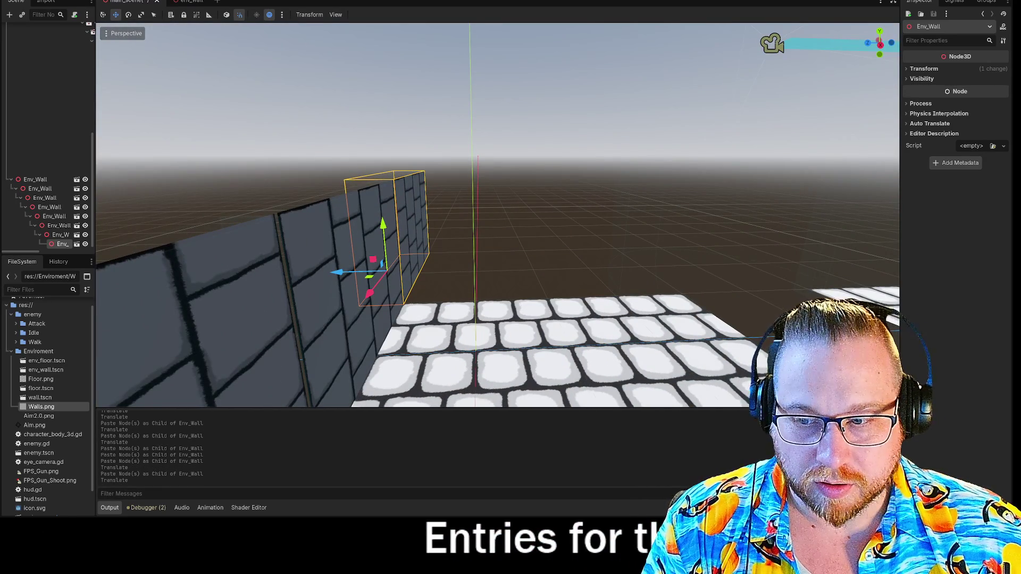
- Set the end wall piece's Y rotation to -90 degrees
left_click(923, 70)
left_click(956, 115)
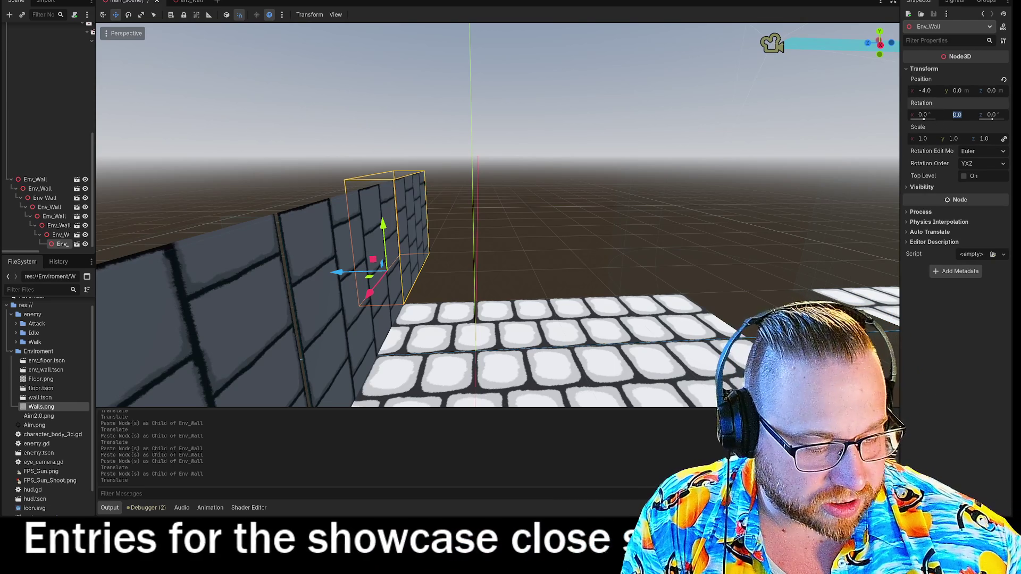
type("90")
key("Return")
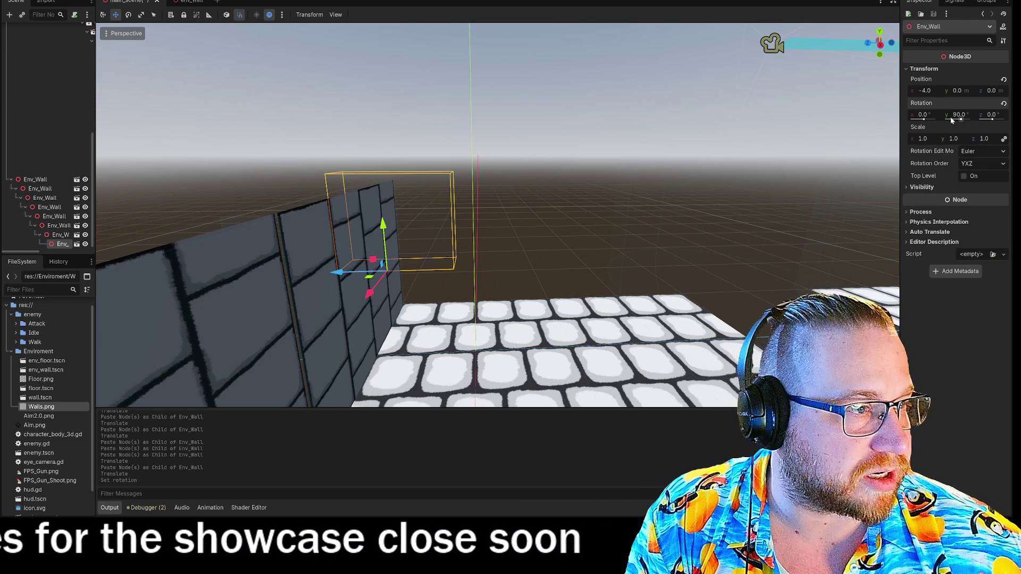
left_click(954, 115)
type("-90")
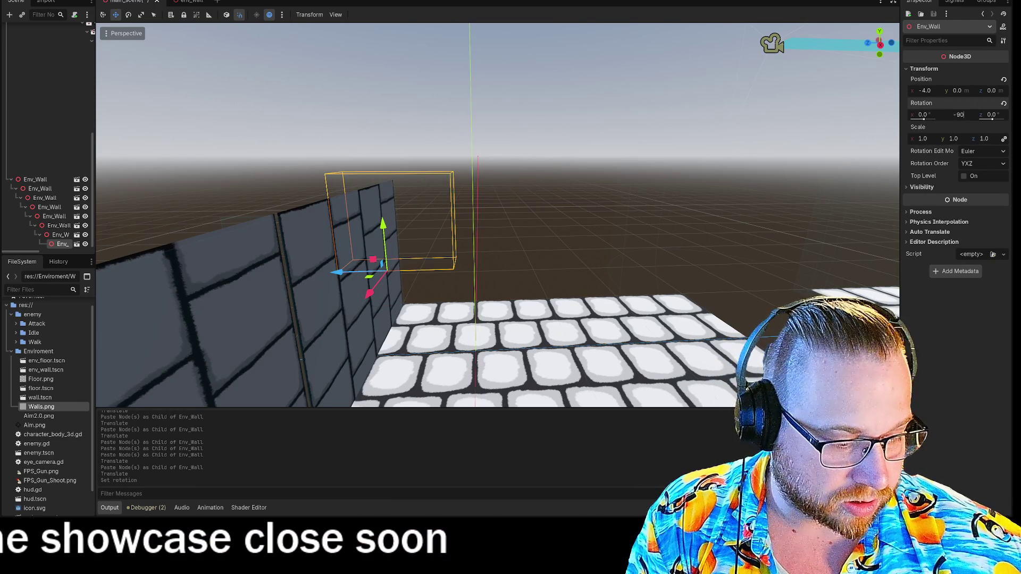
key("Return")
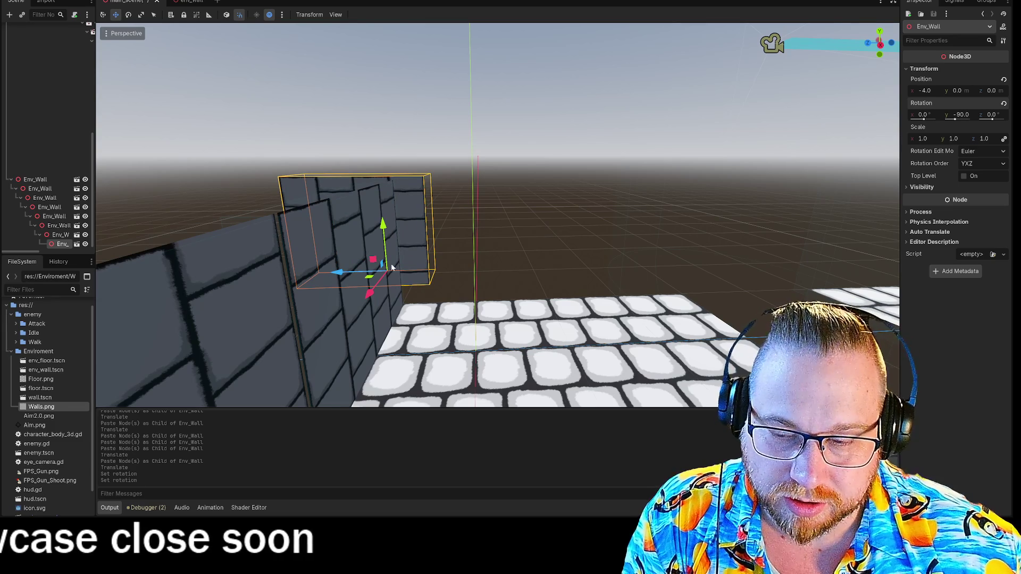
- Reset its position, then move the rotated wall to -3, 0, -2
mouse_move(366, 276)
left_mouse_down()
mouse_move(460, 303)
mouse_move(478, 294)
left_mouse_up()
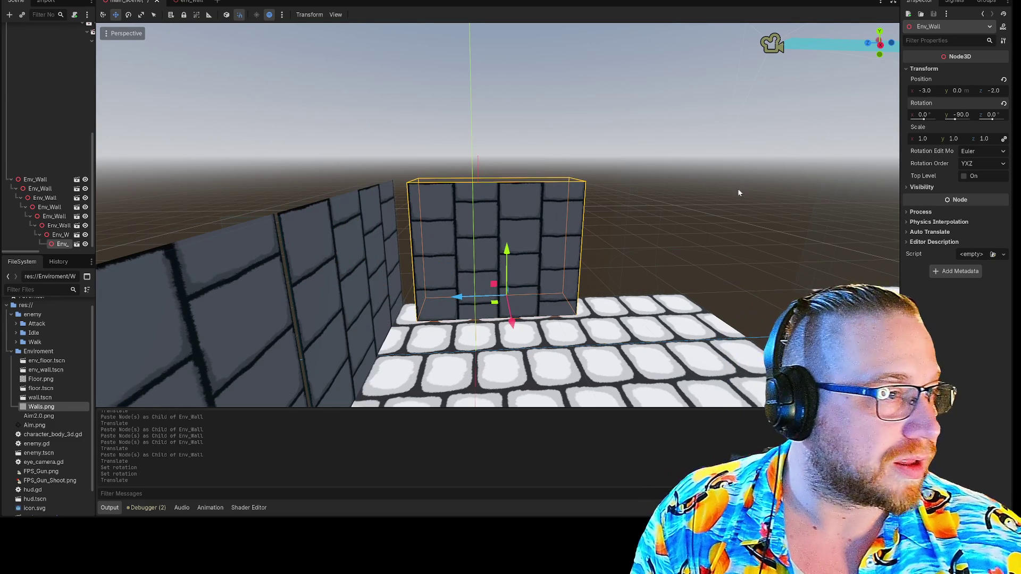
left_click(1004, 80)
left_click_drag(526, 276, 540, 329)
mouse_move(478, 207)
left_mouse_down()
mouse_move(659, 99)
mouse_move(588, 62)
mouse_move(609, 97)
mouse_move(560, 104)
mouse_move(572, 106)
left_mouse_up()
left_click_drag(531, 213, 531, 154)
mouse_move(497, 213)
left_mouse_down()
mouse_move(439, 213)
mouse_move(514, 202)
mouse_move(514, 234)
mouse_move(513, 202)
mouse_move(440, 217)
mouse_move(641, 173)
left_mouse_up()
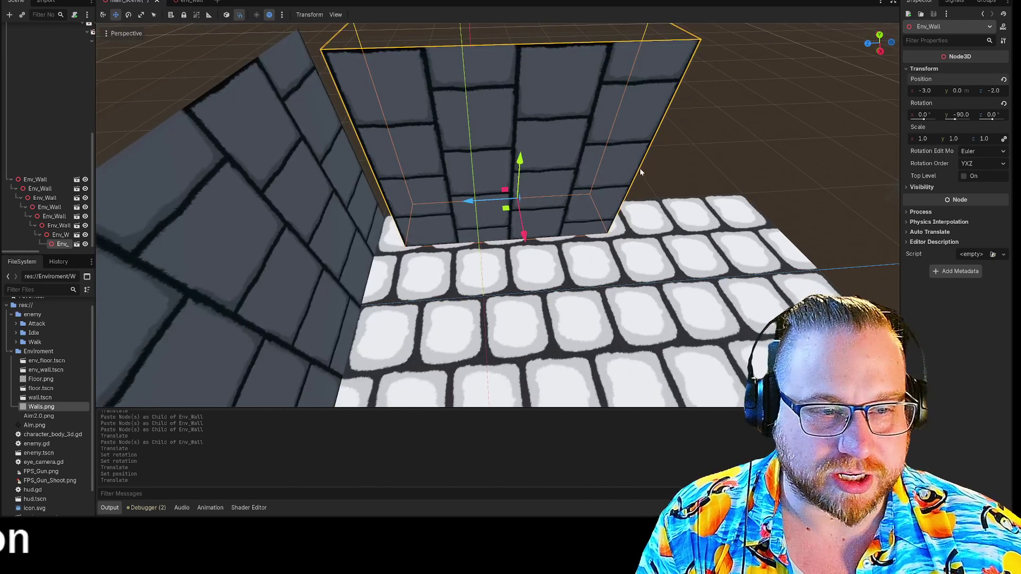
key("Escape")
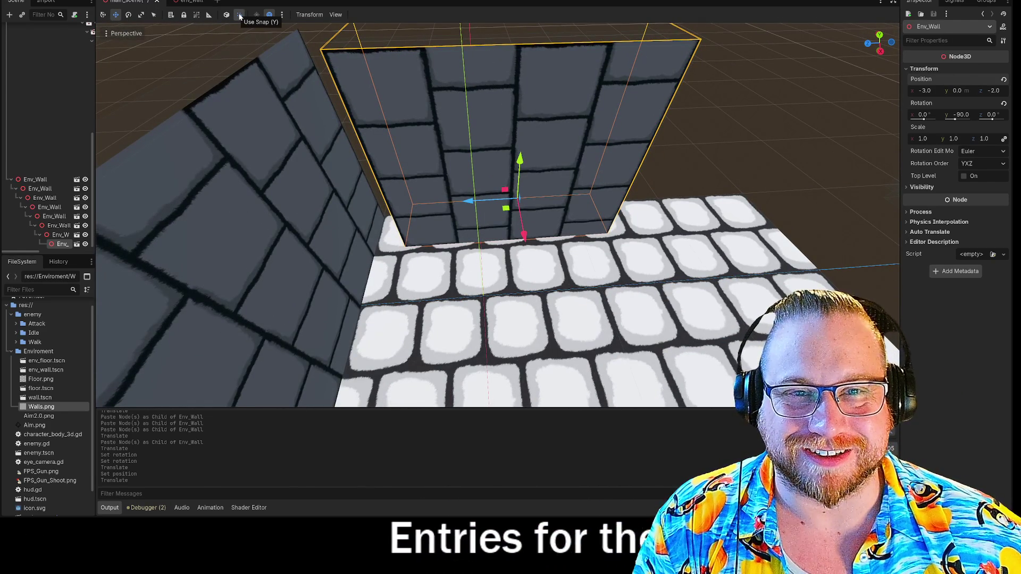
- Nudge the wall into the corner, paste more copies, and move one along the side floor edge
left_click_drag(506, 209, 478, 189)
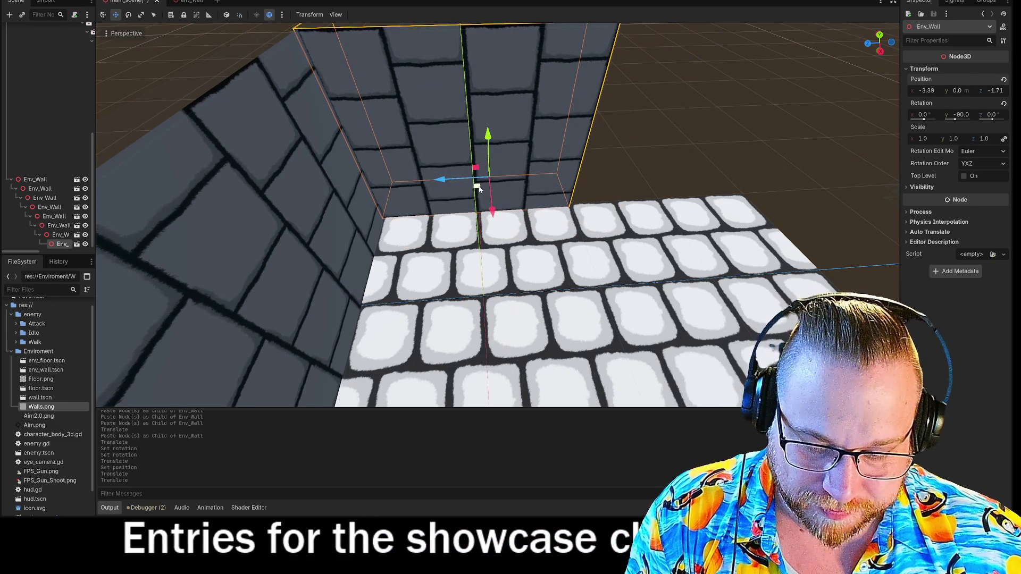
key("ctrl+v")
mouse_move(851, 183)
left_mouse_down()
mouse_move(444, 163)
mouse_move(543, 167)
left_mouse_up()
key("ctrl+z")
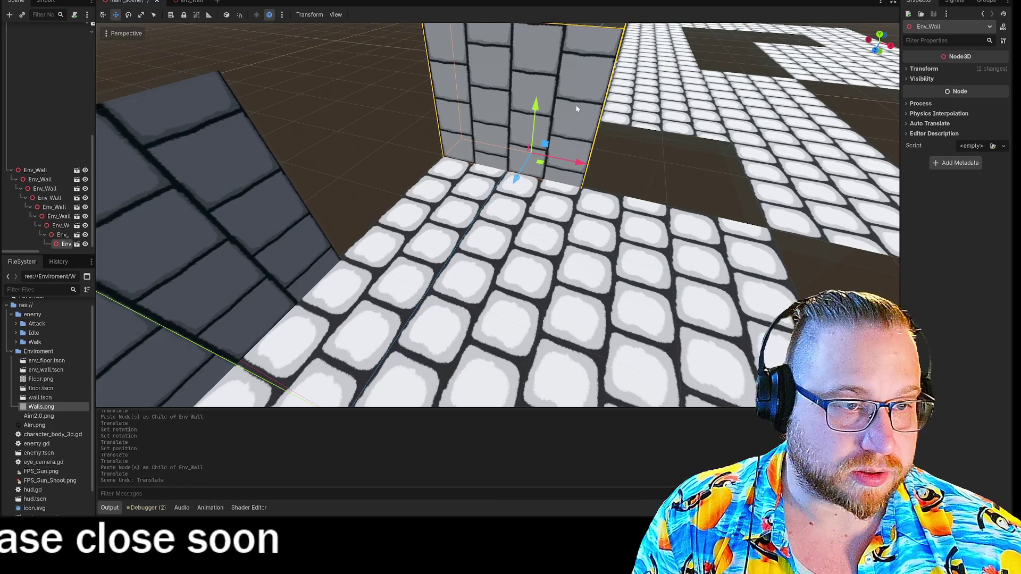
key("ctrl+v")
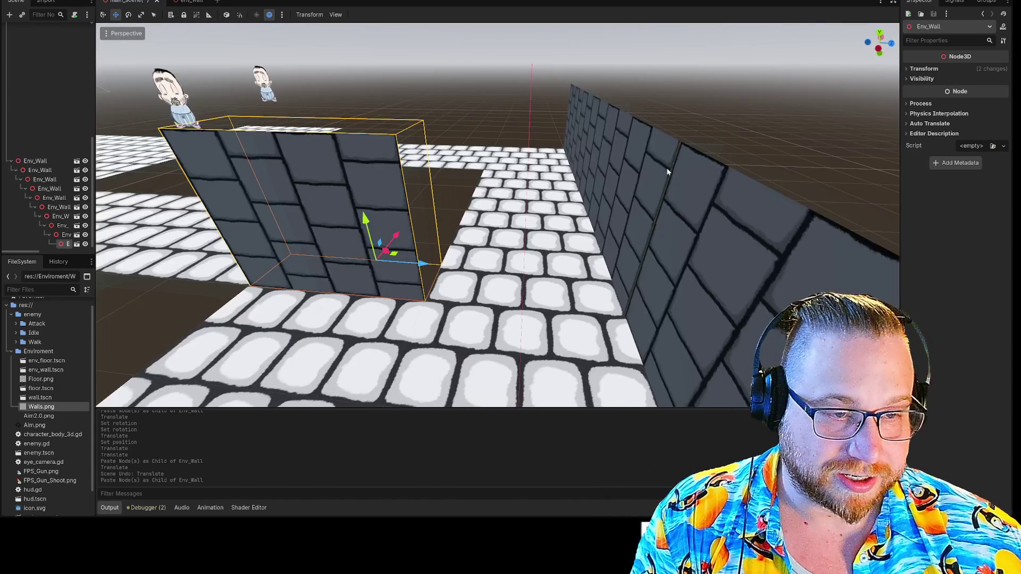
key("ctrl+v")
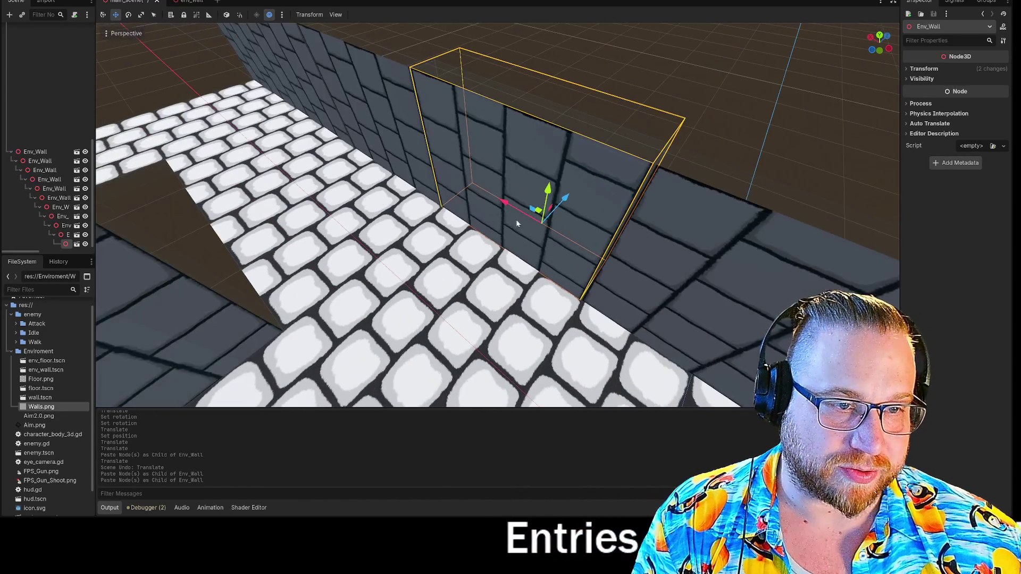
mouse_move(541, 211)
left_mouse_down()
mouse_move(239, 103)
mouse_move(216, 37)
left_mouse_up()
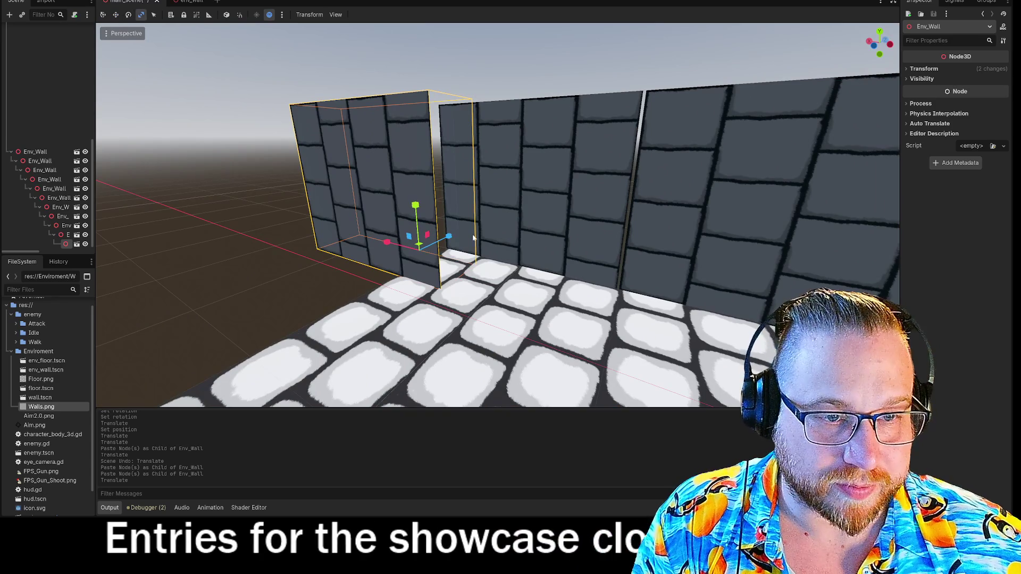
- Set the newest wall piece's Y rotation to 0 degrees
key("e")
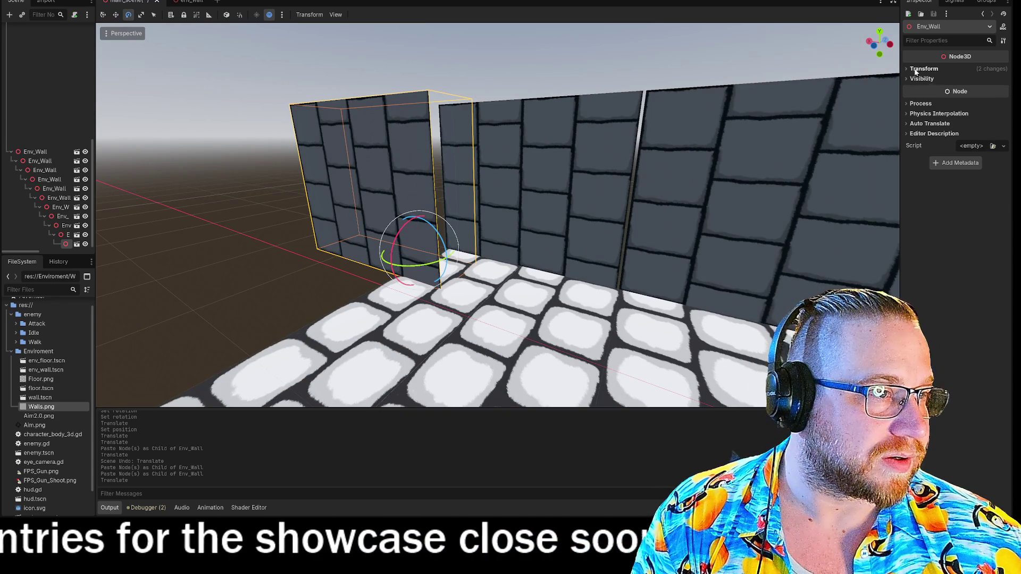
left_click(924, 69)
left_click(960, 115)
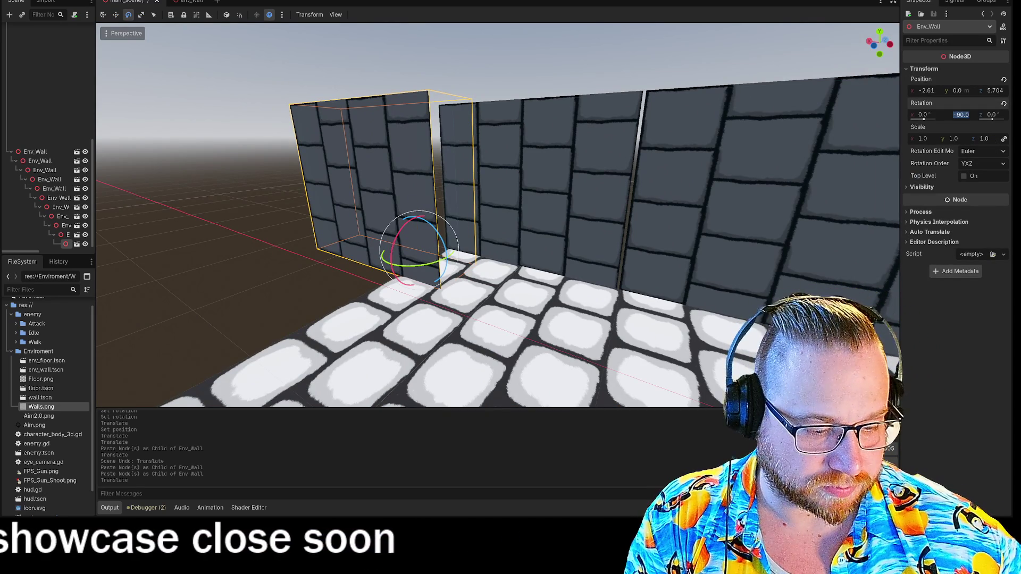
type("90")
key("Return")
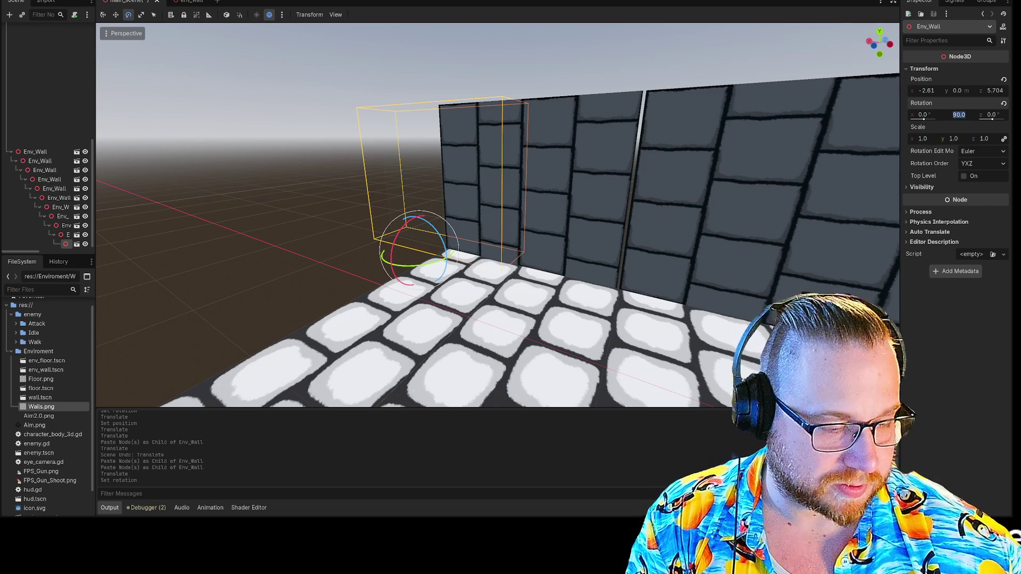
type("0")
key("Return")
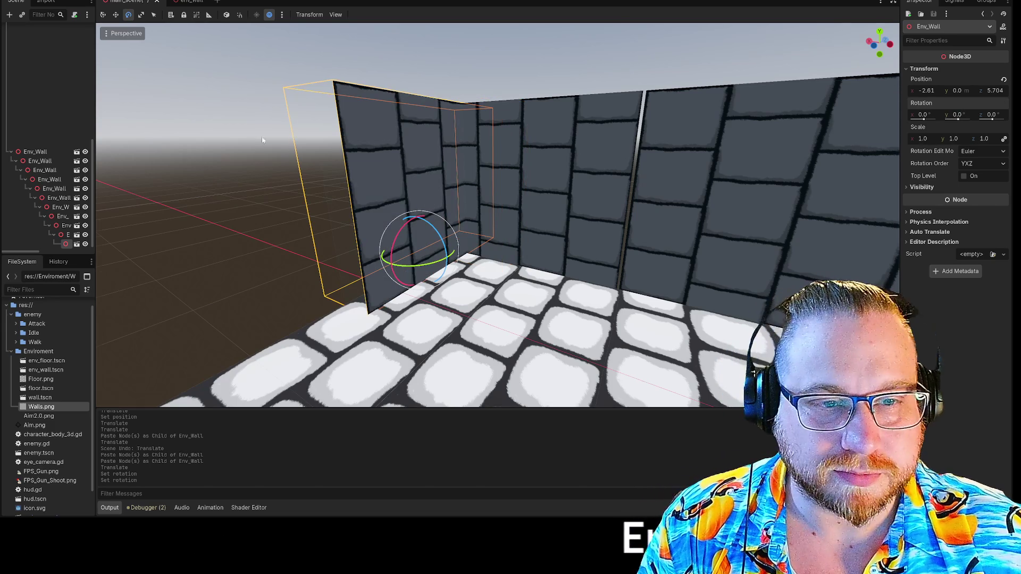
- Move the wall into the corner gap at -1.98, 0, 6
right_click(259, 143)
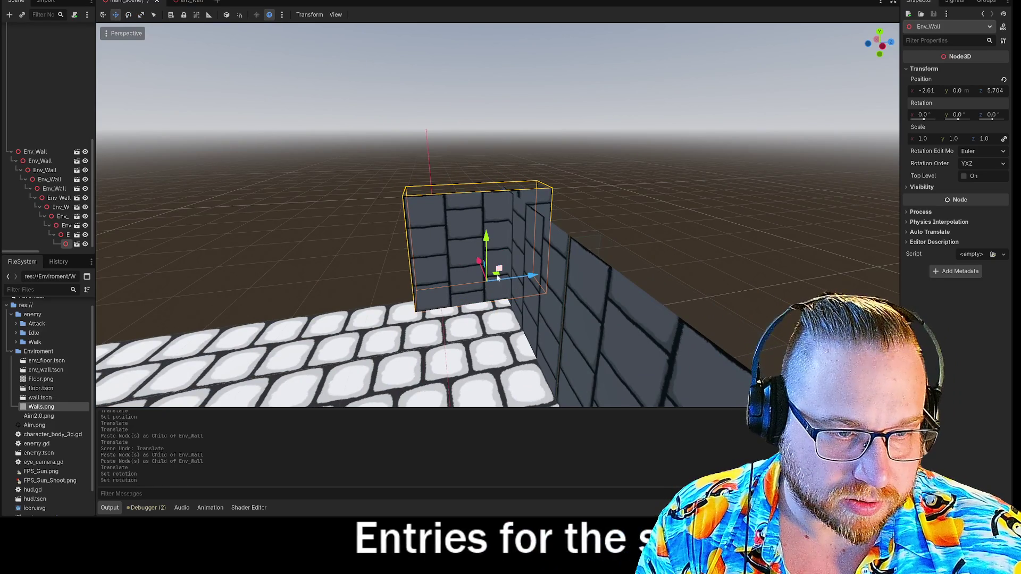
right_click(494, 279)
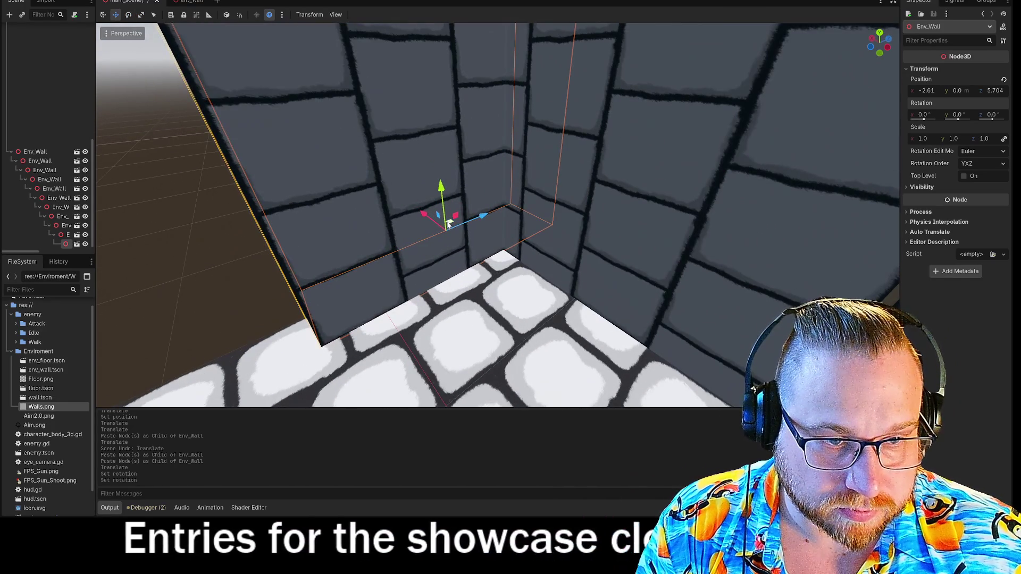
left_click_drag(433, 222, 373, 235)
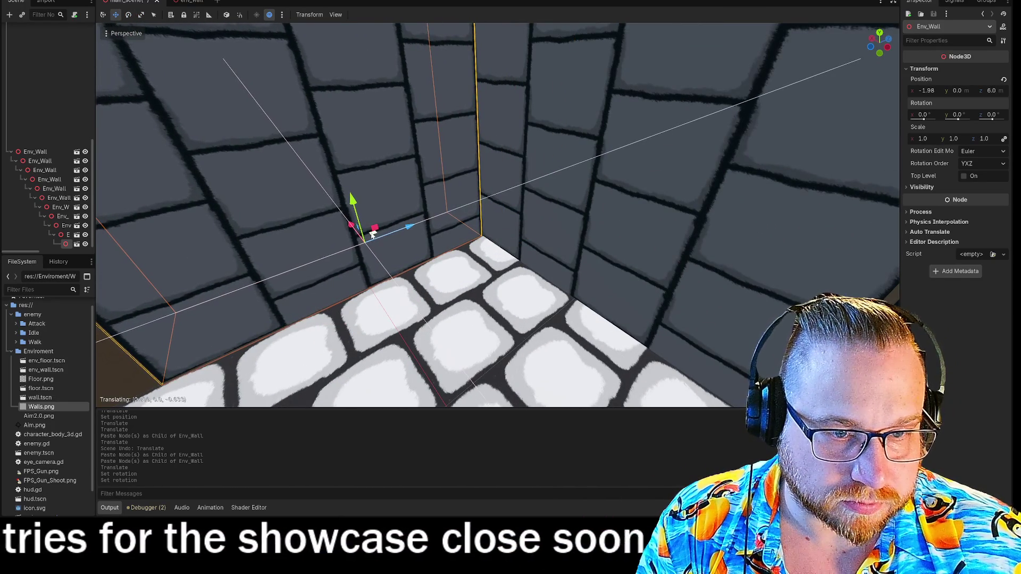
scroll(373, 234, "down", 10)
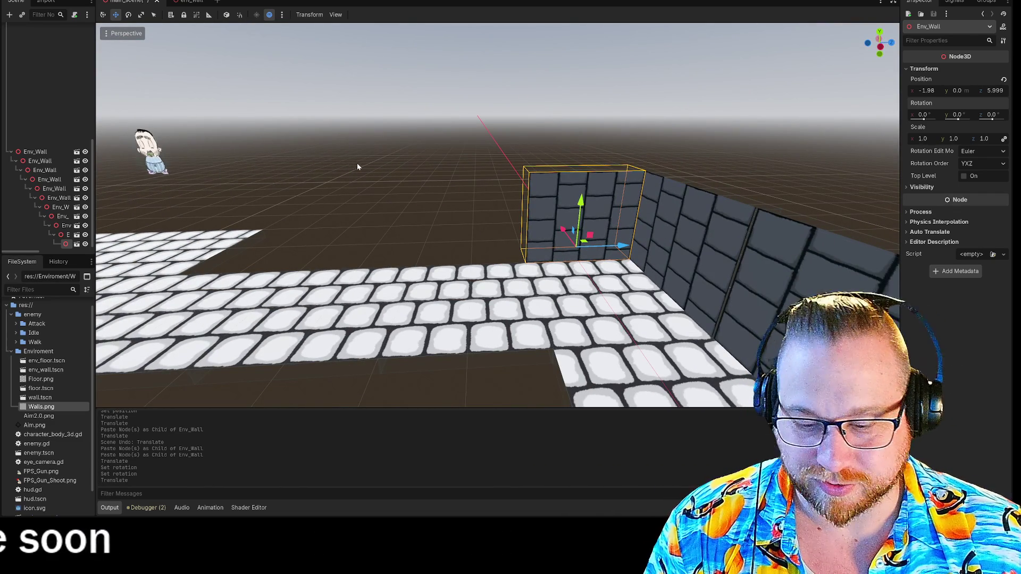
- Paste another Env_Wall block and set it down at the end of the wall run
key("ctrl+v")
mouse_move(582, 181)
left_mouse_down()
mouse_move(483, 243)
mouse_move(505, 238)
left_mouse_up()
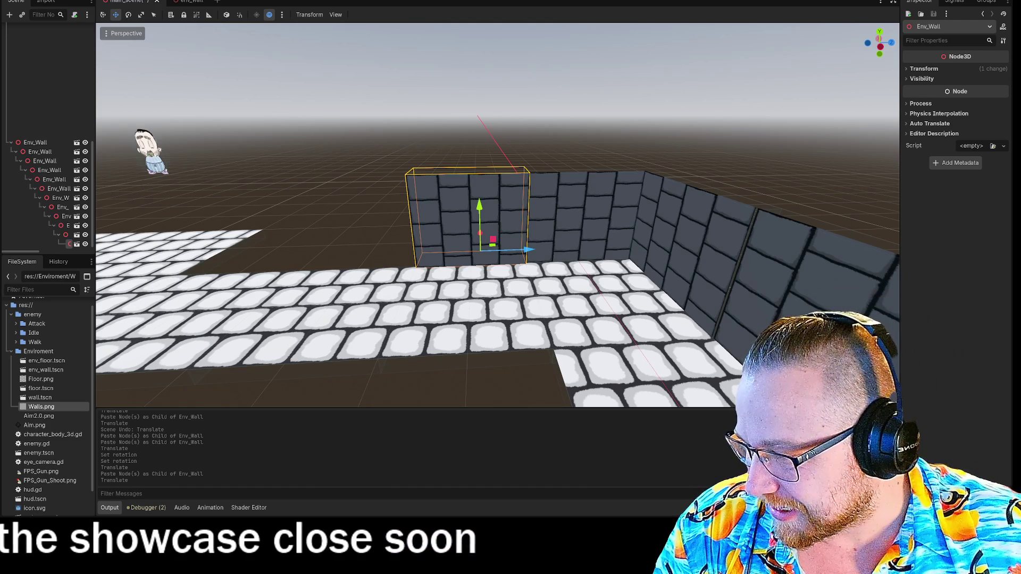
key("super+e")
- Drag brodeath and broshot from File Explorer's Recent list into Godot's enemy folder
left_click(410, 201)
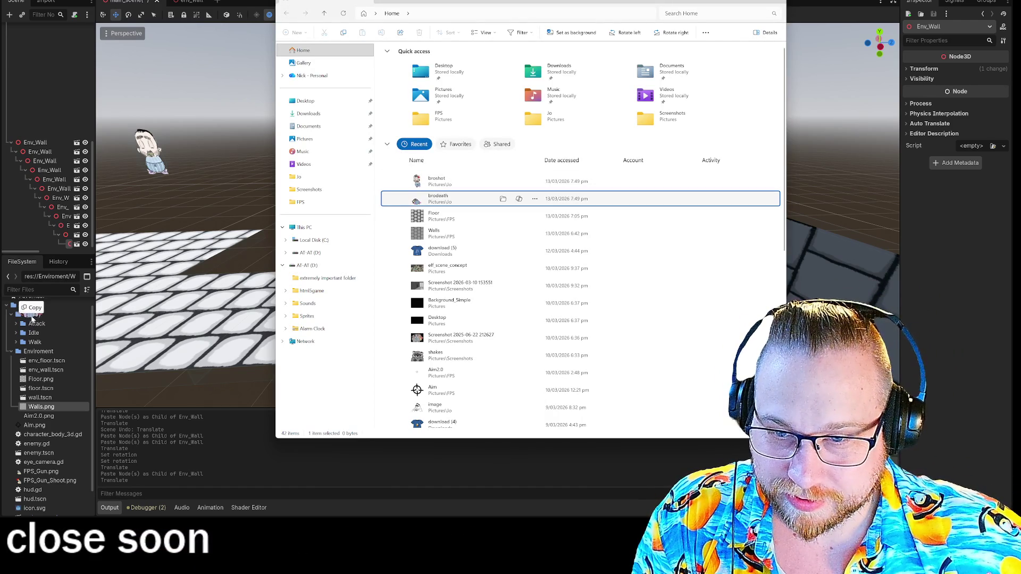
left_click_drag(30, 319, 33, 318)
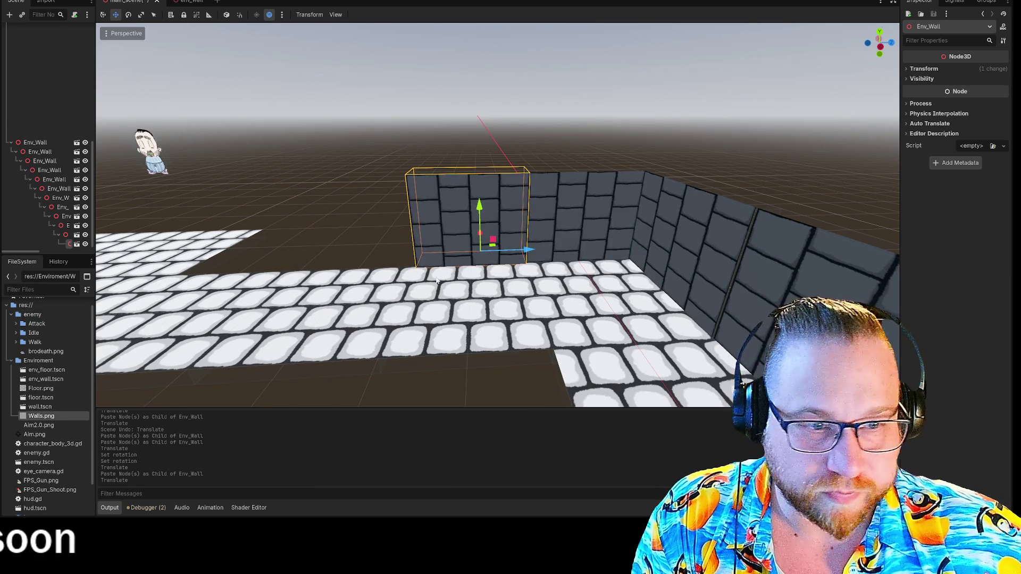
key("super+e")
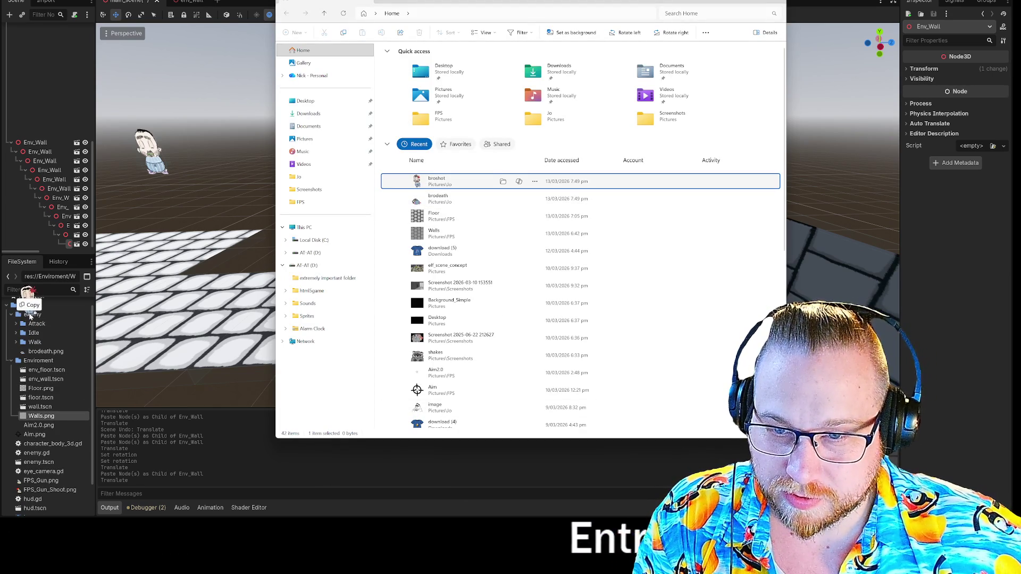
left_click_drag(29, 318, 30, 317)
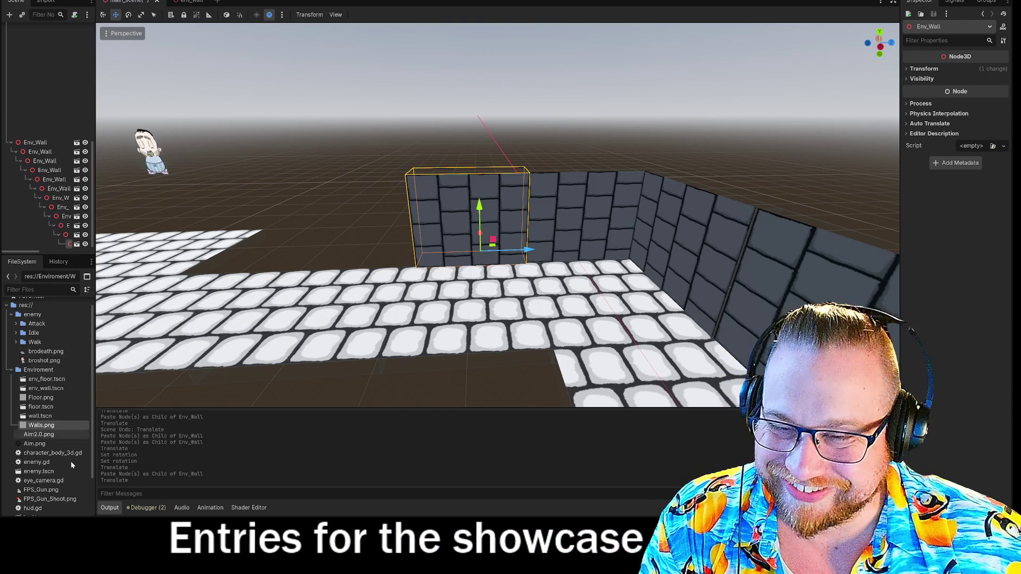
scroll(37, 420, "down", 2)
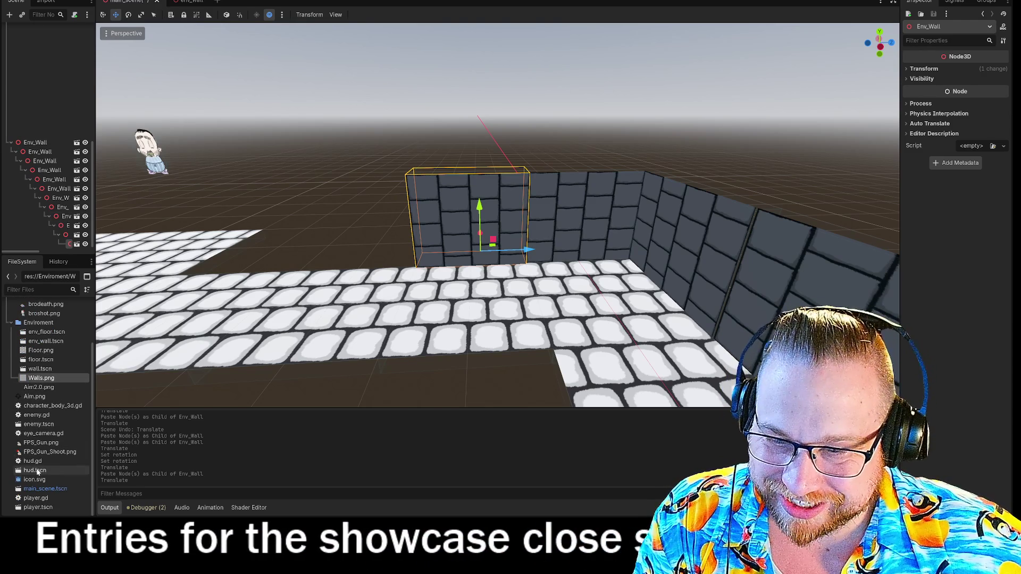
- Open enemy.gd and the enemy.tscn scene from the FileSystem dock
double_click(33, 416)
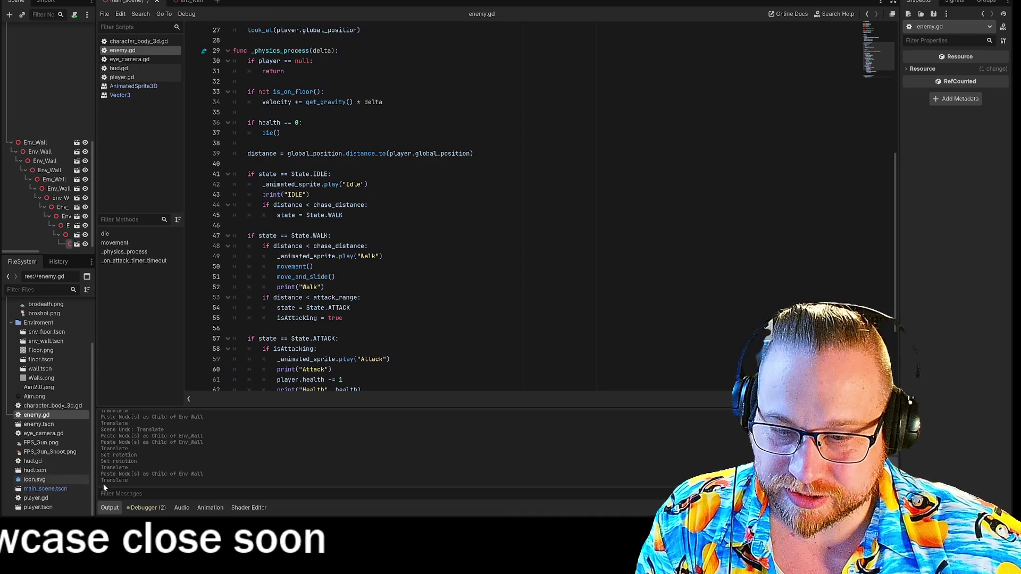
double_click(36, 425)
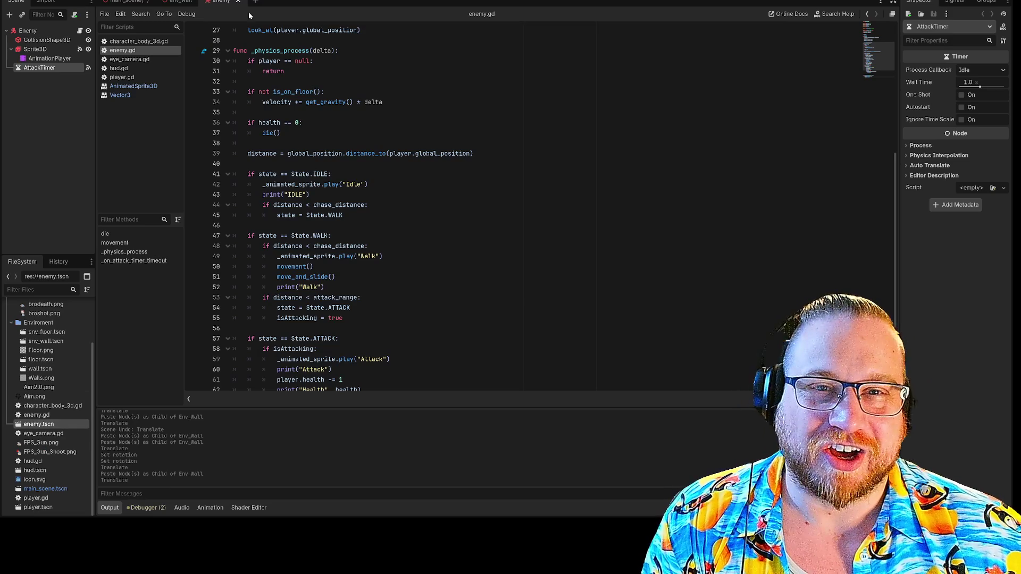
- Add a 'Death' animation to the enemy's Sprite3D with the broshot and brodeath frames
left_click(36, 50)
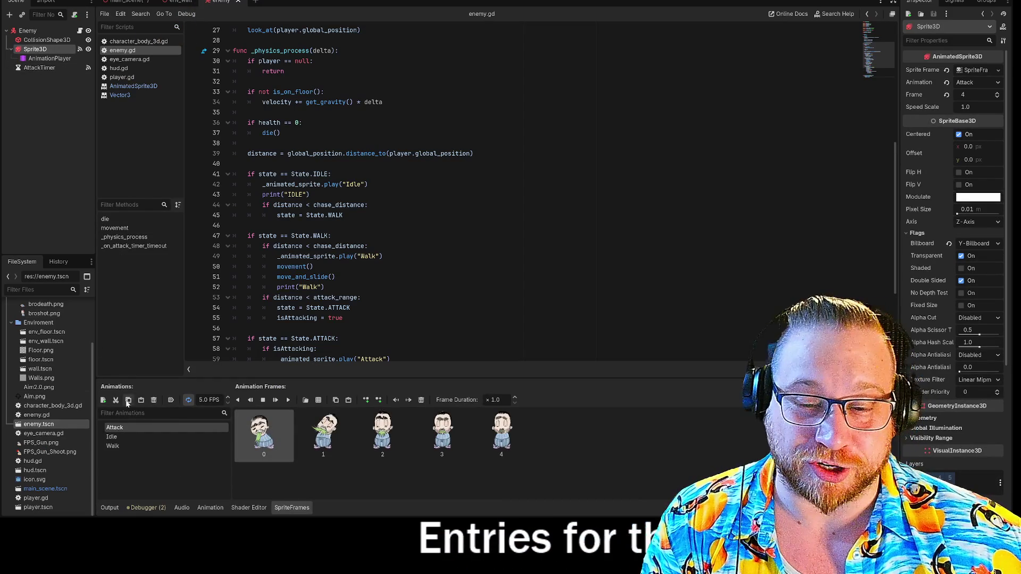
left_click(102, 400)
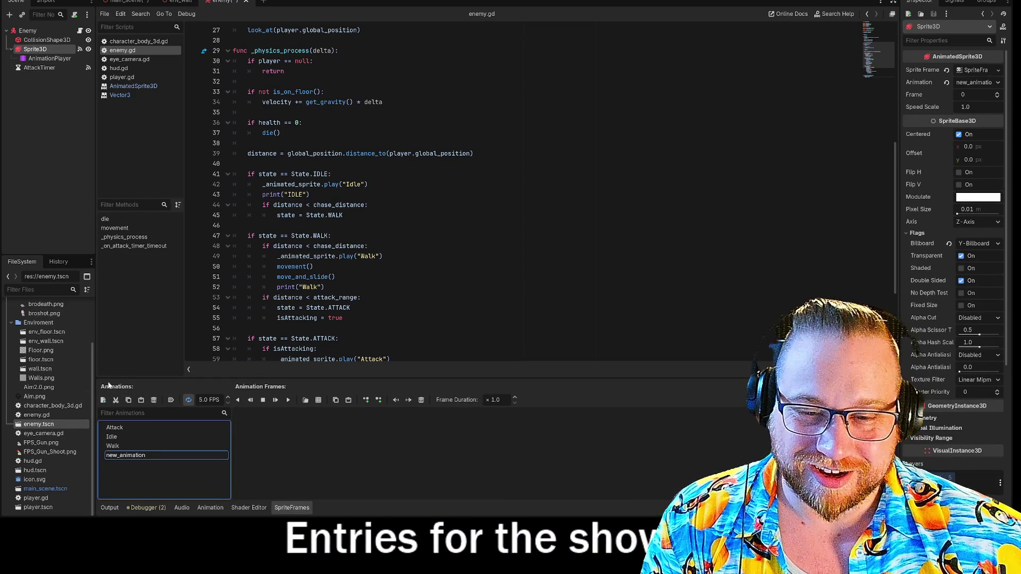
type("De")
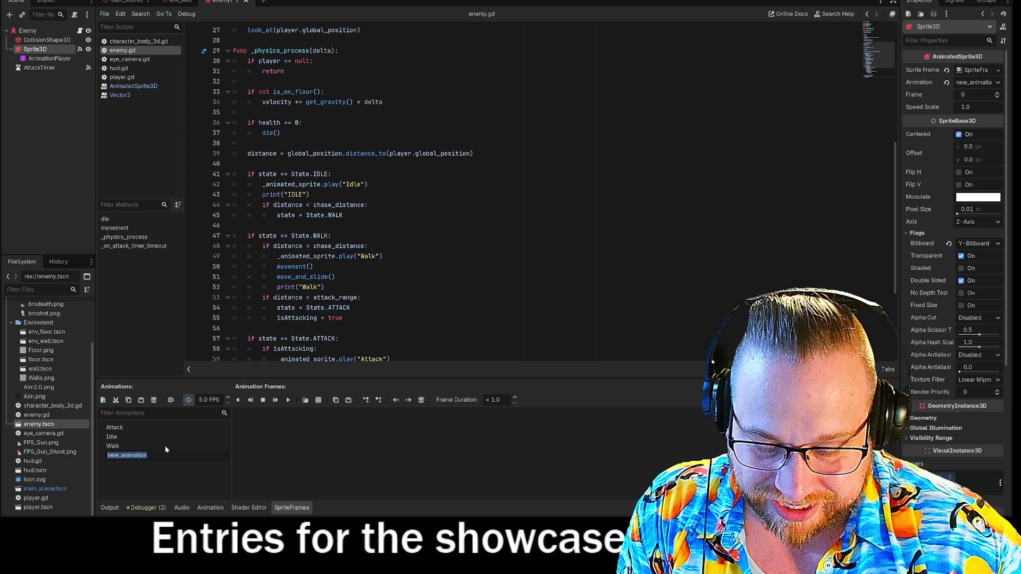
type("ath")
key("Return")
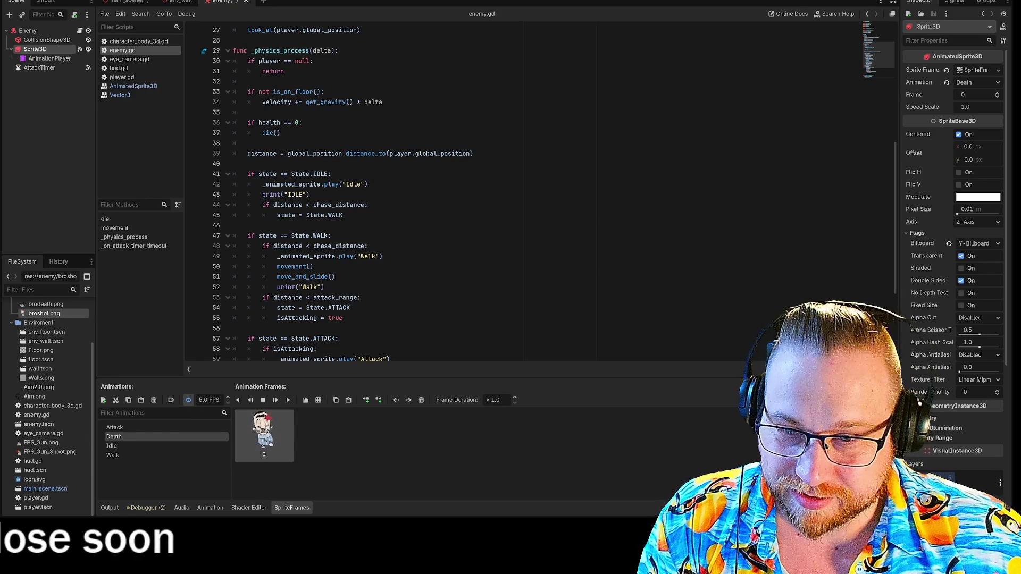
left_click_drag(40, 309, 332, 442)
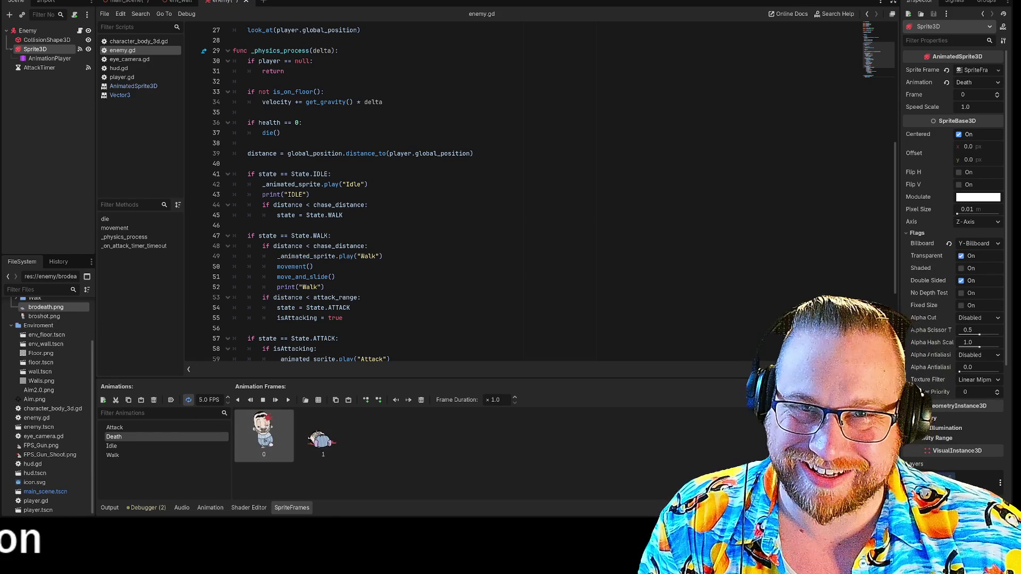
left_click(476, 1)
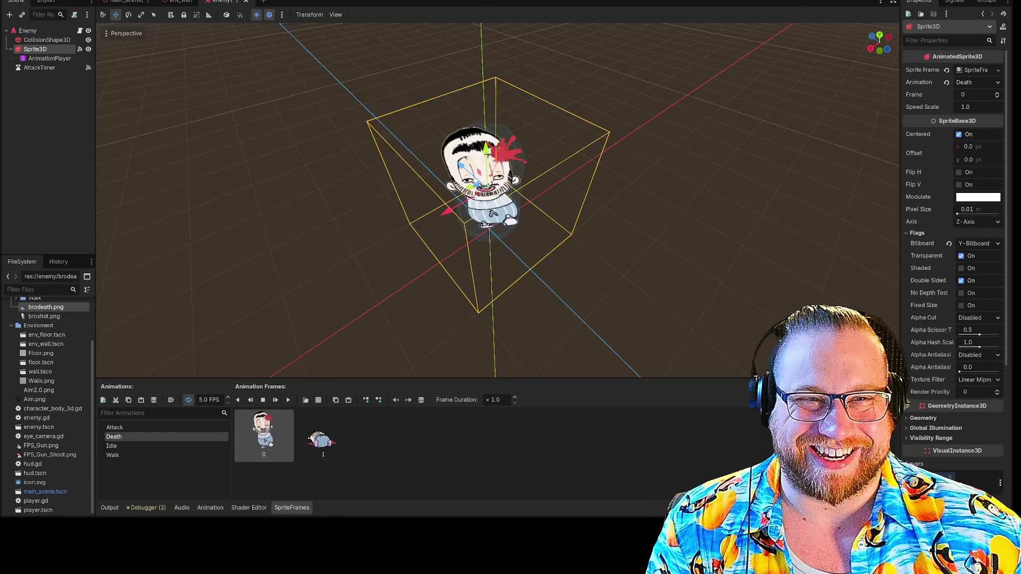
- Turn off looping for the Death animation and preview it at 1, then 2 FPS
left_click_drag(621, 264, 621, 264)
scroll(431, 303, "down", 3)
left_click(189, 400)
left_click(208, 400)
key("BackSpace")
key("BackSpace")
key("BackSpace")
type("1")
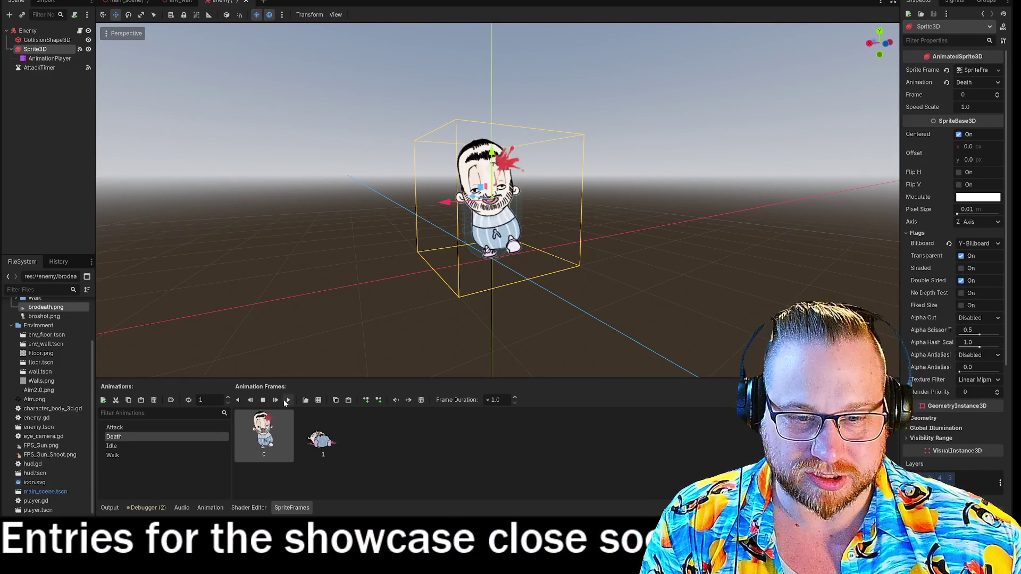
left_click(287, 400)
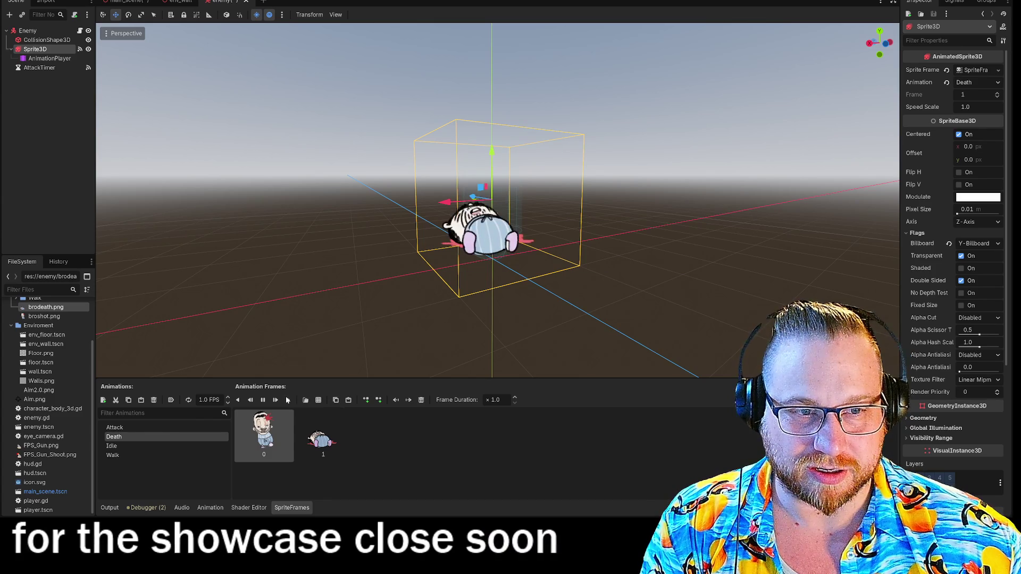
key("BackSpace")
type("2")
left_click(289, 401)
left_click(289, 400)
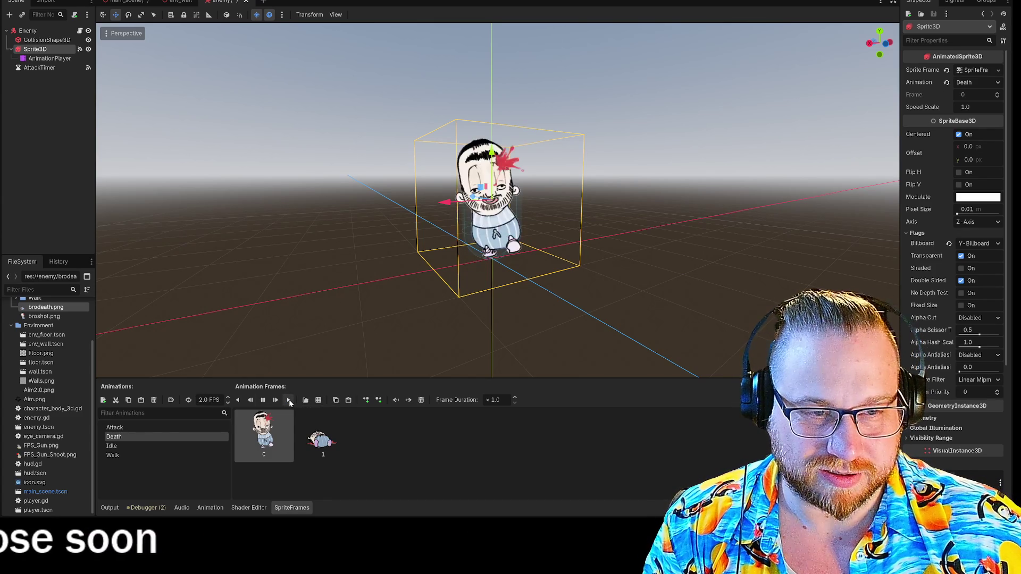
- Set the Death animation to 5 FPS, comparing its playback against the Walk animation
left_click(113, 456)
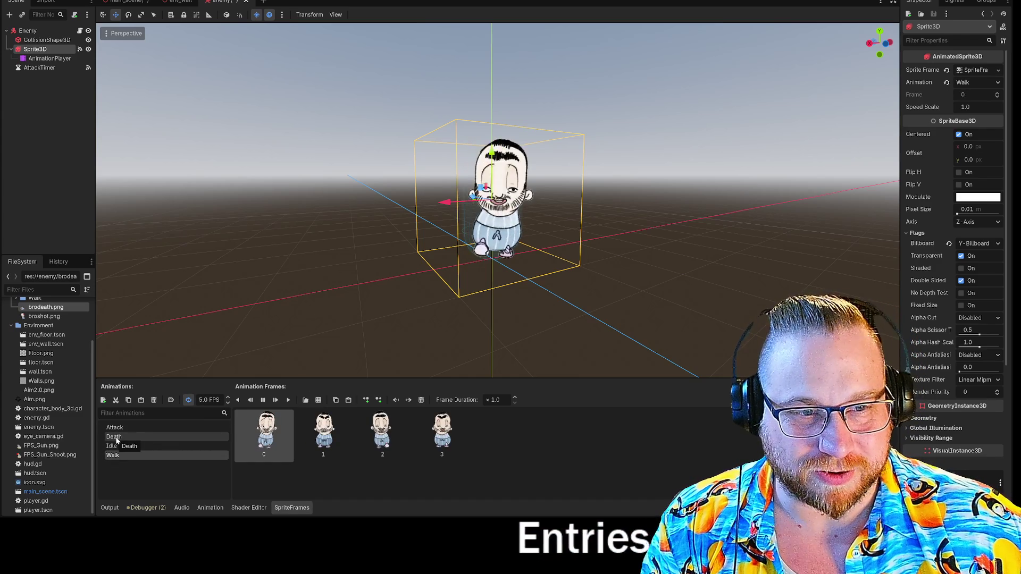
left_click(115, 437)
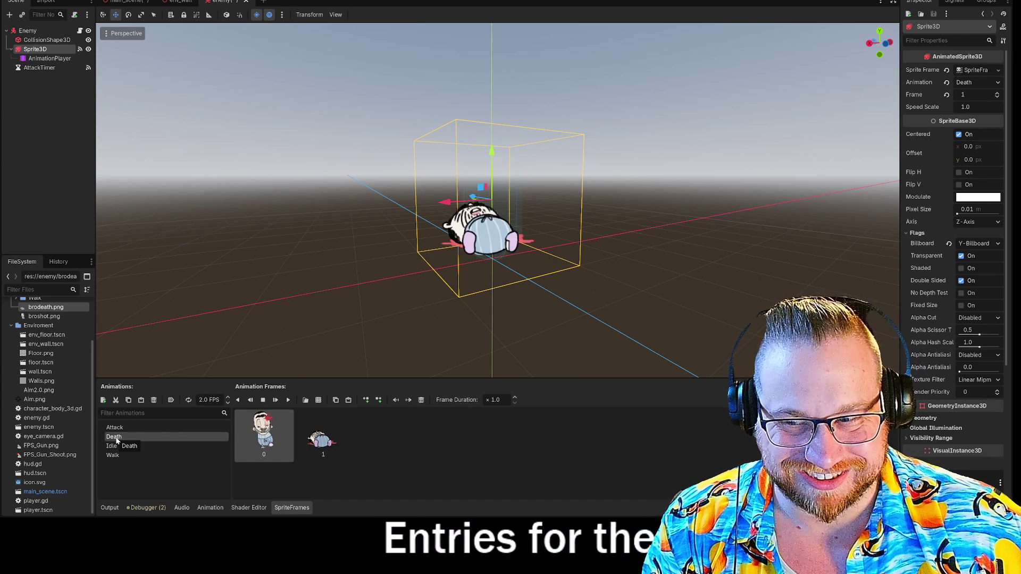
double_click(209, 400)
type("5")
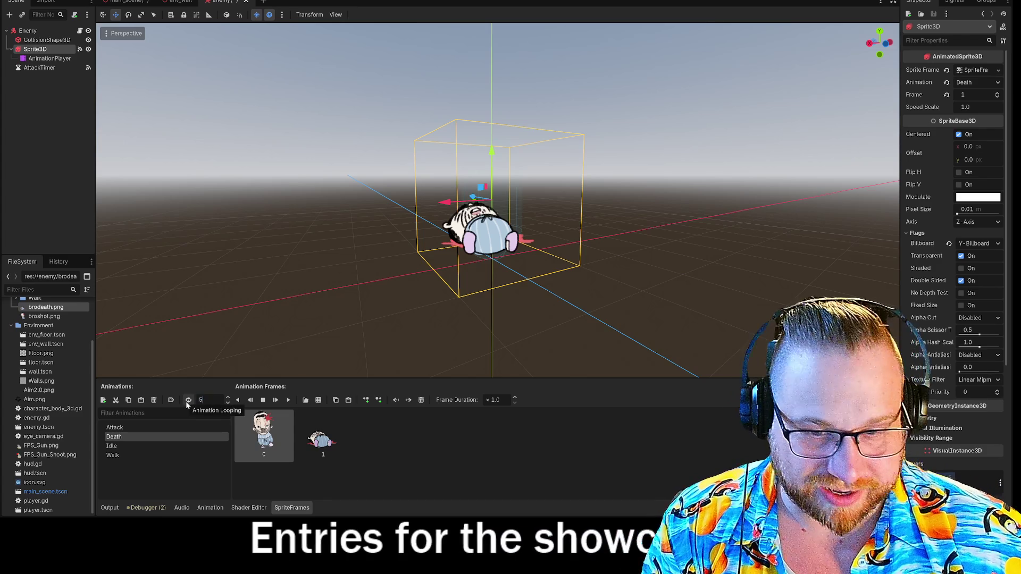
left_click(113, 456)
left_click(288, 400)
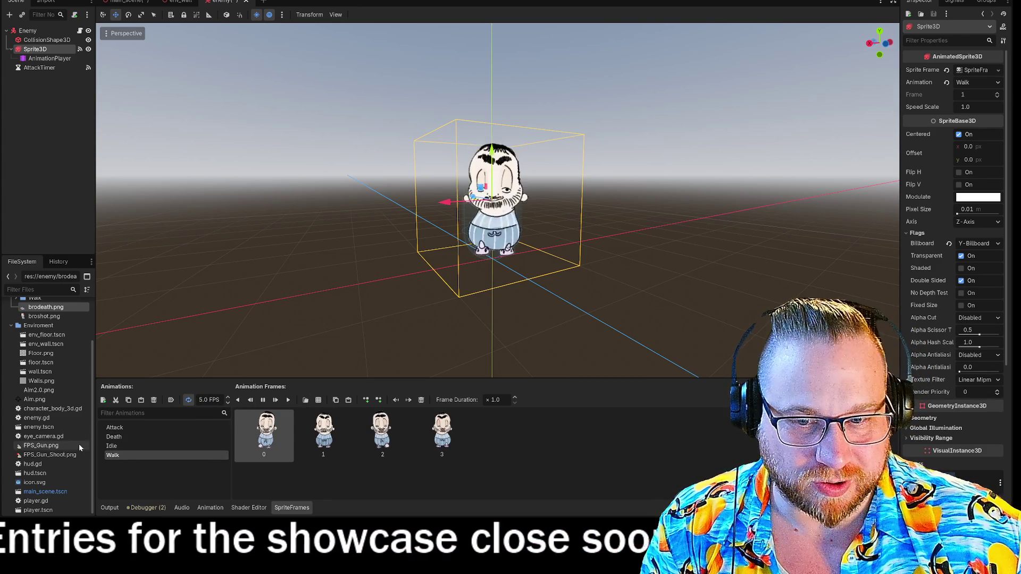
left_click(118, 438)
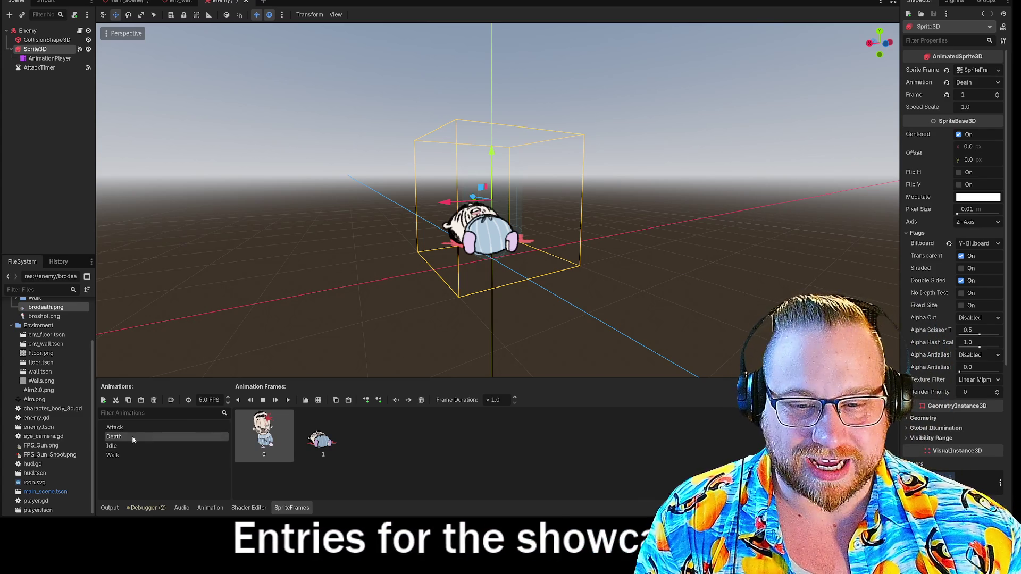
- Set the Death animation's frame rate to 10 FPS, comparing it with Walk
left_click(208, 399)
type("10")
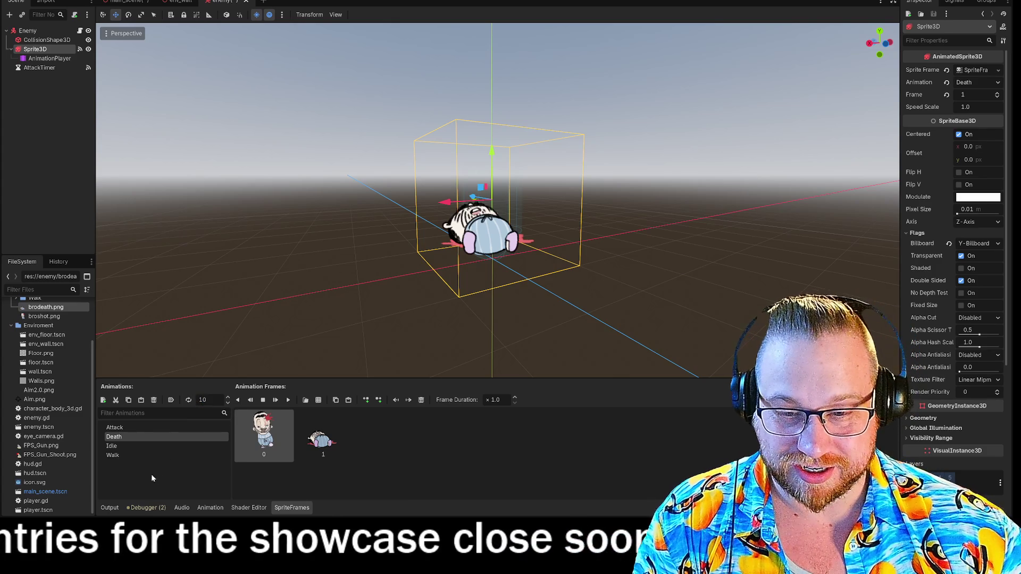
key("Return")
left_click(114, 428)
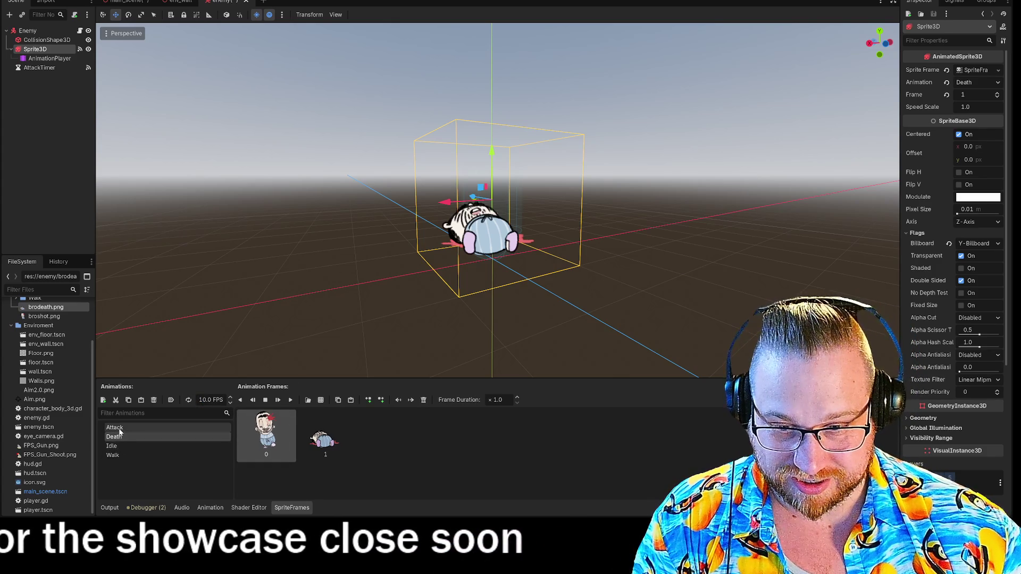
left_click(113, 455)
left_click(290, 401)
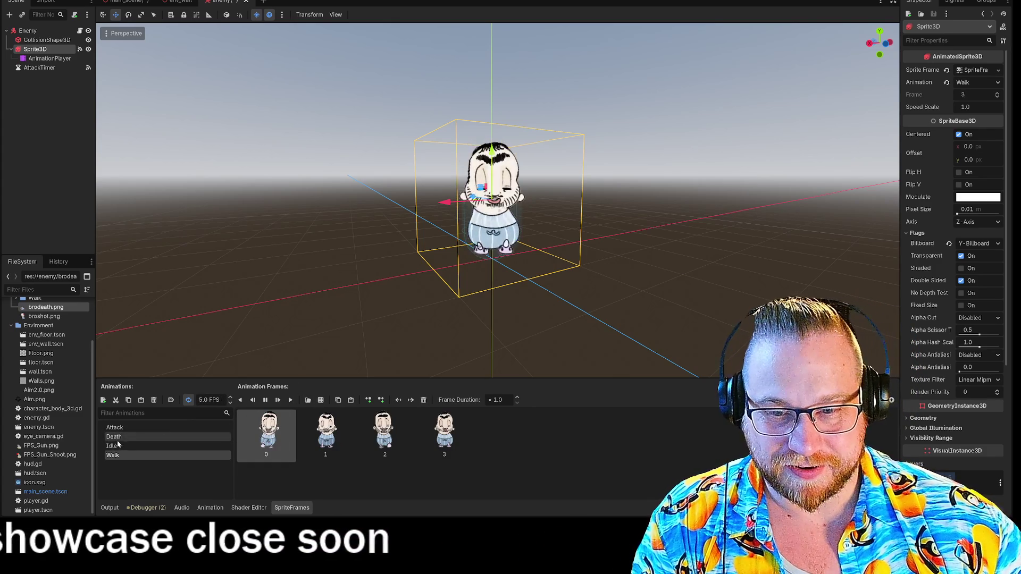
left_click(120, 438)
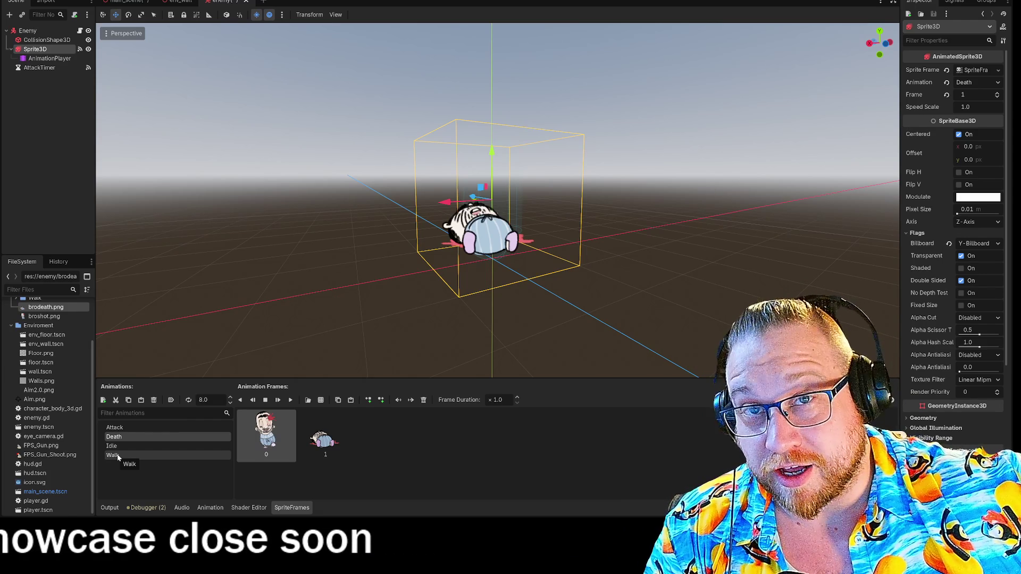
left_click(113, 455)
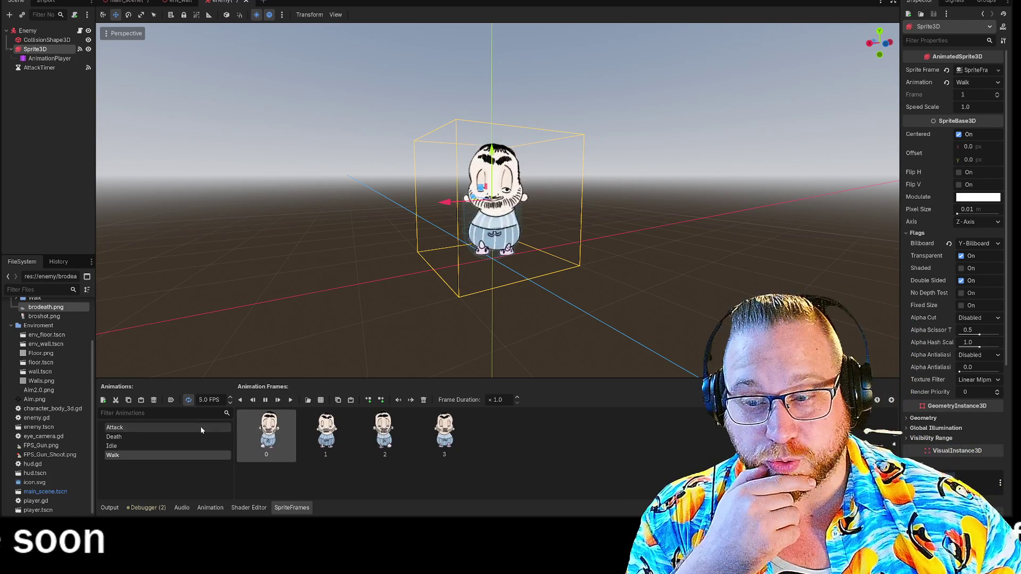
left_click(123, 441)
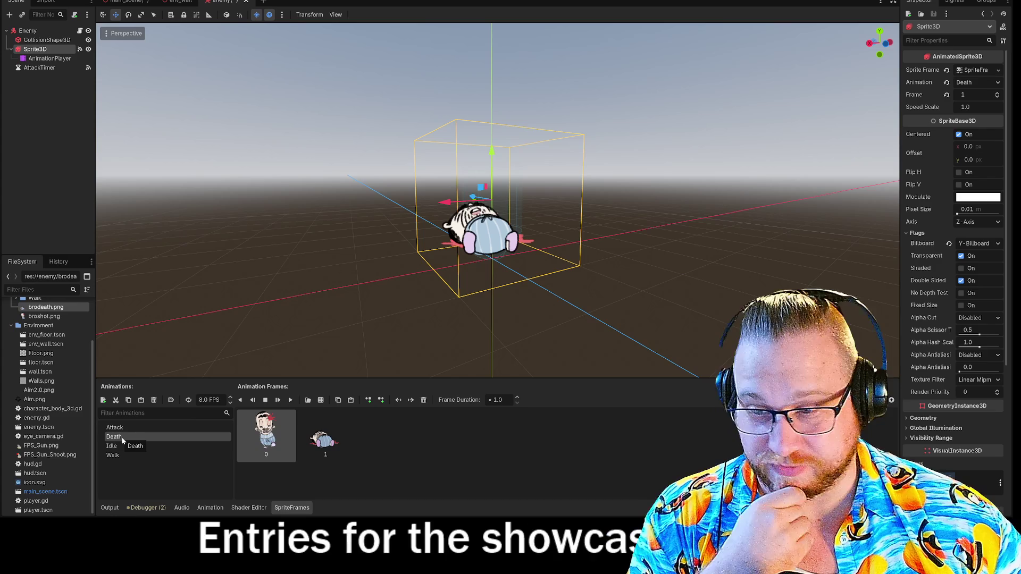
left_click(153, 454)
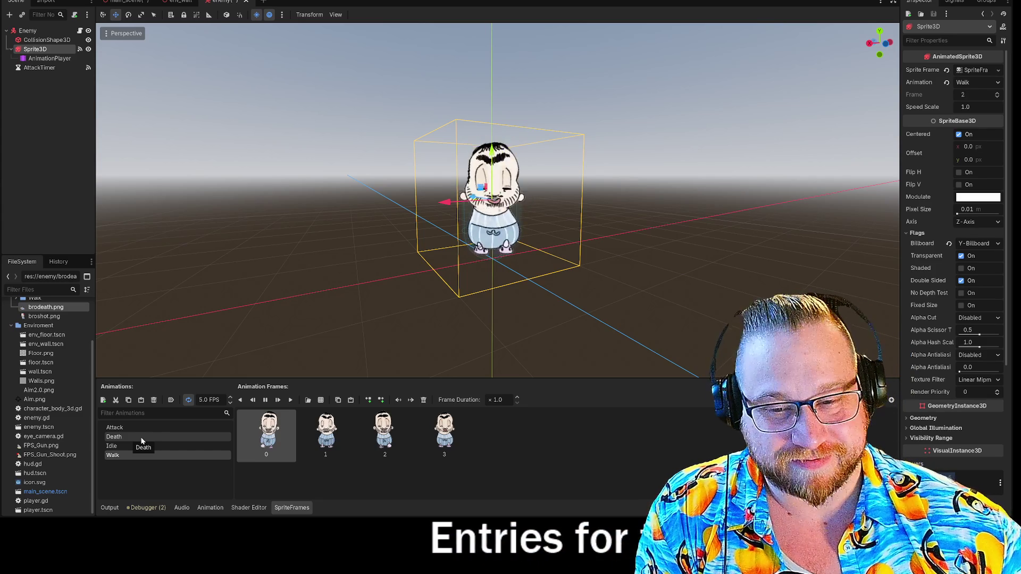
left_click(142, 441)
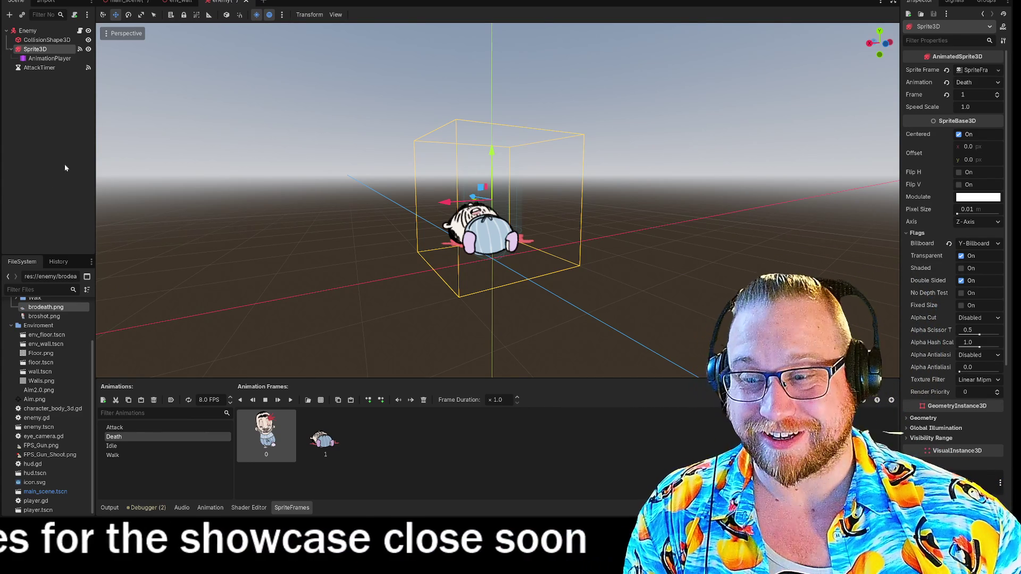
- Save the enemy scene and open enemy.gd from the Scene tree
right_click(223, 2)
left_click(237, 16)
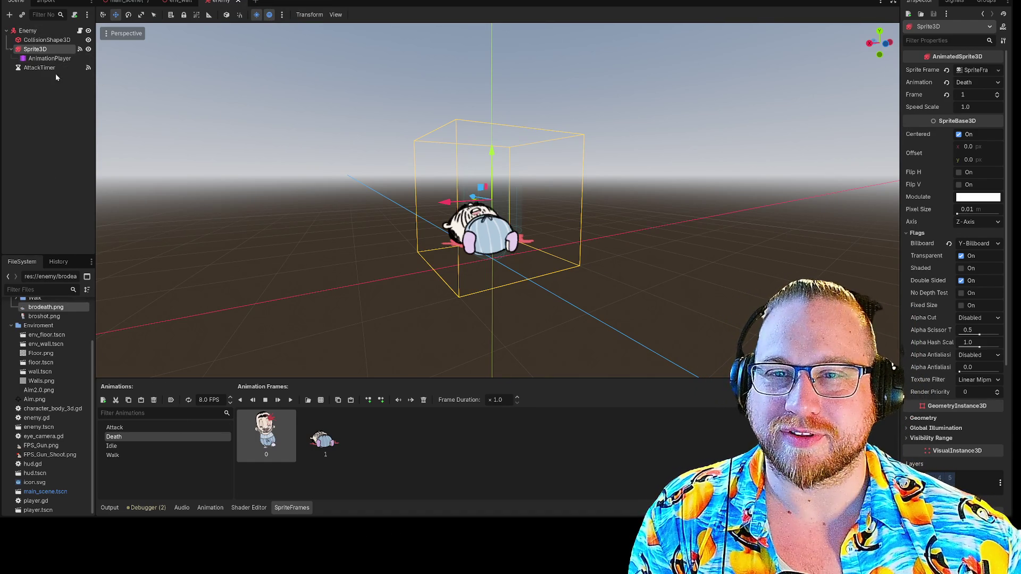
left_click(80, 32)
scroll(359, 329, "down", 2)
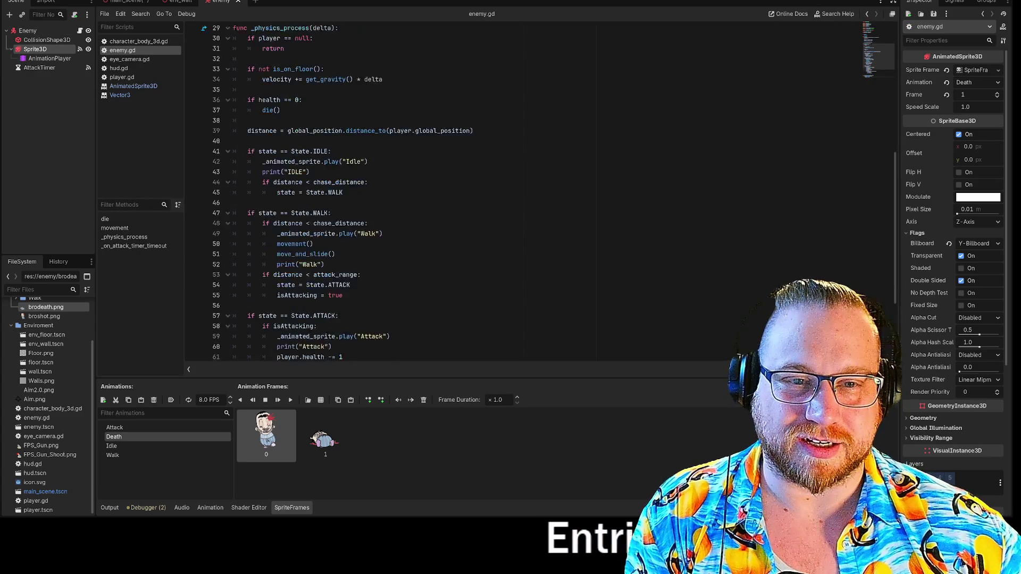
- Deselect Sprite3D to expand the code editor and show the Output log beneath enemy.gd
scroll(435, 191, "down", 2)
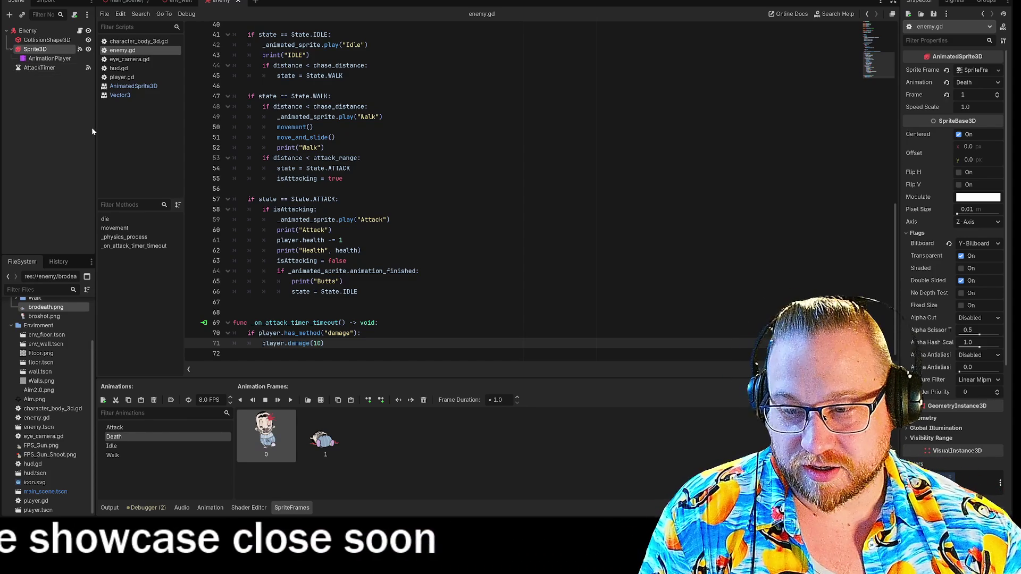
left_click(53, 182)
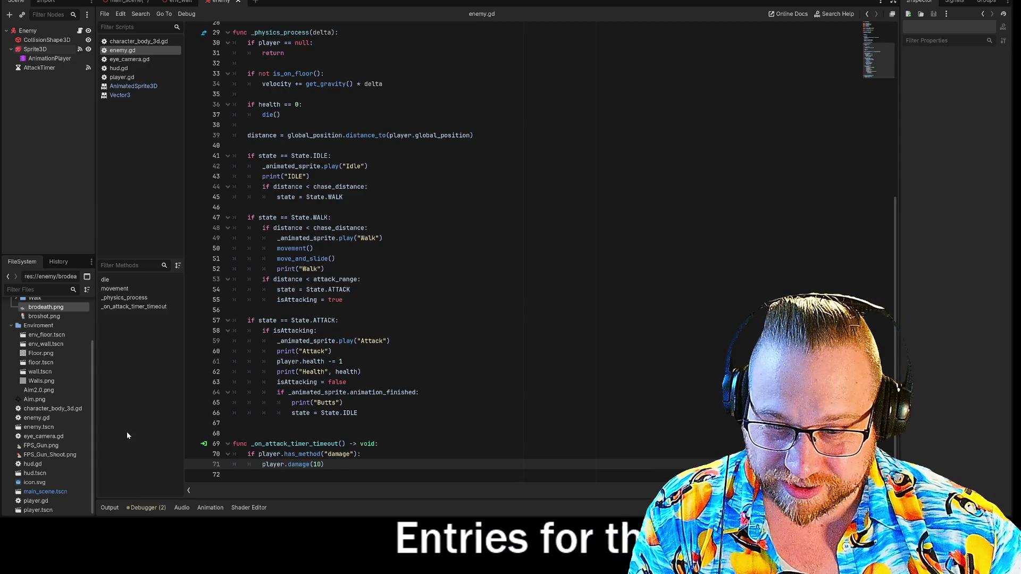
left_click(112, 510)
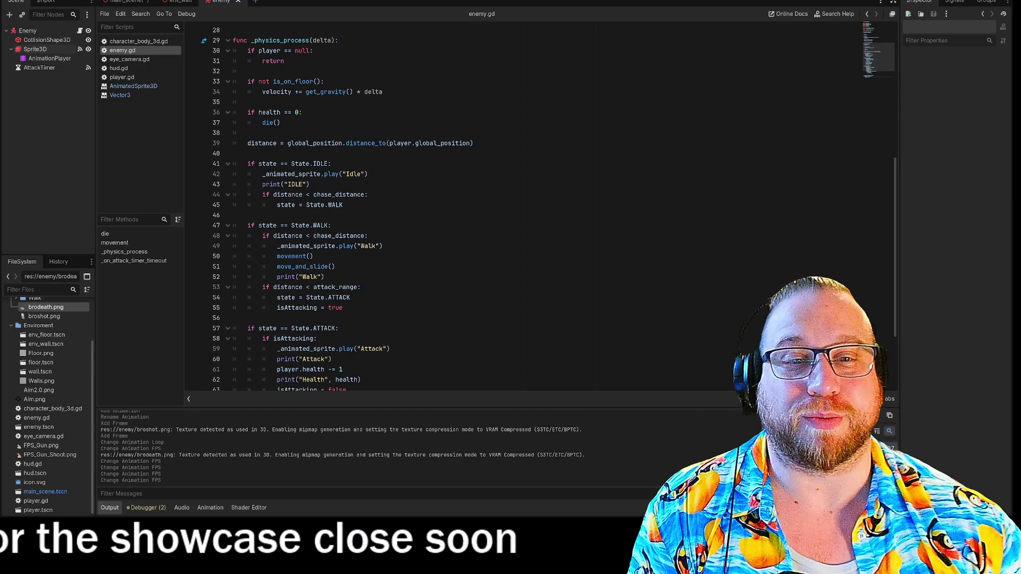
scroll(524, 208, "down", 3)
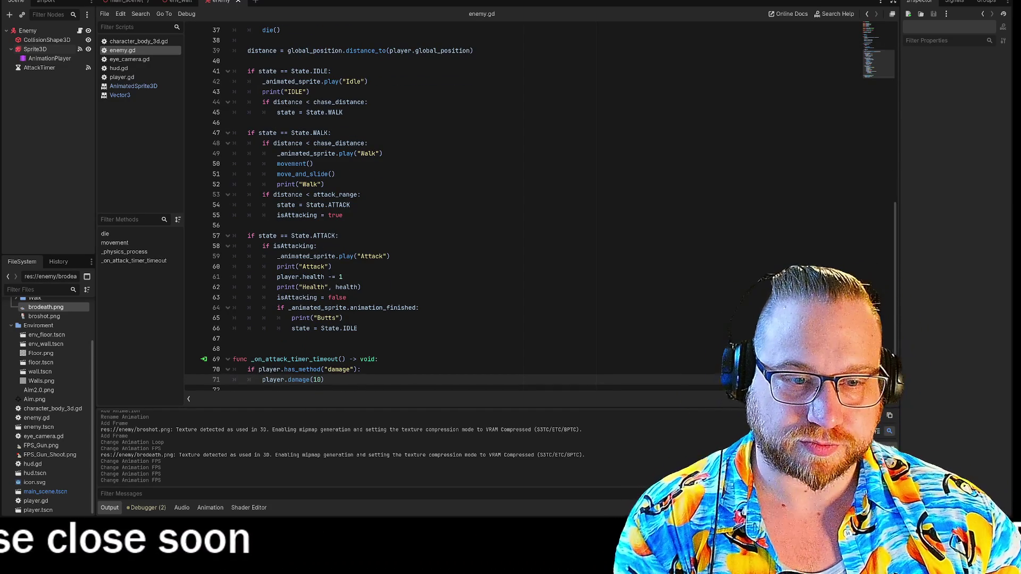
- Delete the state-machine code on lines 40–66 of enemy.gd
mouse_move(358, 328)
left_mouse_down()
mouse_move(319, 323)
mouse_move(250, 235)
mouse_move(250, 80)
mouse_move(233, 60)
left_mouse_up()
key("Delete")
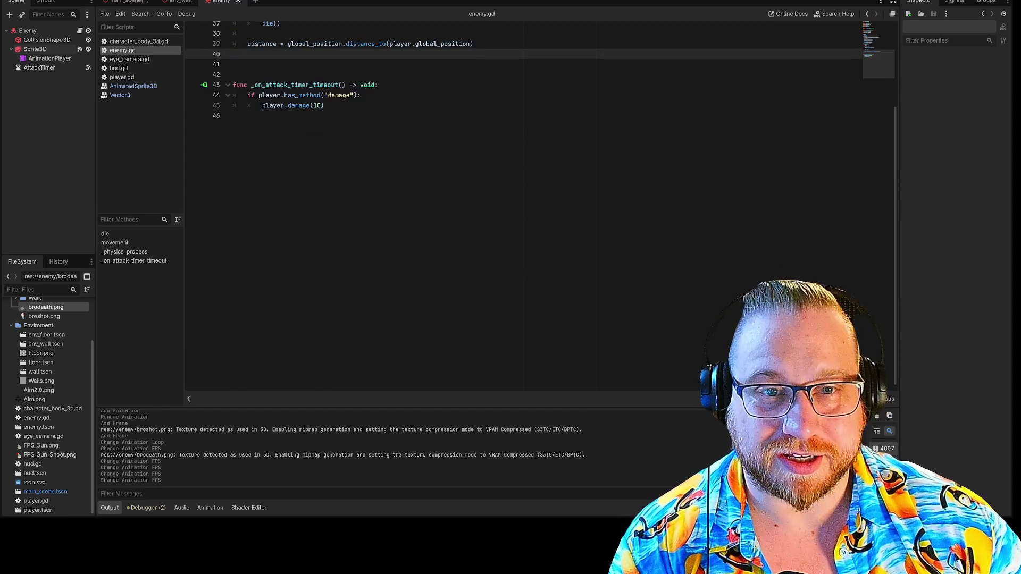
scroll(524, 208, "up", 10)
scroll(524, 208, "down", 3)
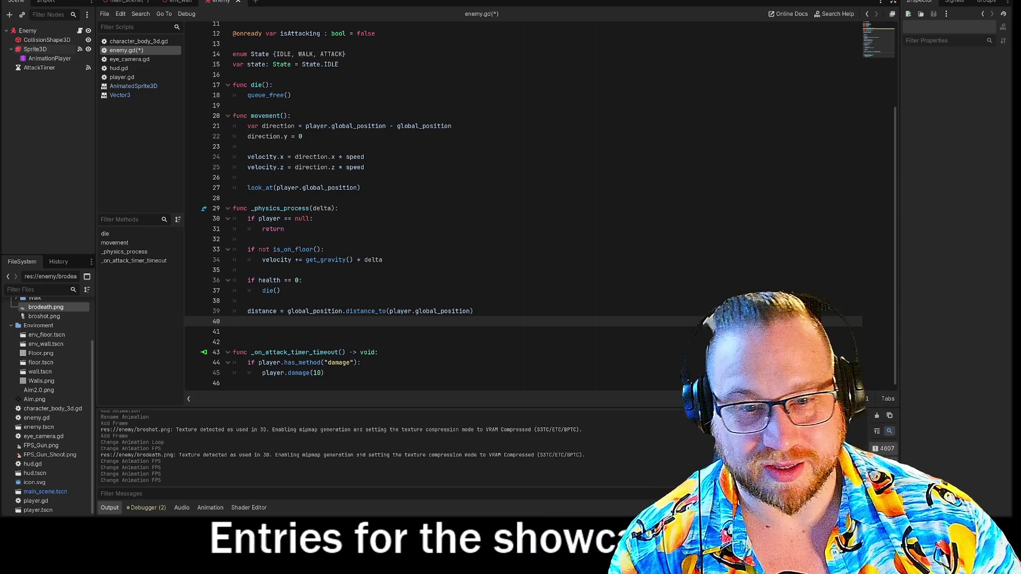
- Replace queue_free() in die() with _animated_sprite.play("Death")
left_click(302, 280)
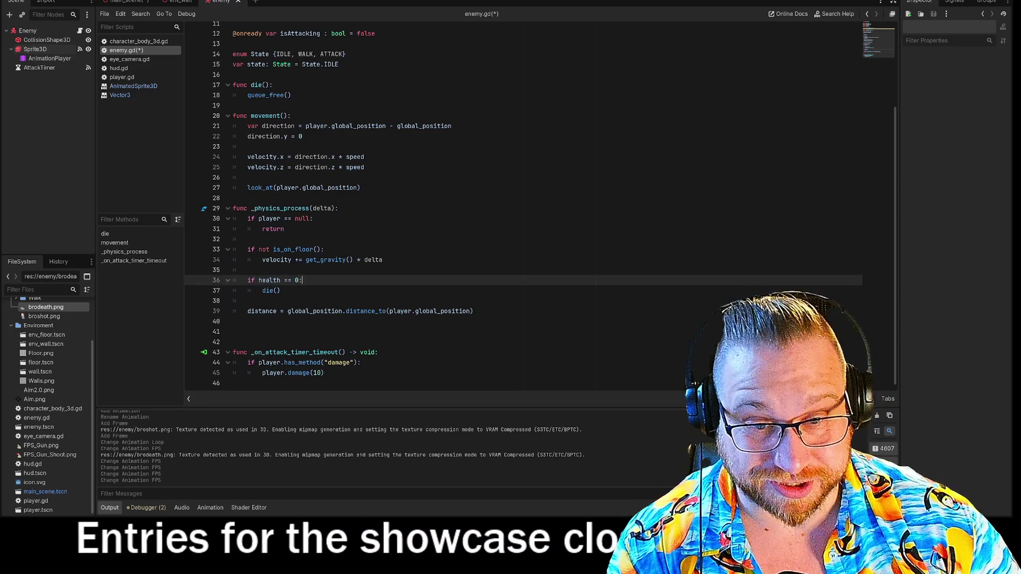
left_click(271, 290, "ctrl")
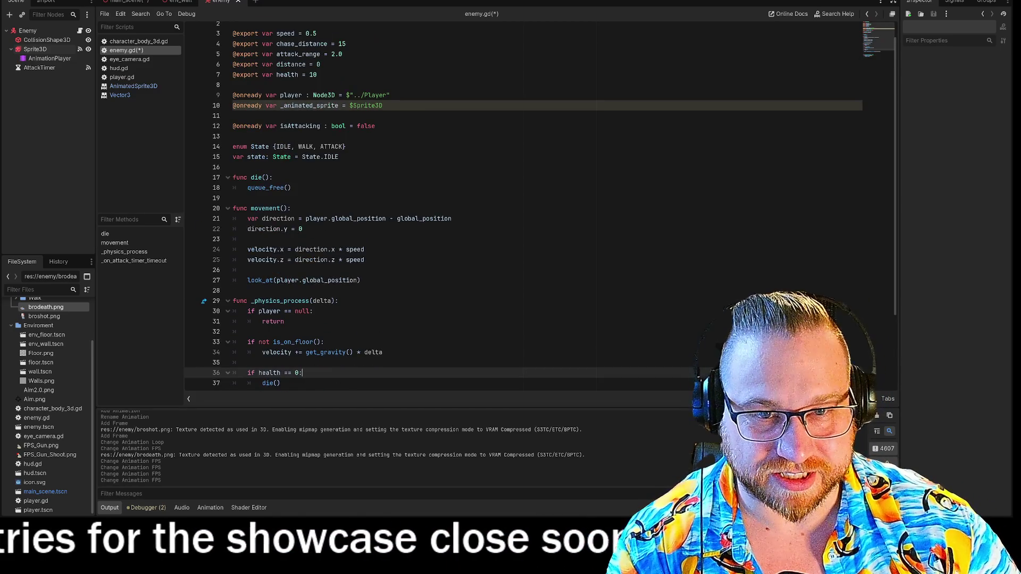
key("Return")
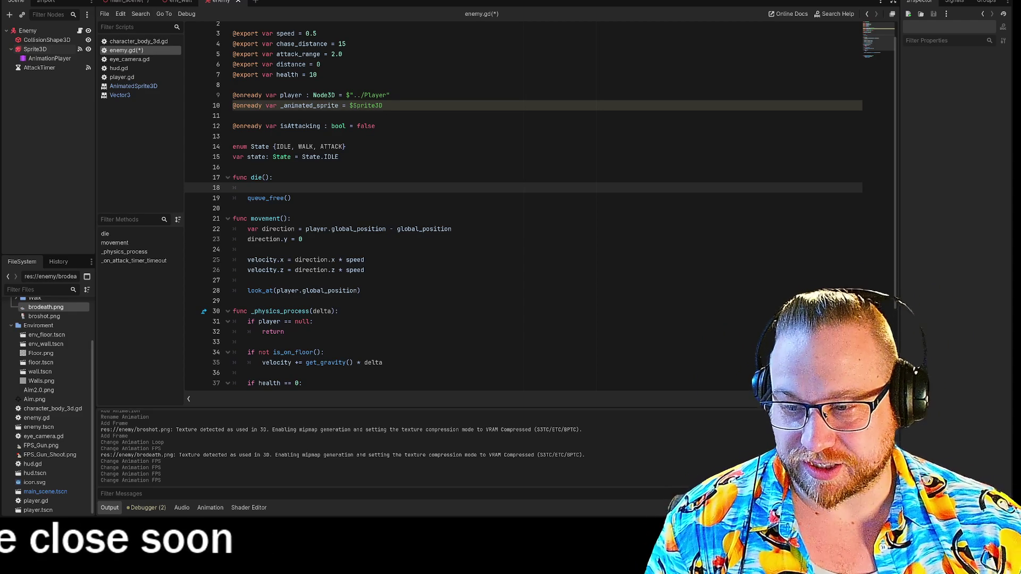
key("Down")
key("shift+End")
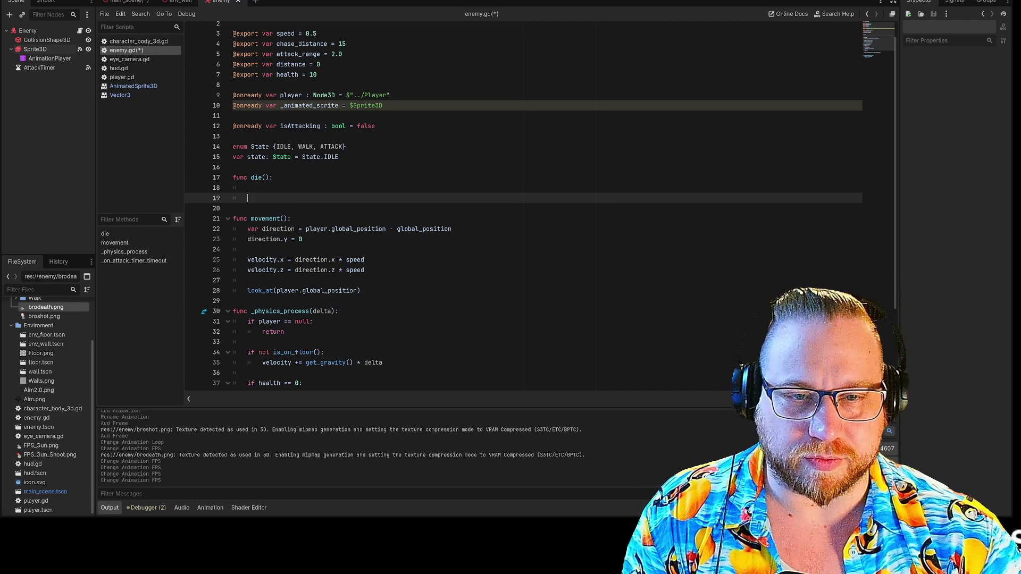
key("BackSpace")
type("ani")
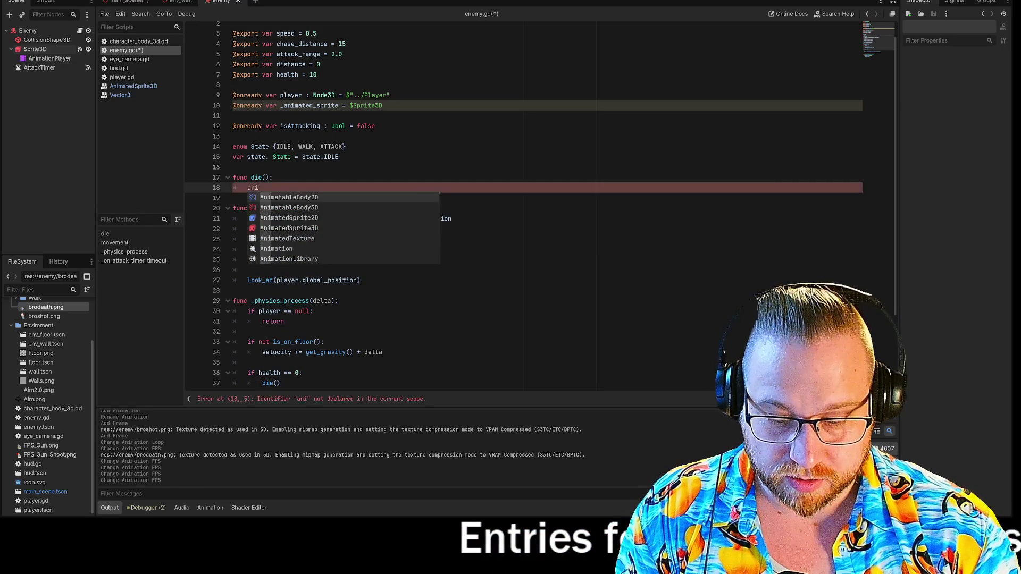
key("BackSpace")
key("BackSpace")
key("BackSpace")
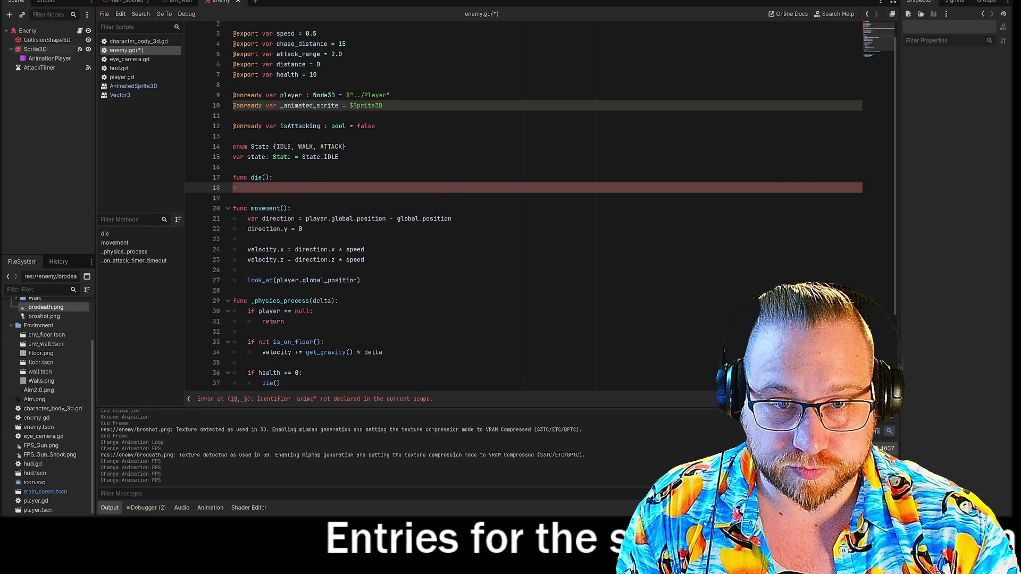
type("_an")
key("Return")
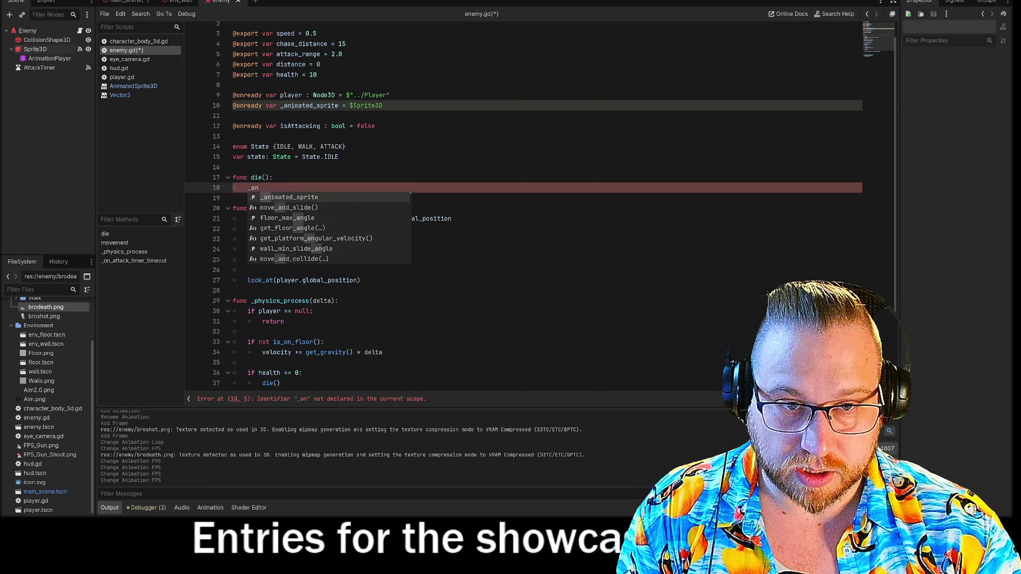
type(".pl")
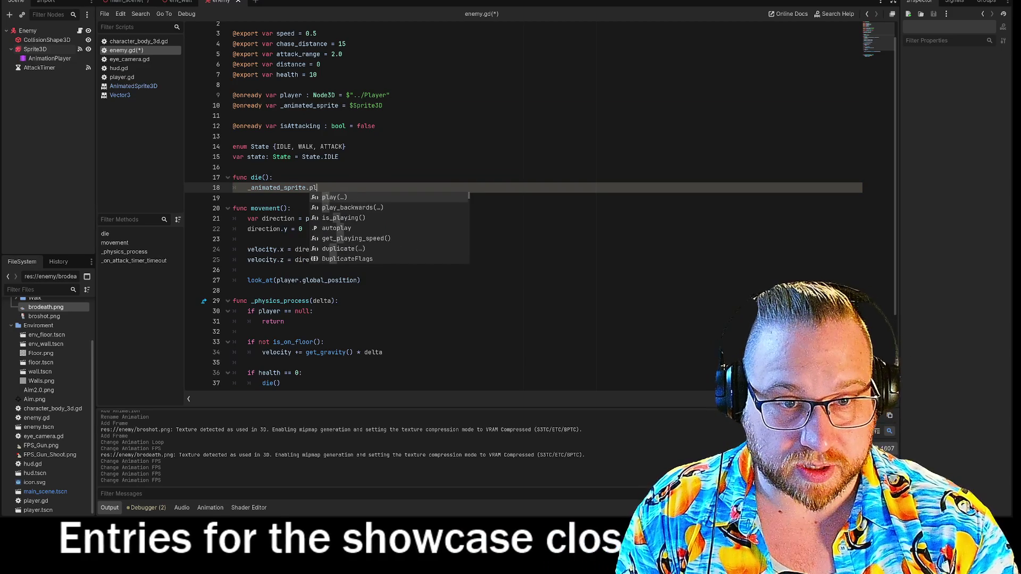
key("Return")
key("Return")
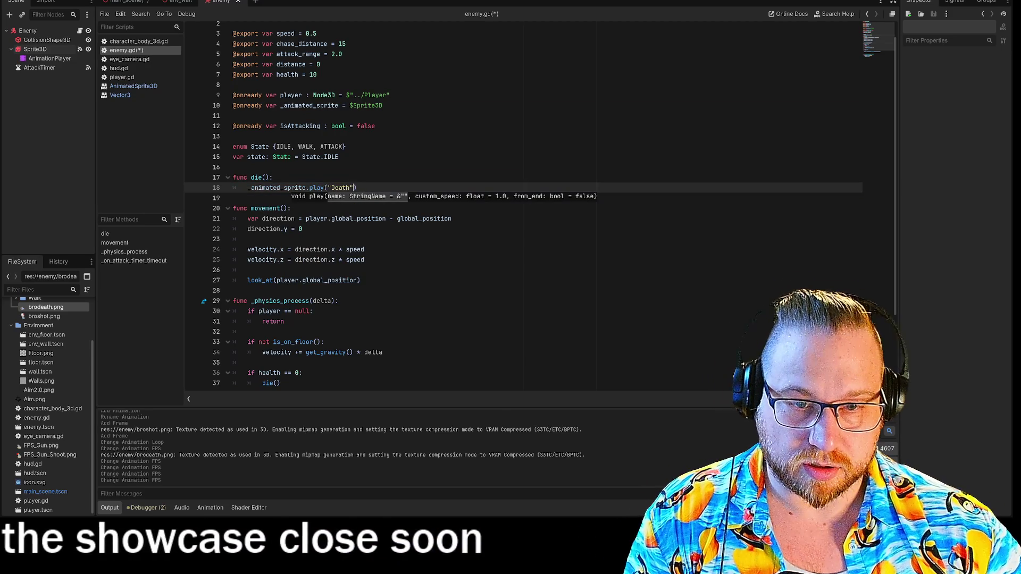
- Start a new line below the distance calculation in the physics function
scroll(521, 207, "down", 3)
left_click(233, 198)
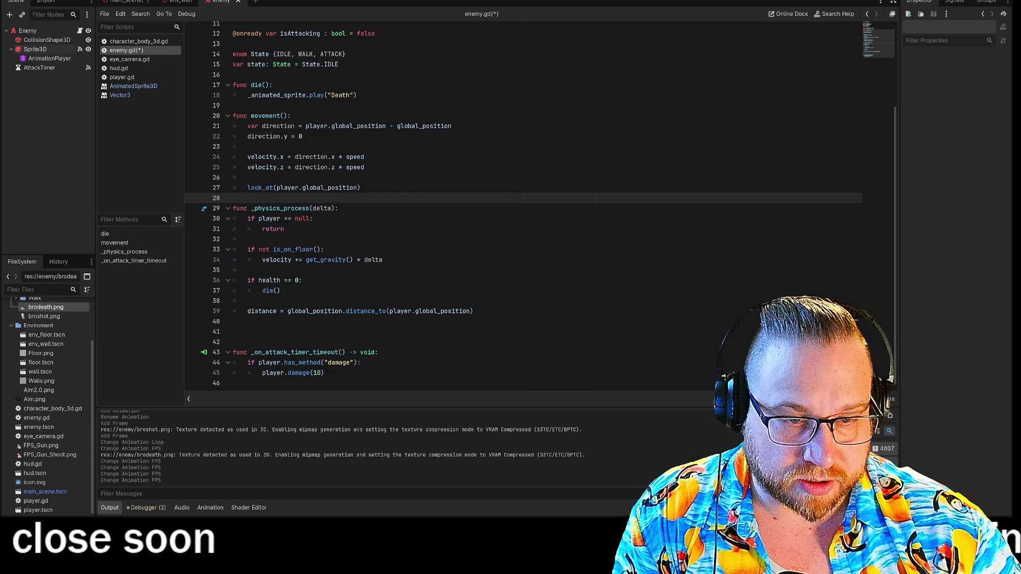
left_click(474, 311)
key("Return")
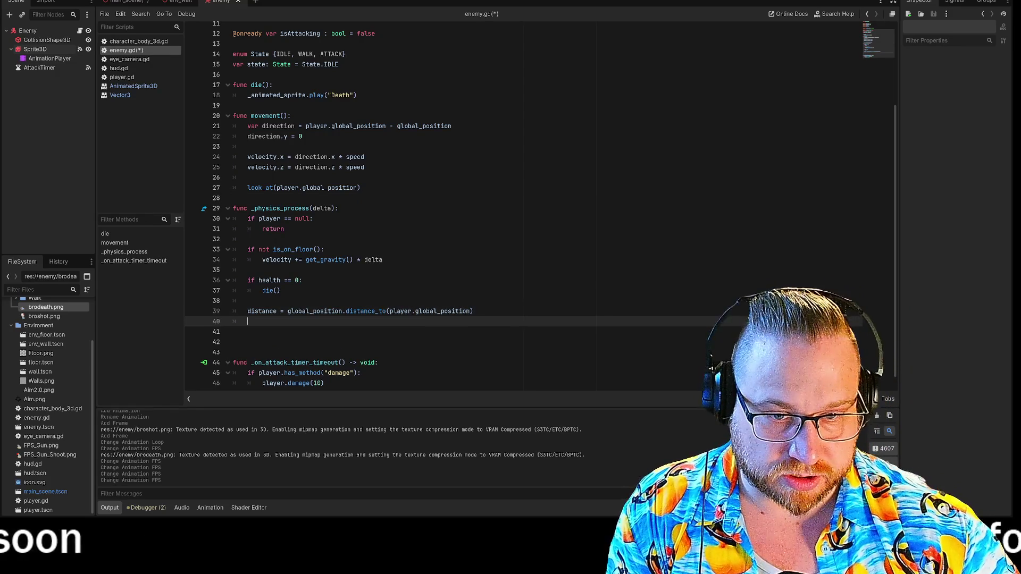
- Write the condition 'if distance < attack_range' below the distance line
key("Return")
key("BackSpace")
key("BackSpace")
key("BackSpace")
type("if dis")
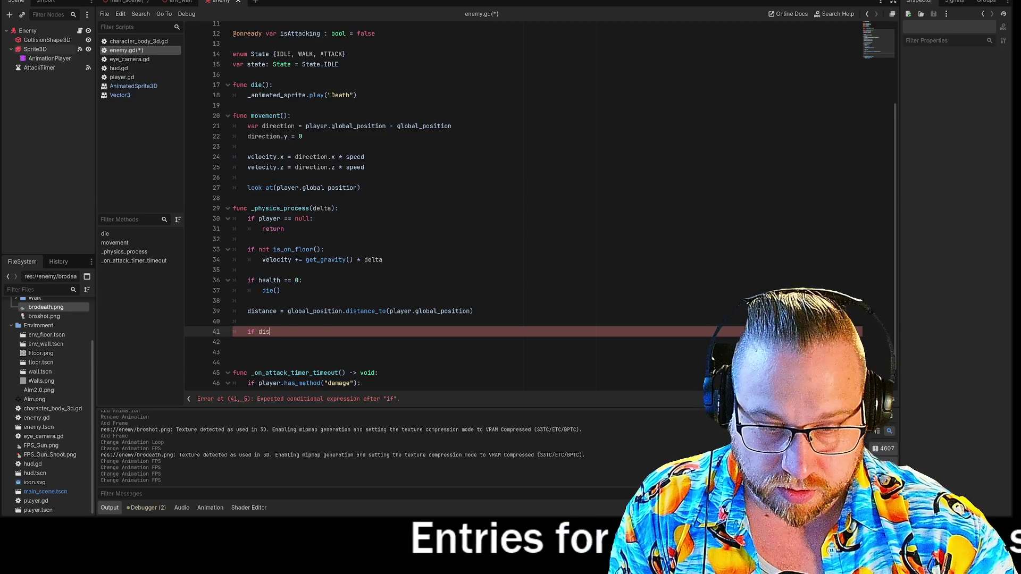
type("t")
key("Return")
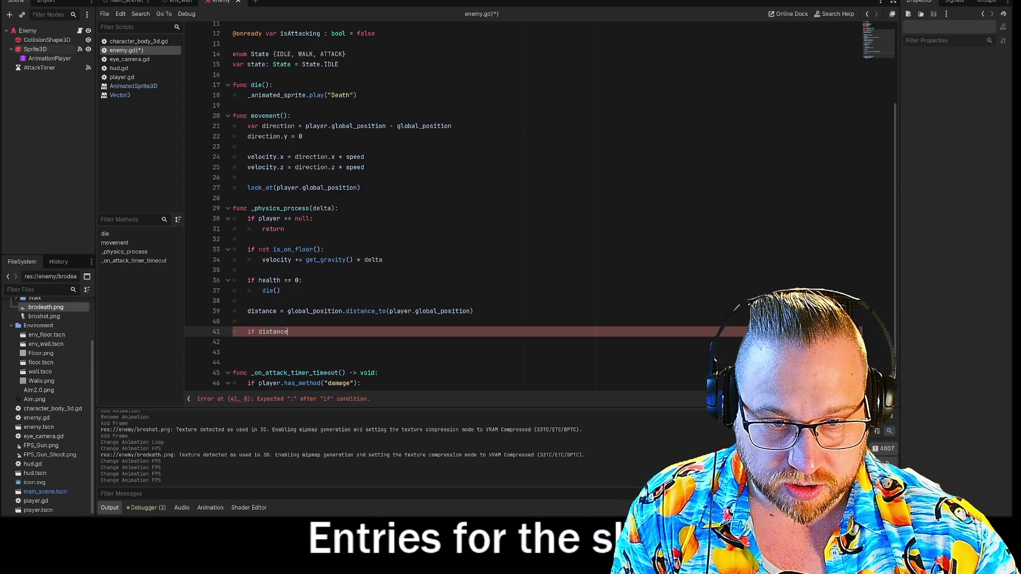
type("<")
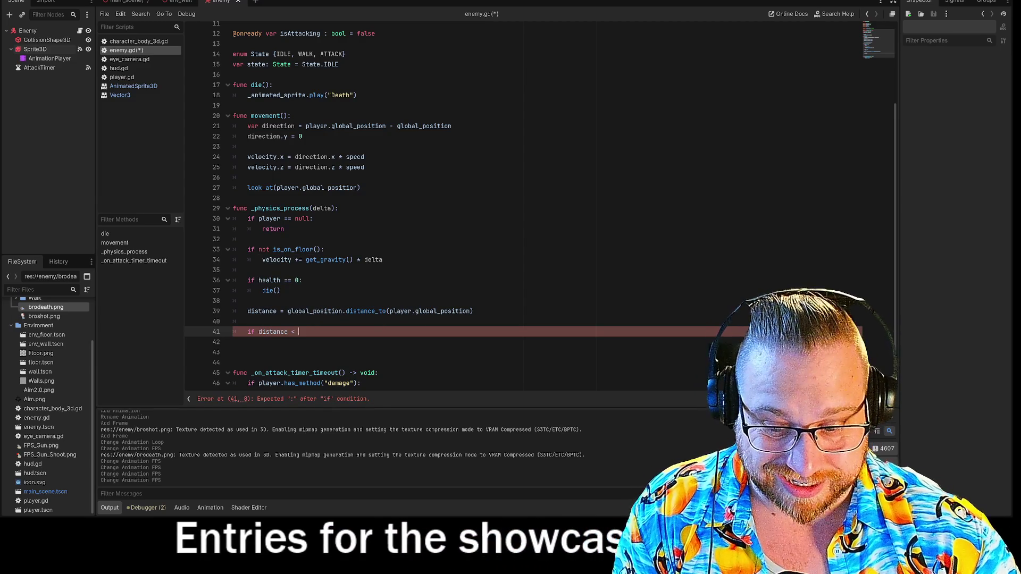
type(" att")
key("Return")
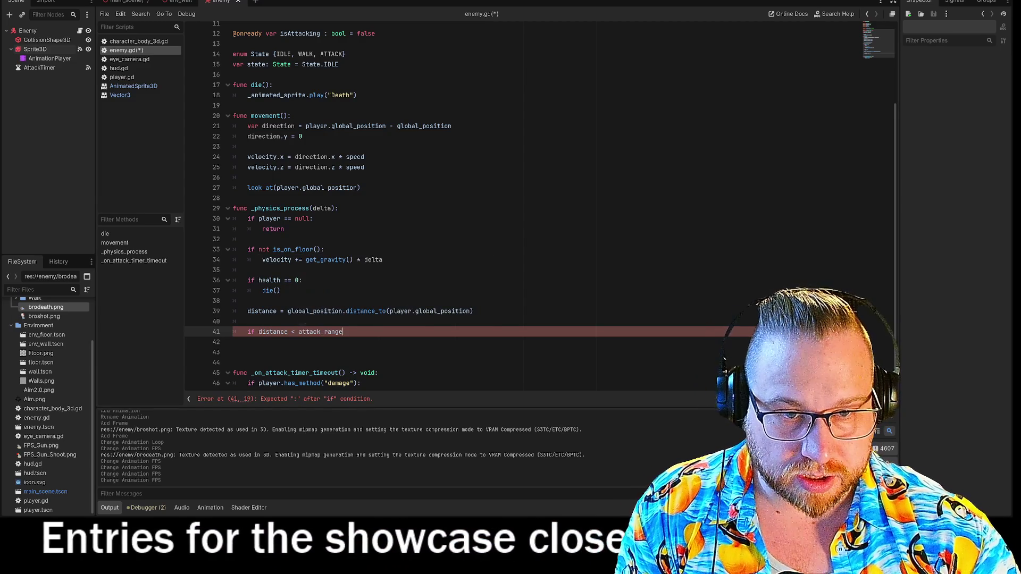
key("Return")
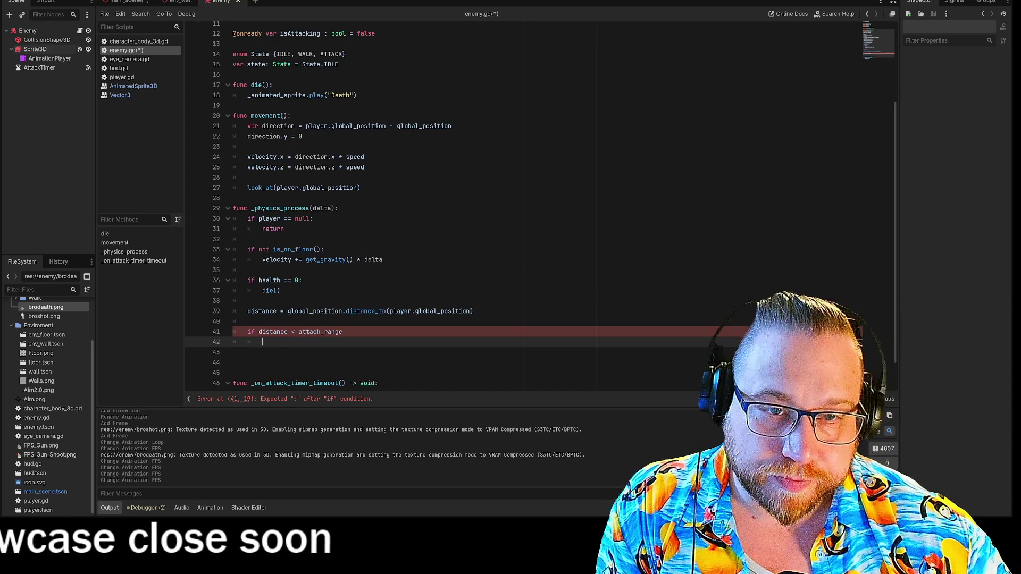
- Call movement() and move_and_slide() inside the if block, then save and run with F5
scroll(479, 208, "up", 1)
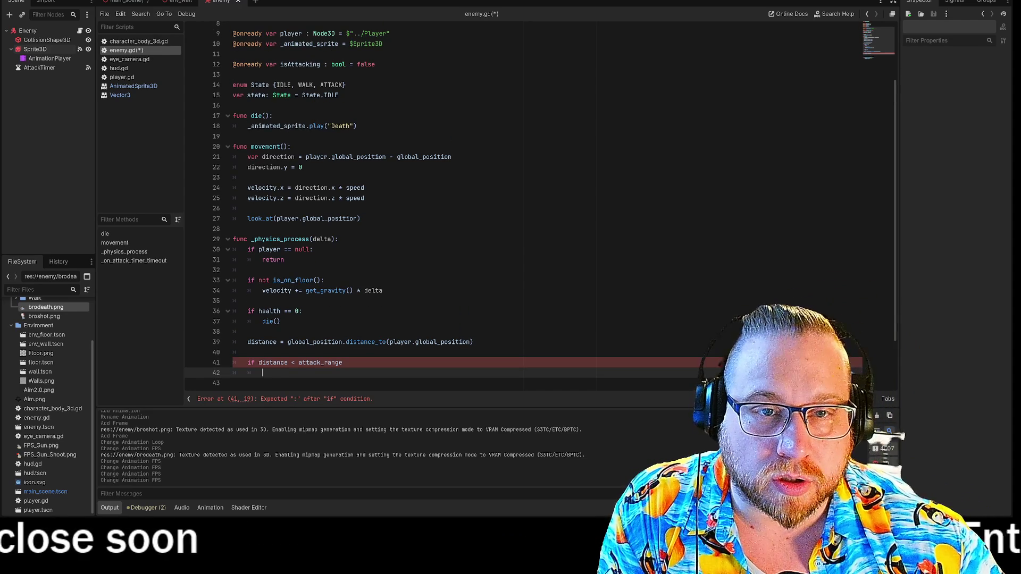
scroll(479, 207, "down", 2)
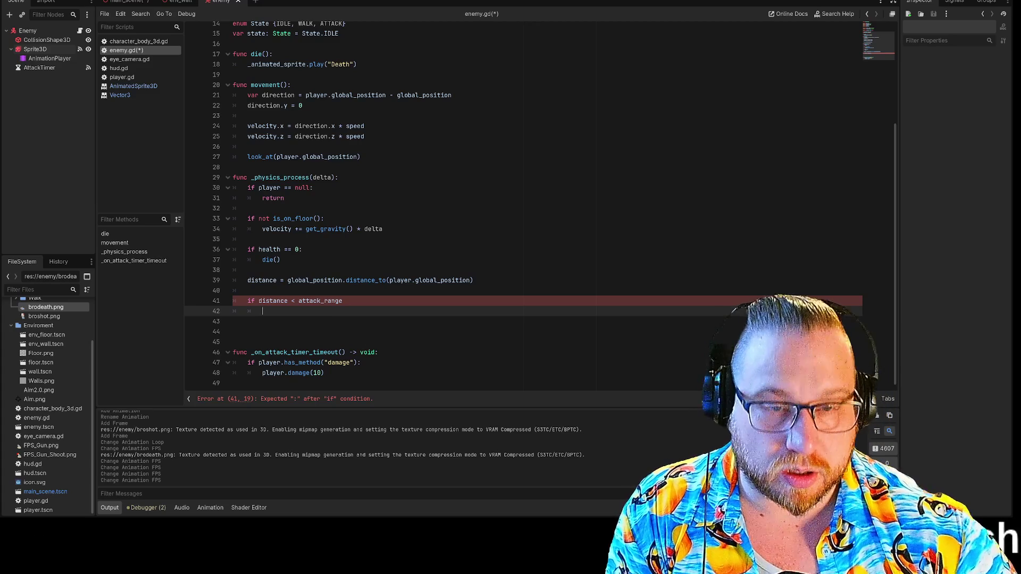
key("Return")
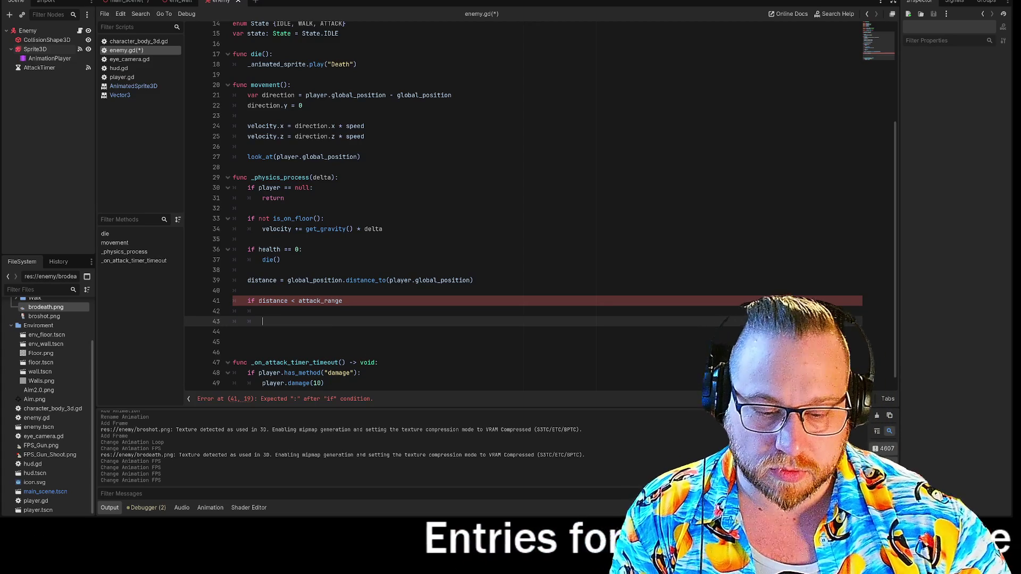
type("move")
key("Return")
key("Return")
key("Return")
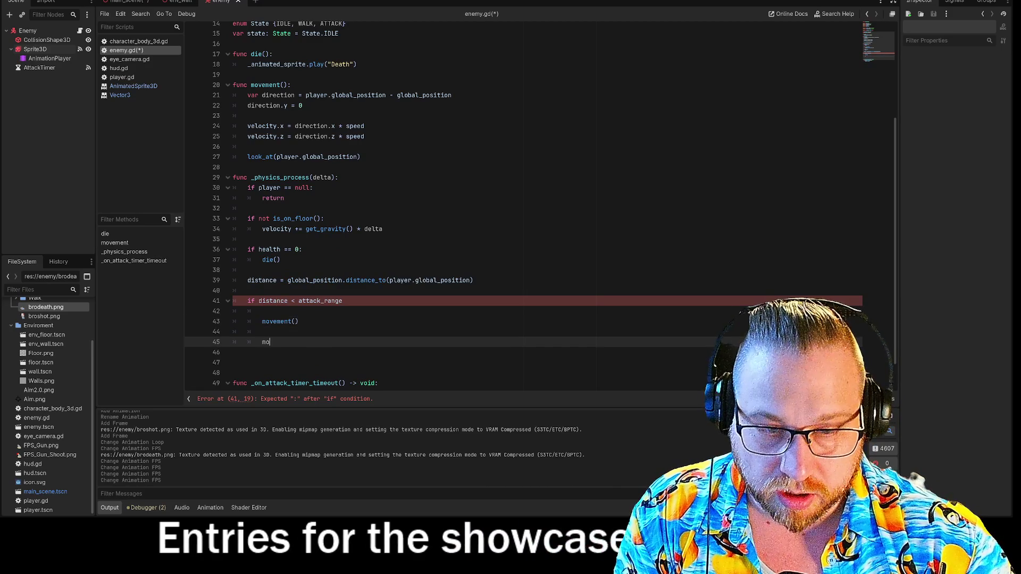
type("move")
key("Down")
key("Return")
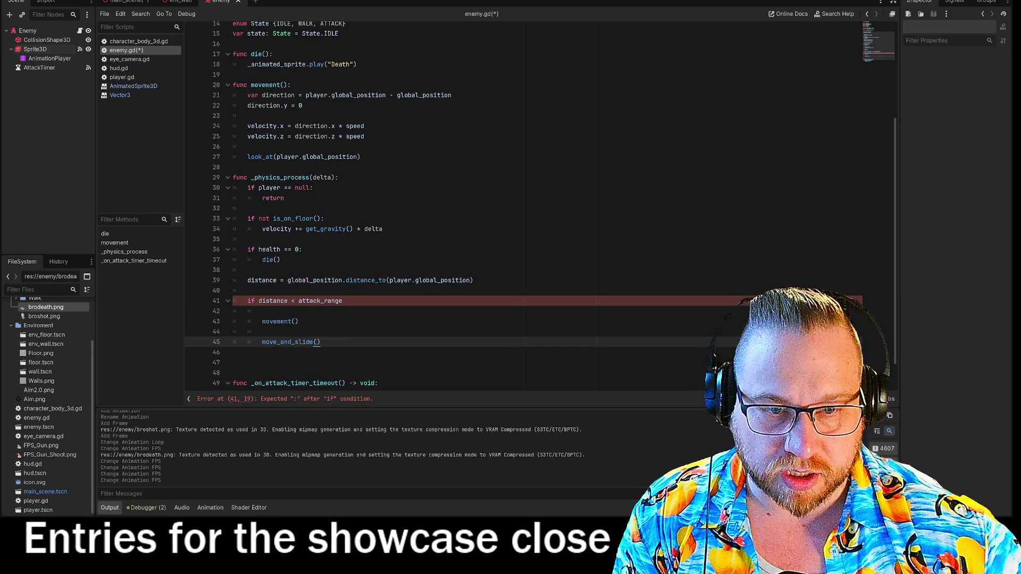
key("F5")
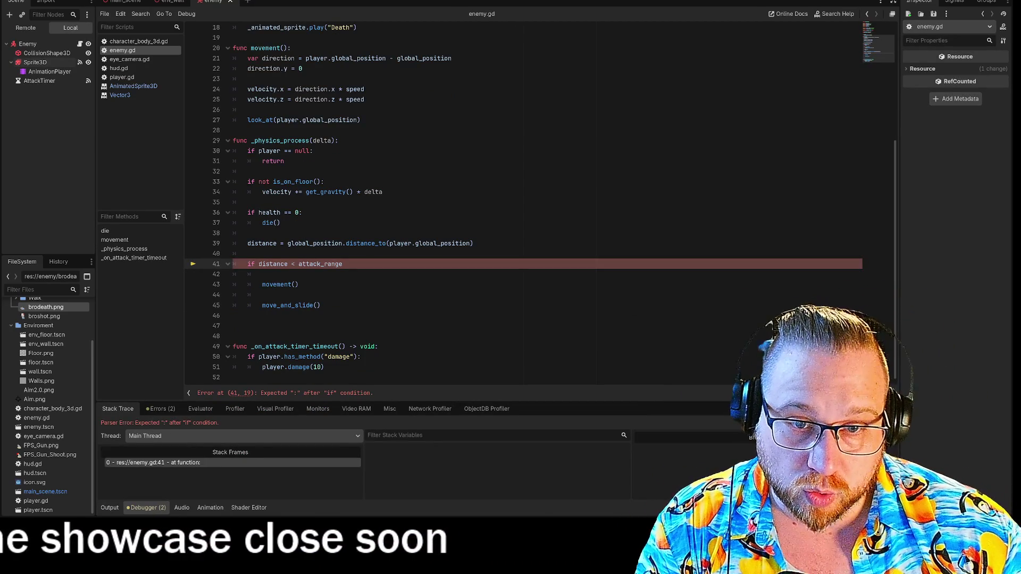
- Add the missing colon to line 41's attack-range check and rerun the game
left_click(345, 264)
type(":")
key("F5")
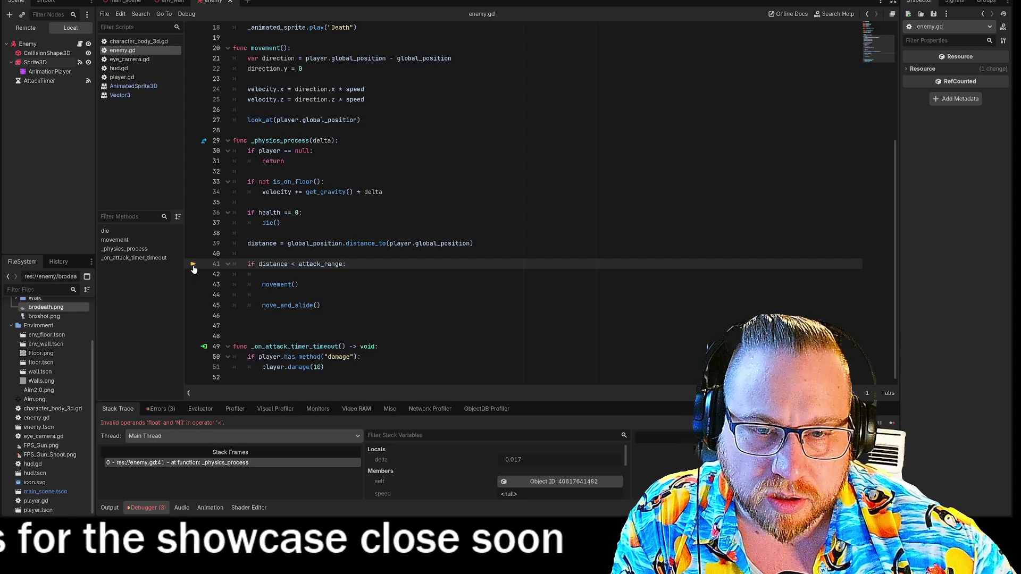
- Inspect the attack_range and exported distance declarations, then run the game again
scroll(194, 269, "up", 6)
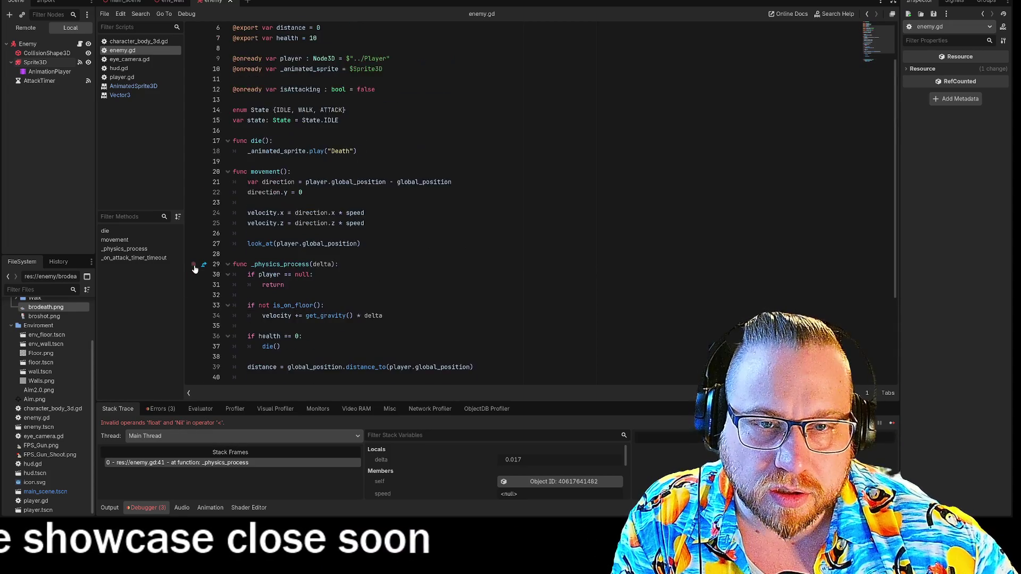
scroll(197, 270, "down", 6)
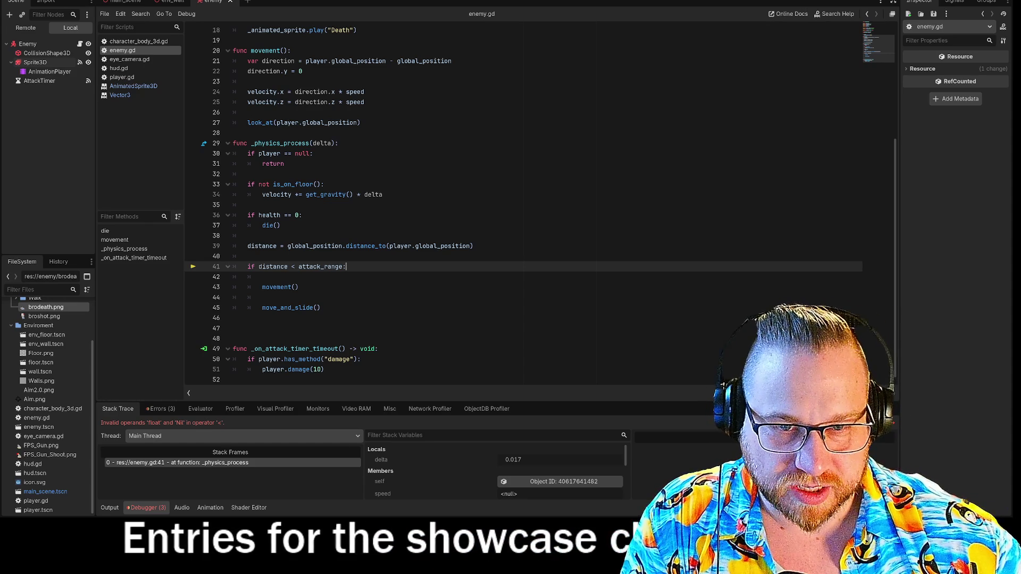
mouse_move(279, 267)
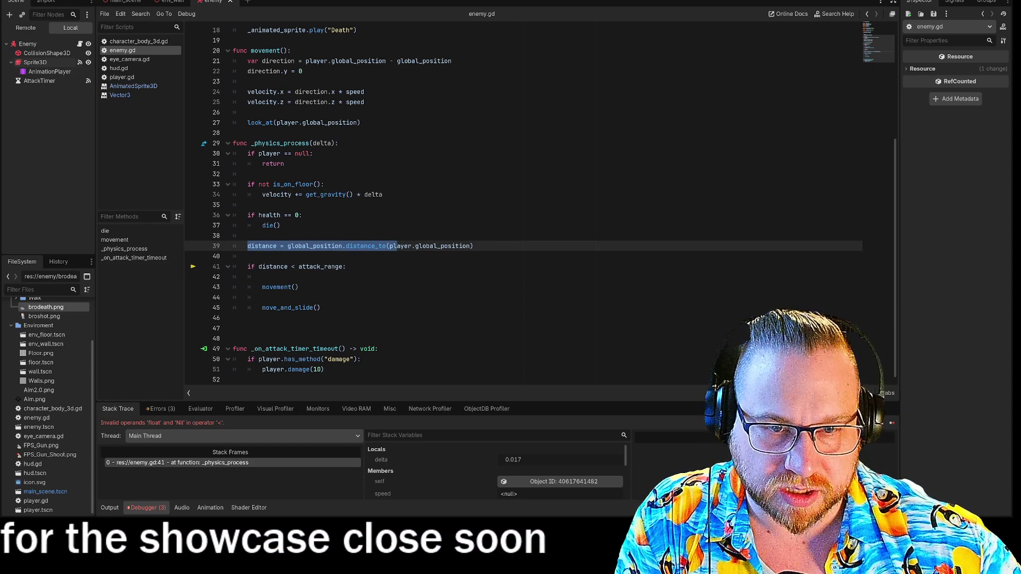
key("ctrl+shift+Left")
key("ctrl+shift+Left")
left_click(321, 266, "ctrl")
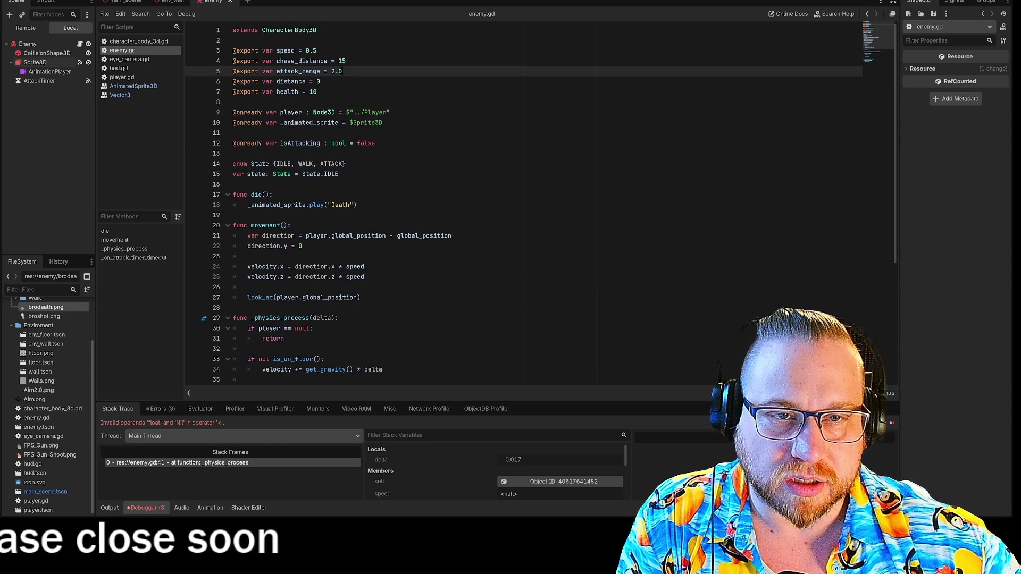
left_click(323, 81)
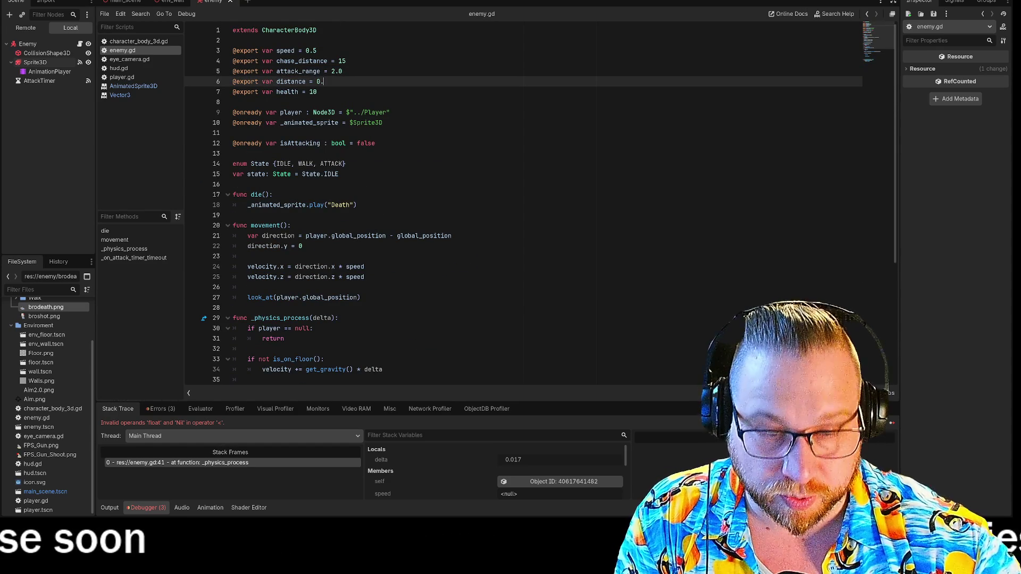
key("F5")
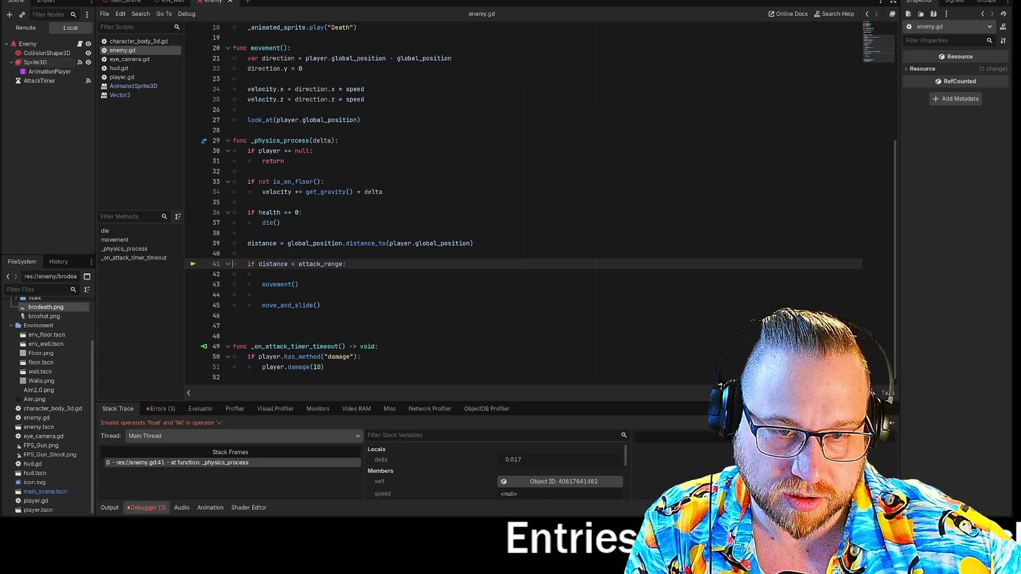
left_click(248, 243)
type("var")
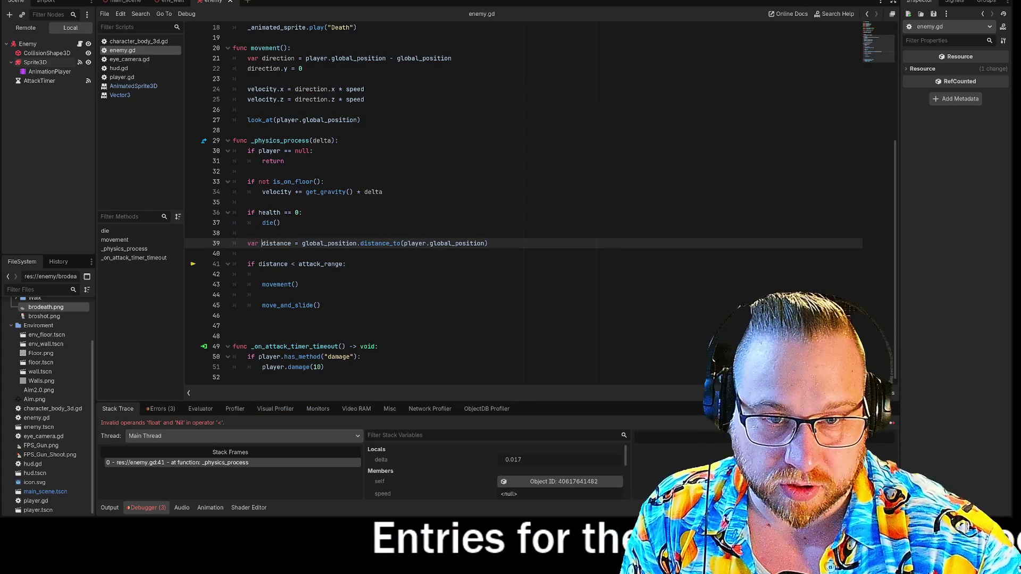
key("BackSpace")
key("BackSpace")
key("BackSpace")
scroll(524, 202, "up", 6)
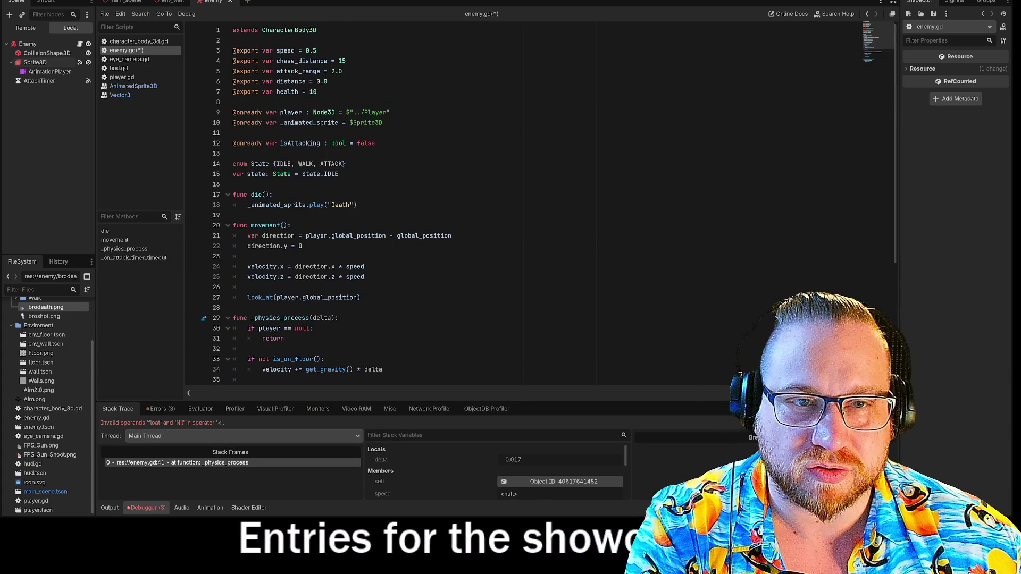
left_click(328, 81)
key("shift+Home")
key("BackSpace")
key("BackSpace")
key("F5")
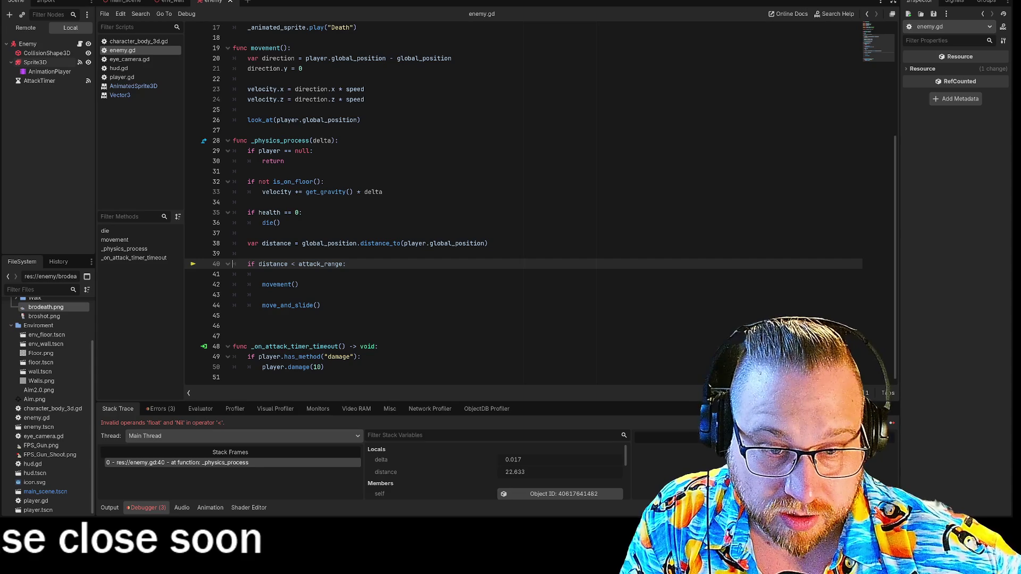
- Review the attack timer function, then open the debugger's Errors list
left_click_drag(262, 367, 324, 367)
left_click_drag(233, 367, 234, 336)
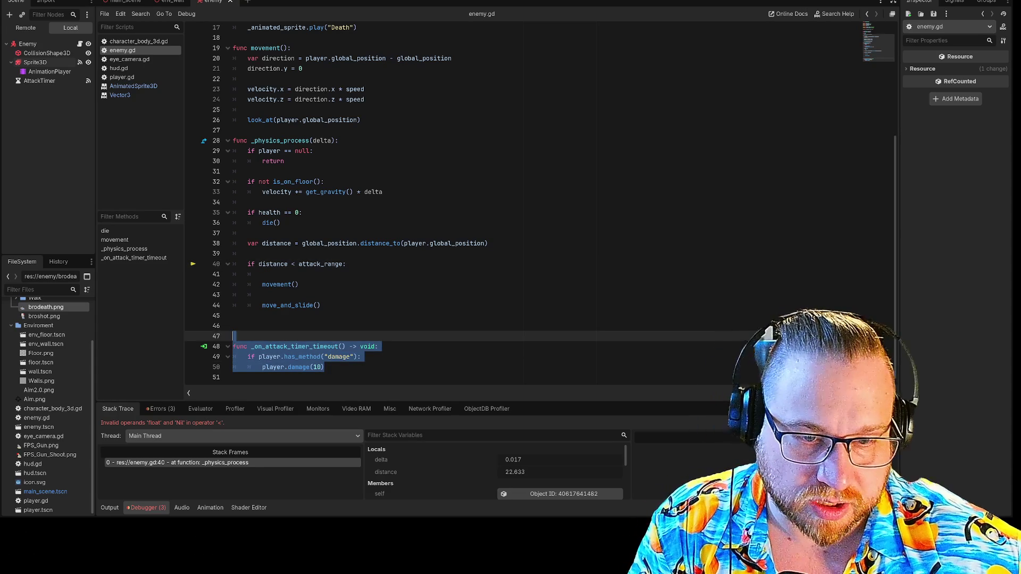
left_click(361, 356)
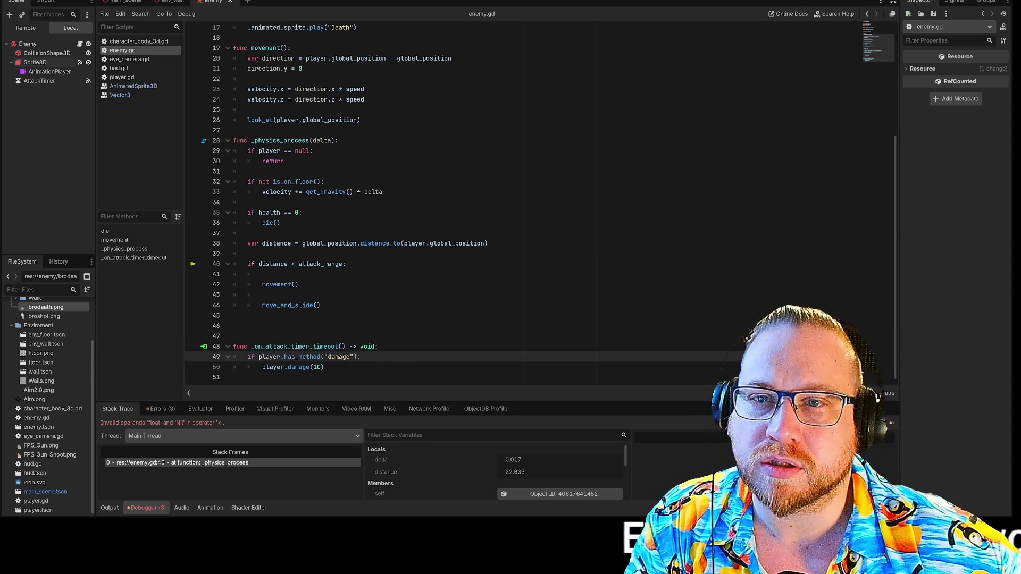
left_click(162, 412)
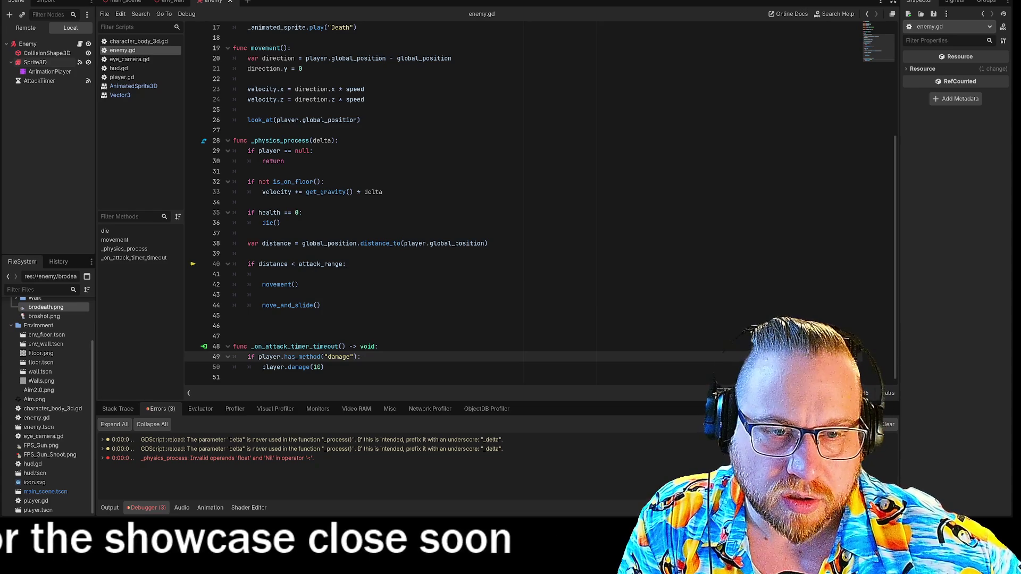
scroll(308, 300, "up", 5)
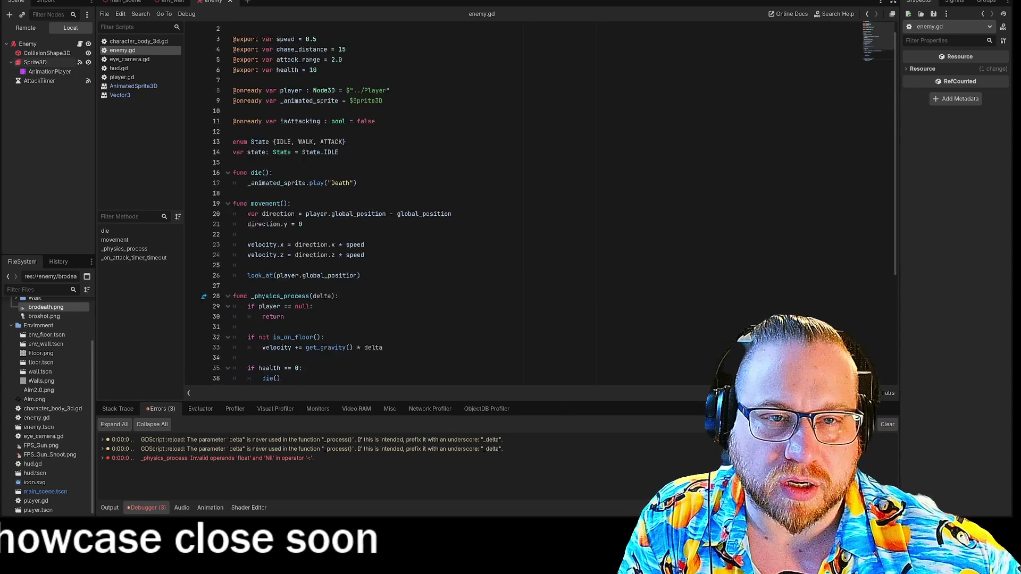
scroll(308, 300, "down", 5)
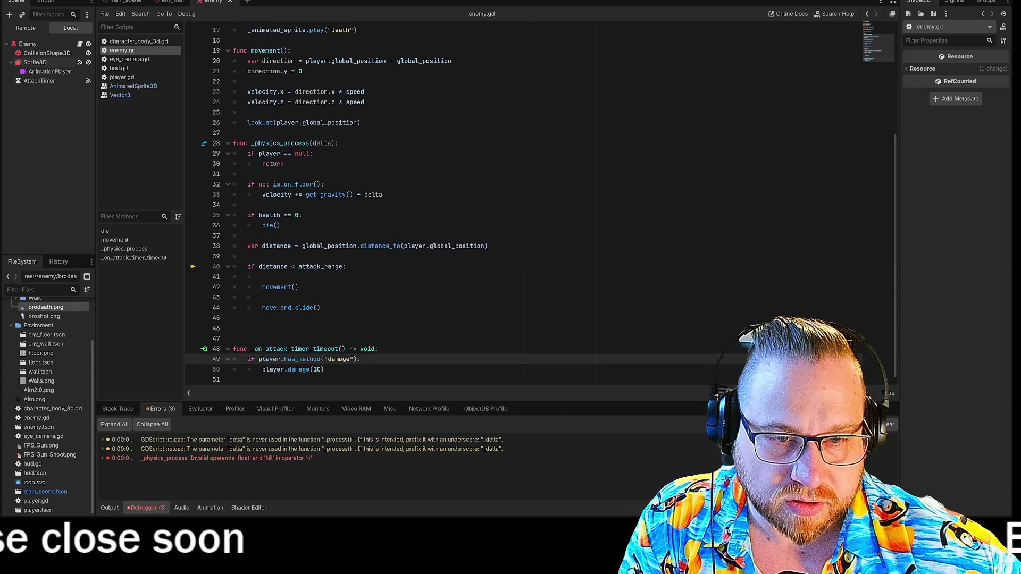
- Replace attack_range with chase_distance in line 40's condition, then save and rerun
double_click(320, 266)
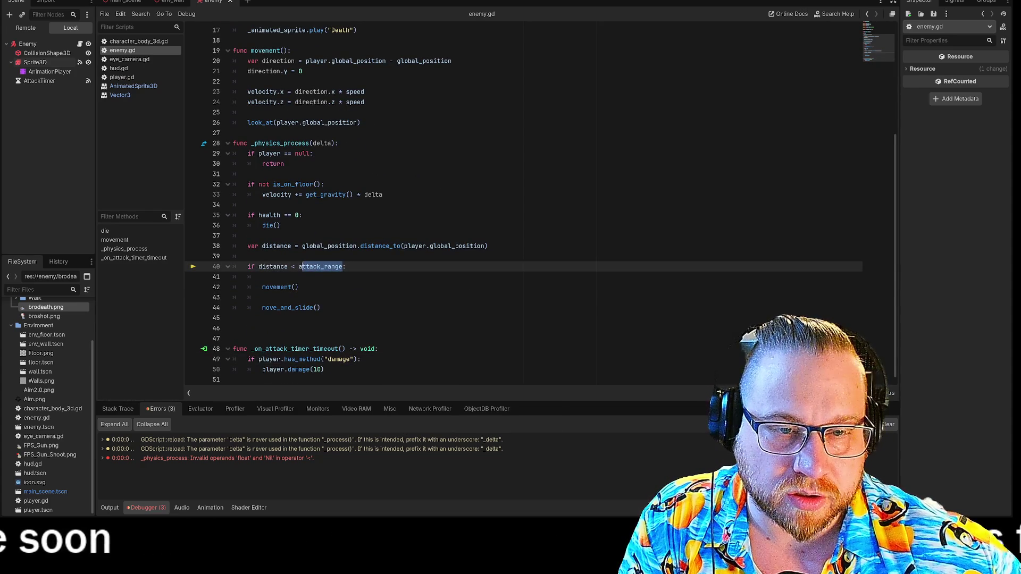
scroll(320, 266, "up", 5)
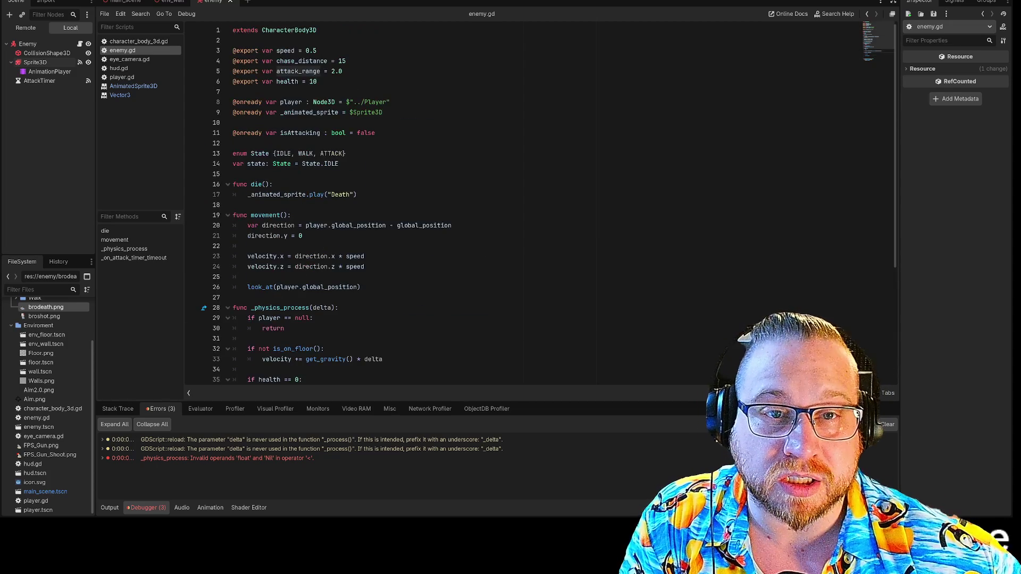
scroll(320, 267, "down", 5)
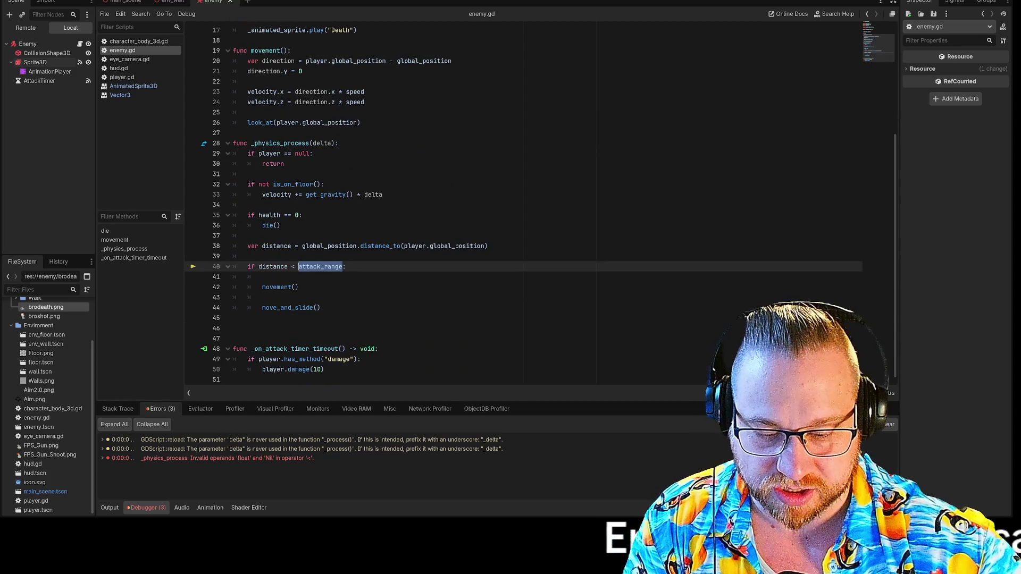
type("chase_distan")
key("Return")
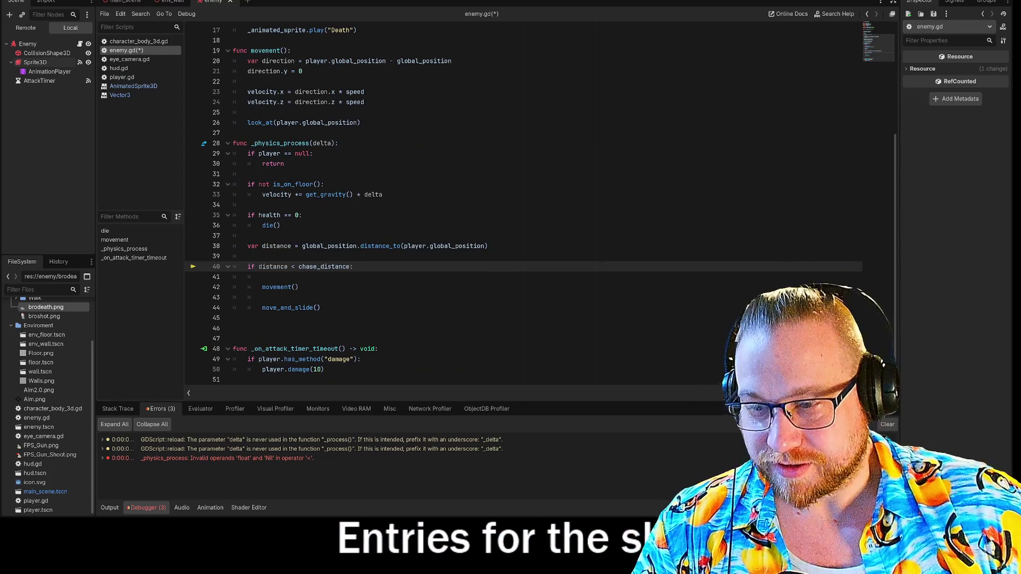
key("F5")
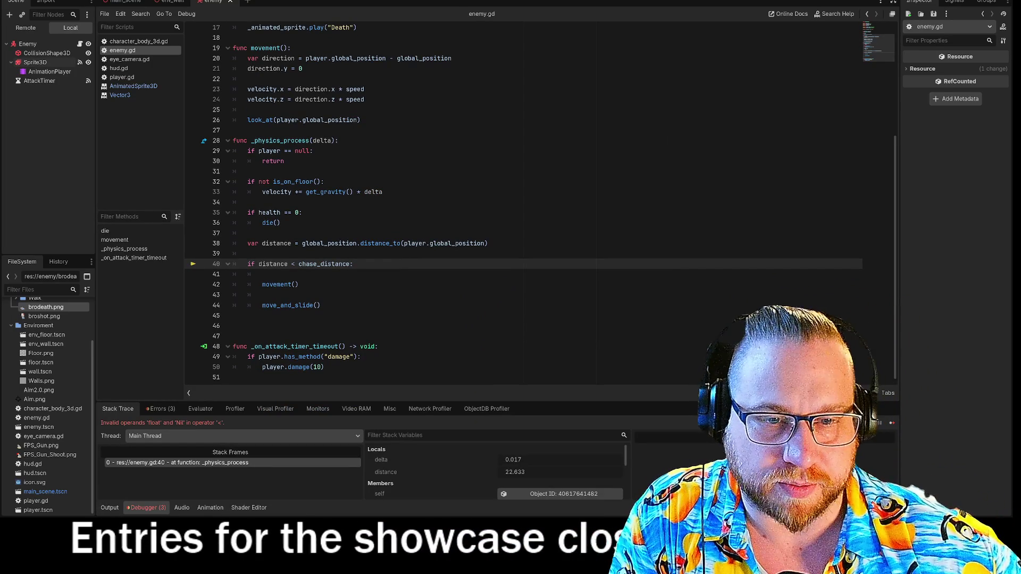
- Inspect the distance calculation on line 38 and the die() call on line 36
scroll(531, 202, "up", 3)
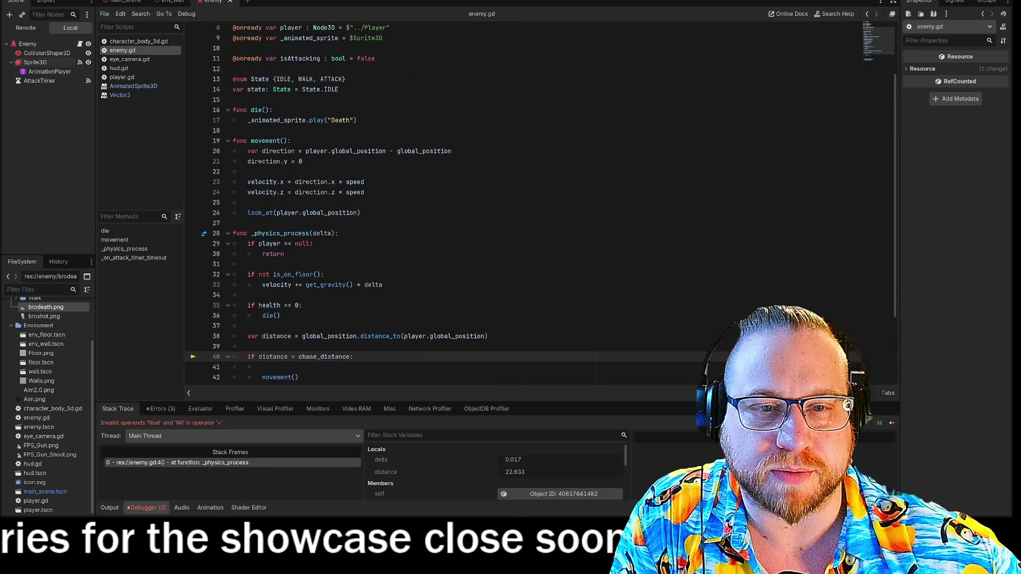
scroll(531, 202, "down", 1)
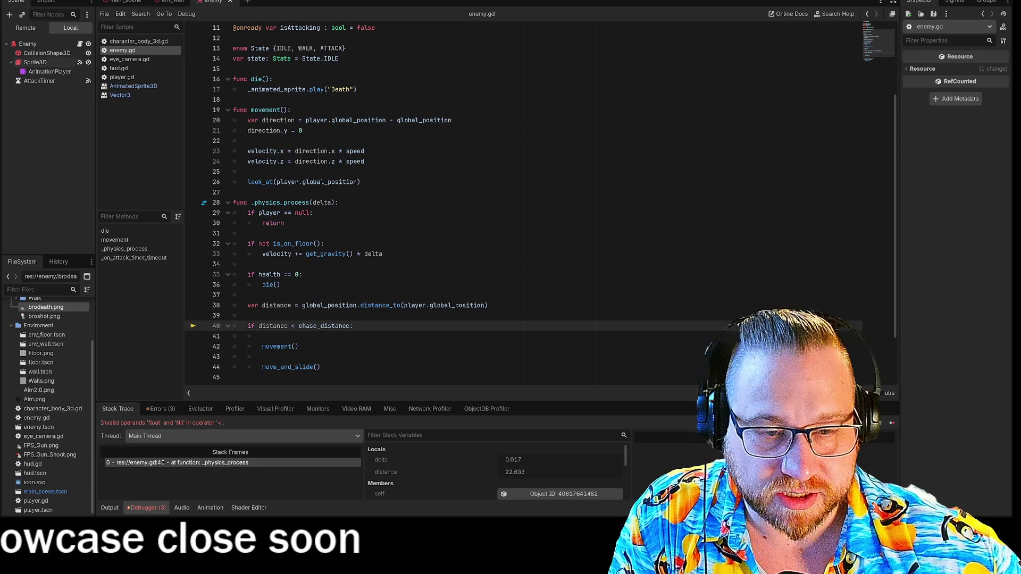
left_click_drag(303, 305, 420, 305)
left_click(342, 305)
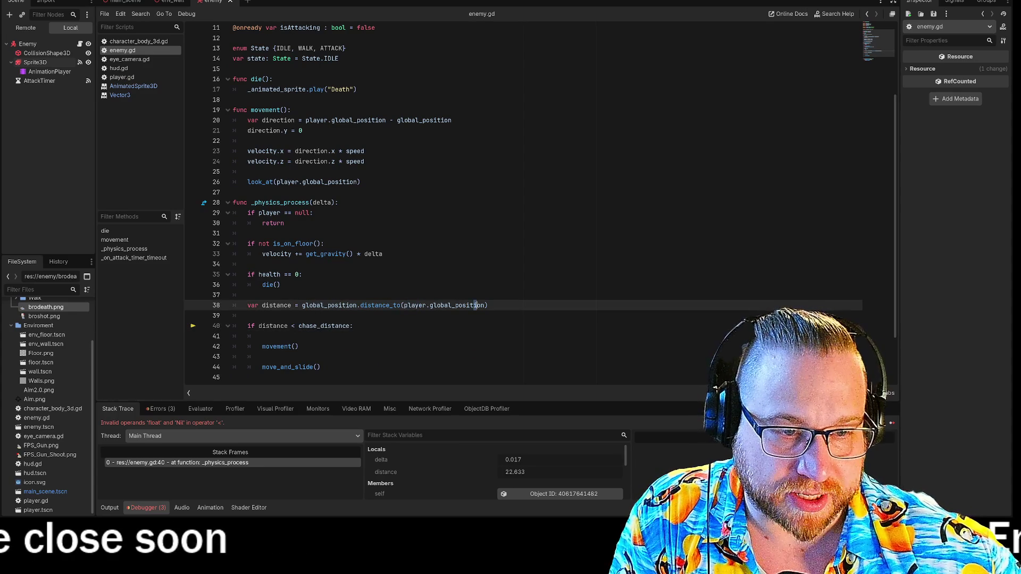
left_click(280, 284)
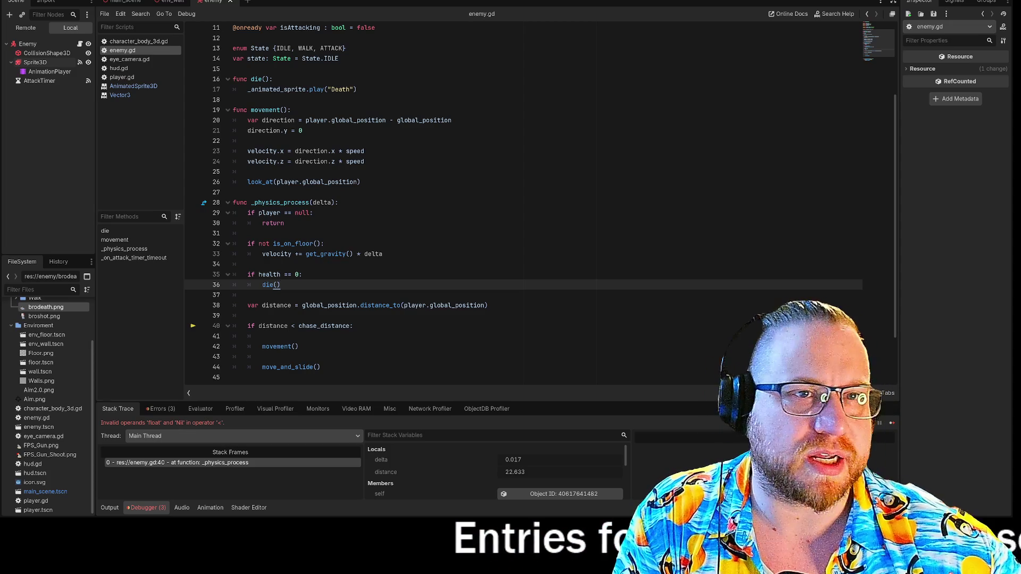
- In the main level scene, move Enemy3 and Enemy left along the X axis
key("ctrl+F2")
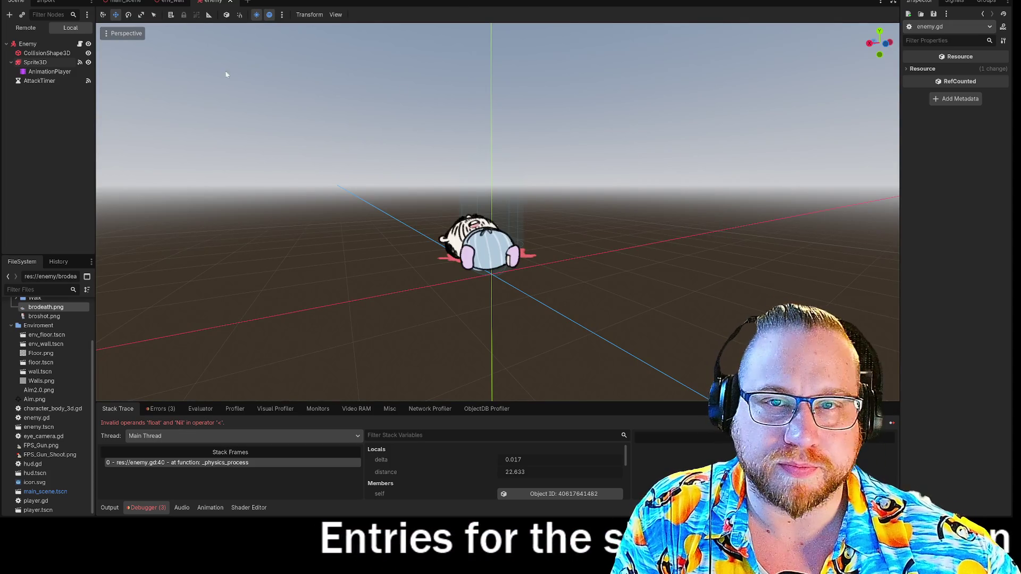
left_click(171, 2)
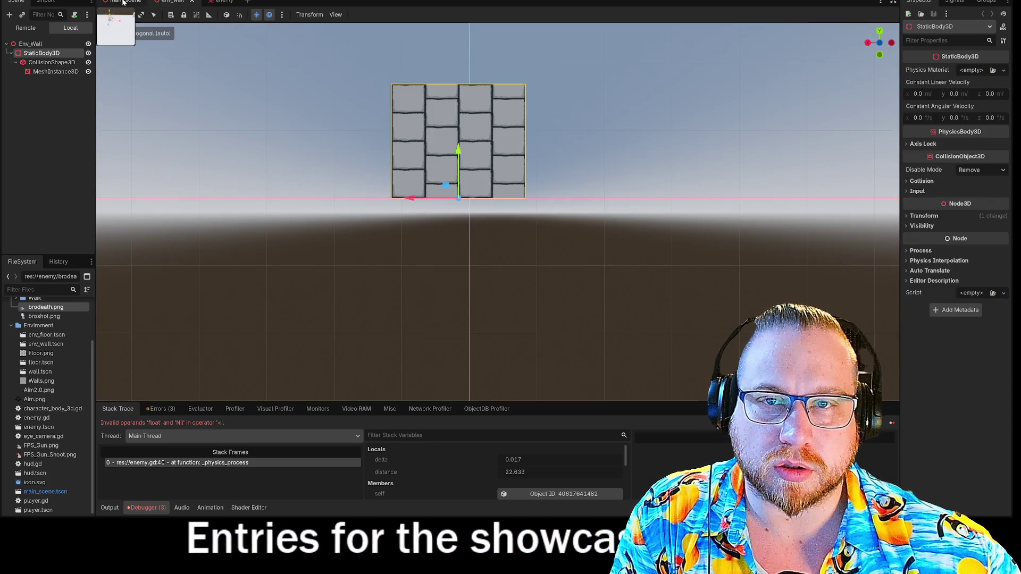
left_click(122, 2)
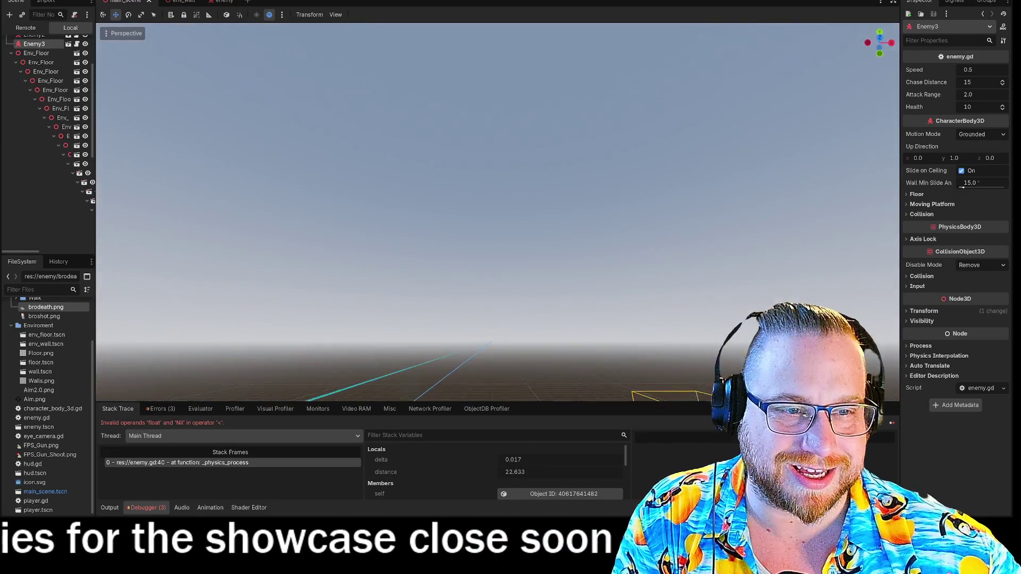
key("f")
left_click_drag(555, 168, 515, 168)
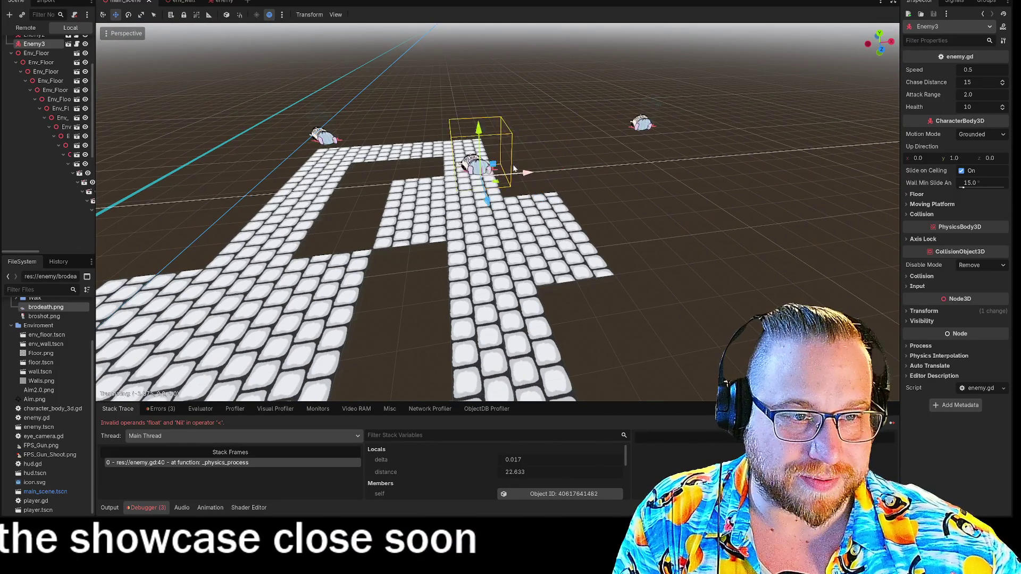
left_click(641, 124)
mouse_move(689, 129)
left_mouse_down()
mouse_move(481, 141)
mouse_move(500, 147)
left_mouse_up()
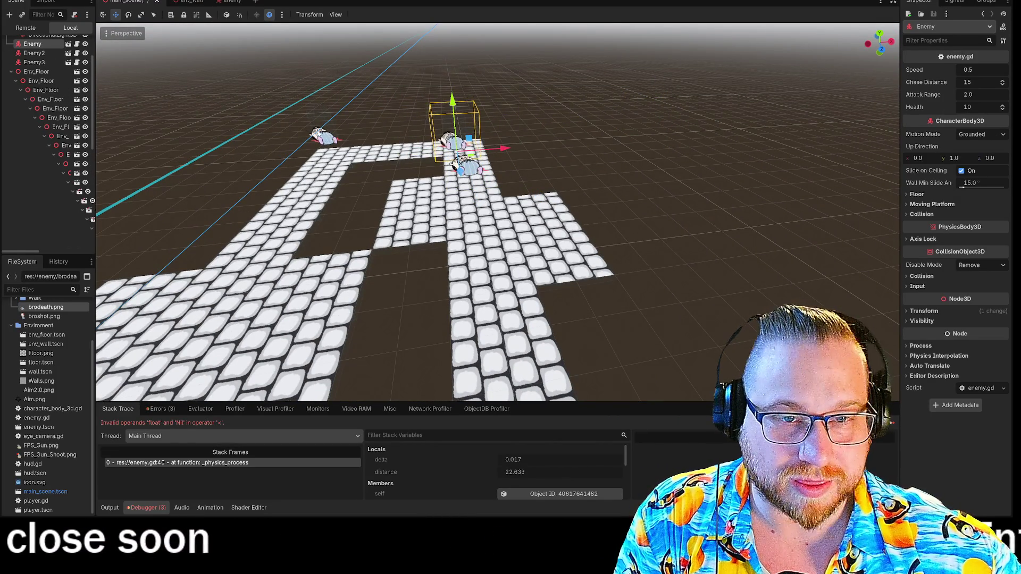
left_click(319, 130)
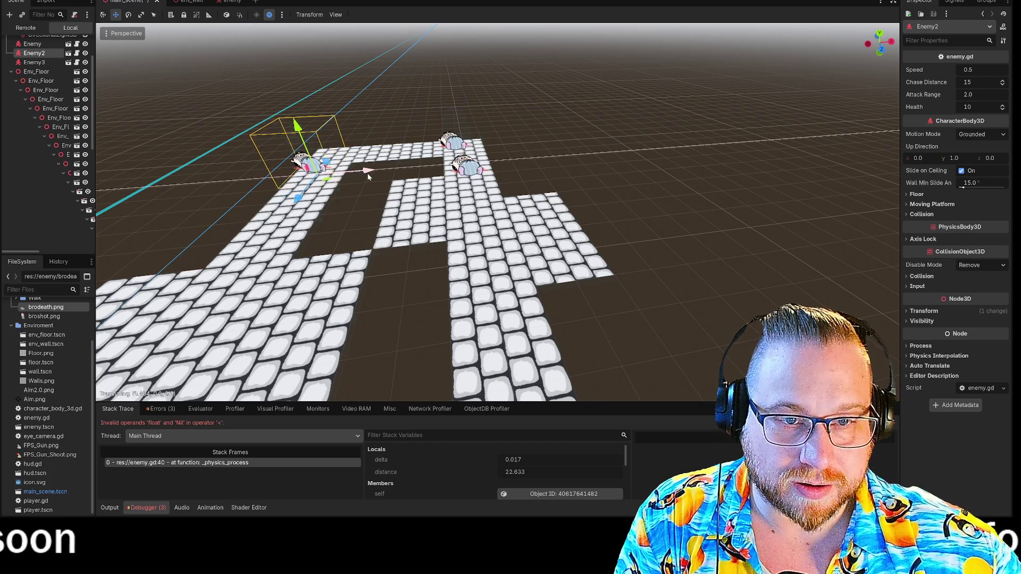
- Open enemy.gd from the enemy scene and highlight the distance calculation on line 38
left_click(226, 3)
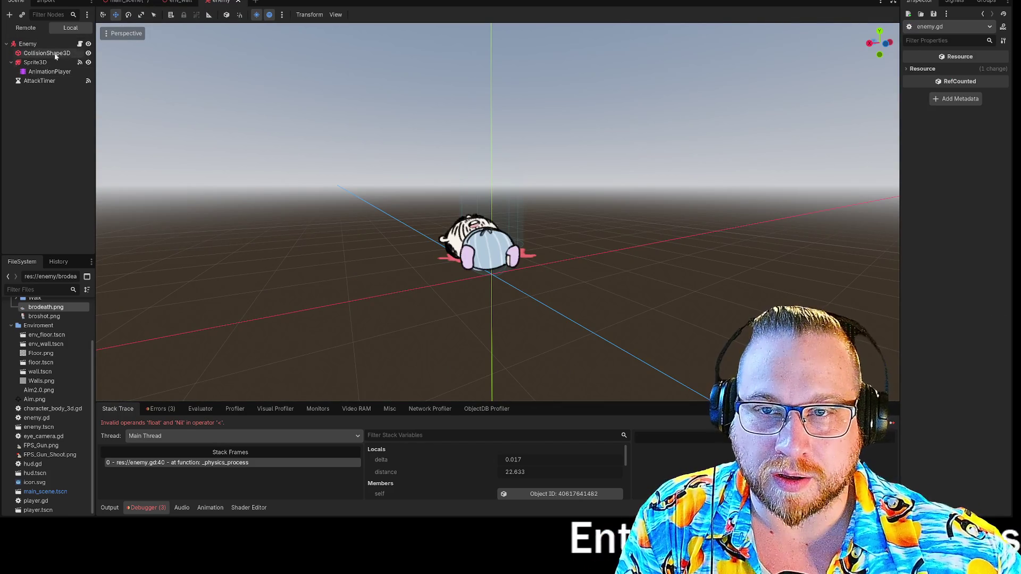
left_click(79, 44)
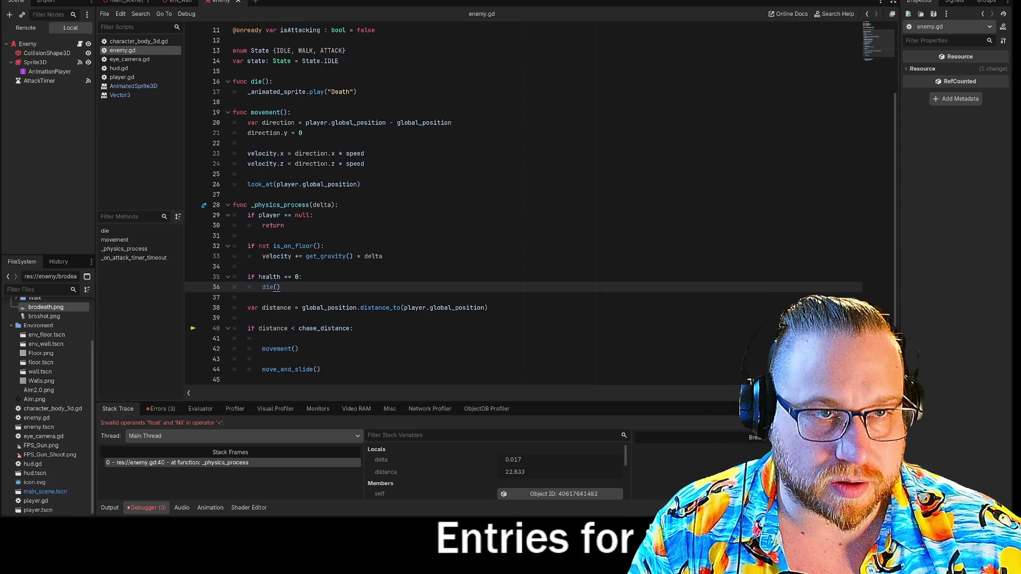
key("ctrl+F2")
left_click(134, 2)
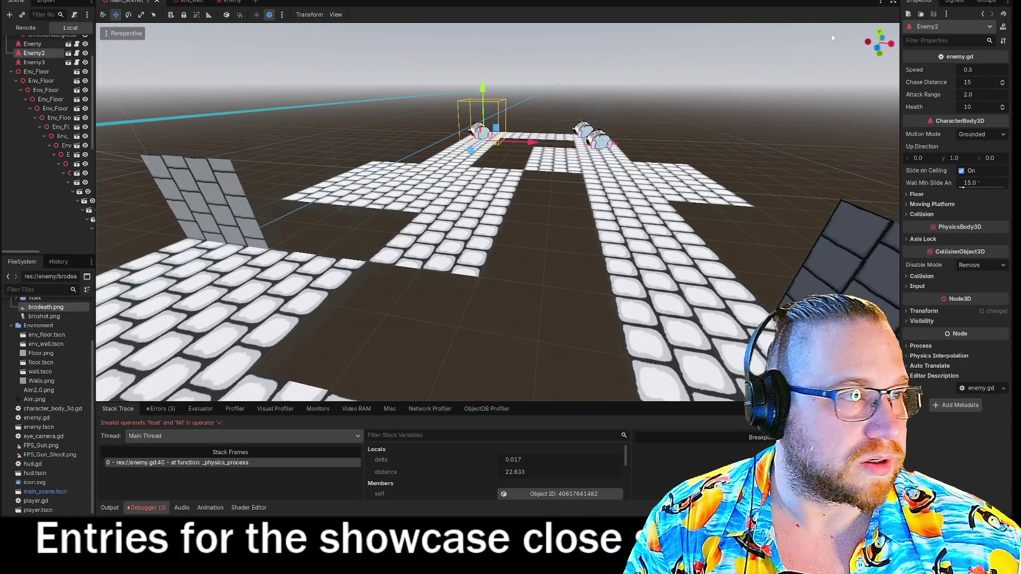
left_click(229, 2)
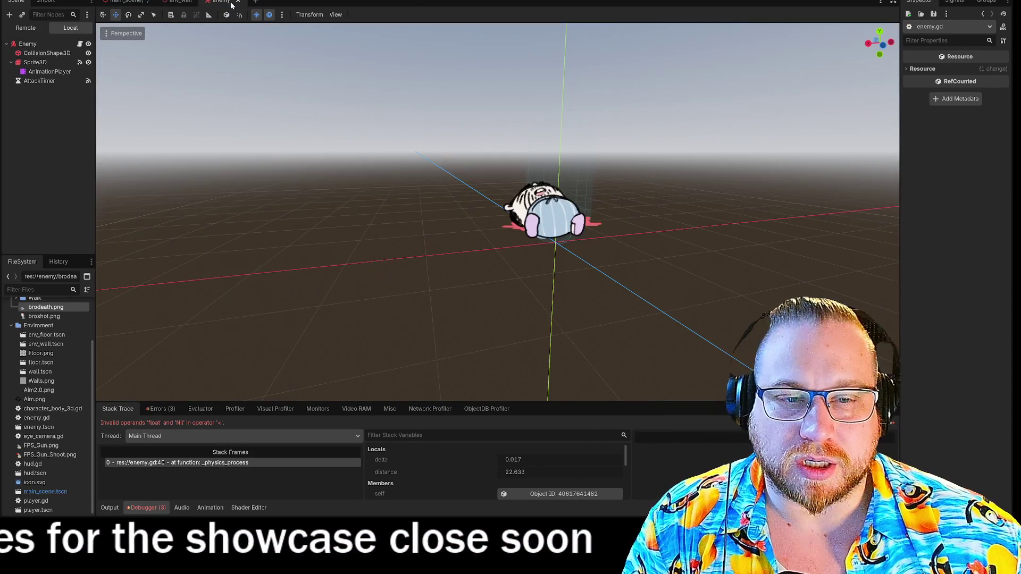
key("ctrl+F3")
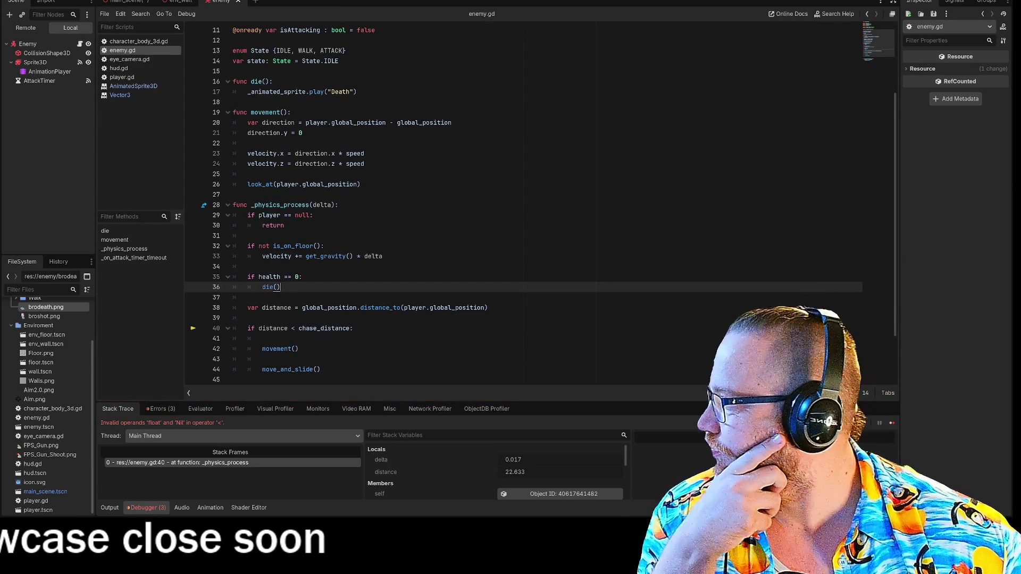
left_click_drag(317, 308, 349, 308)
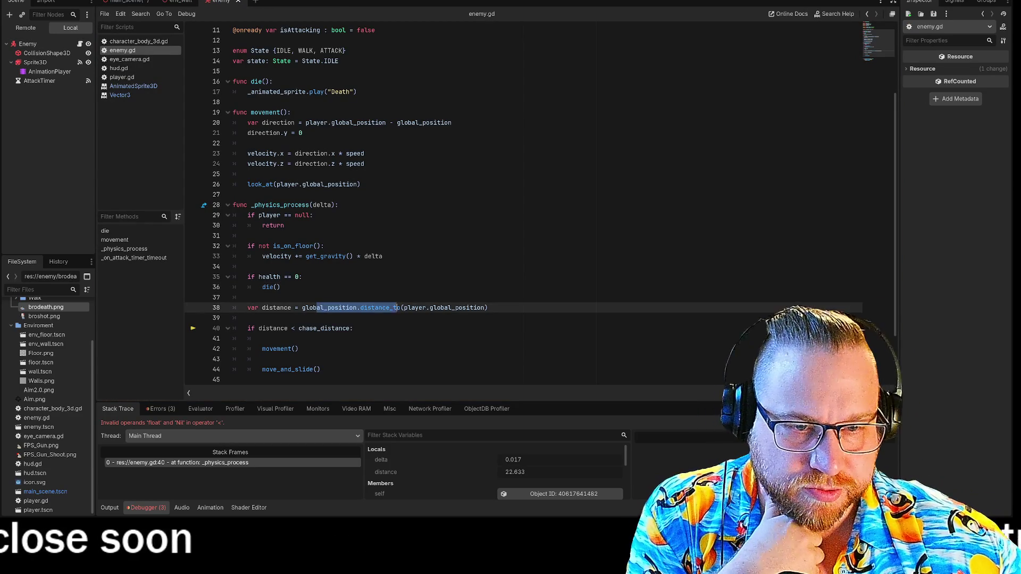
- Check the errors list, then set chase_distance on line 4 to 15.0 and run the game
left_click(167, 410)
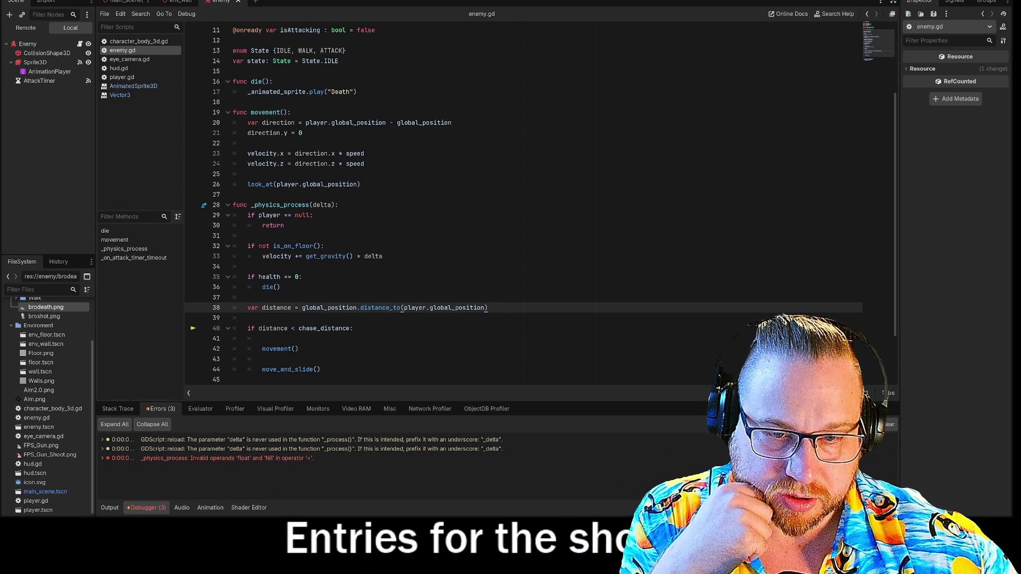
mouse_move(269, 329)
scroll(403, 309, "up", 3)
scroll(403, 309, "down", 3)
scroll(403, 310, "down", 2)
scroll(403, 309, "up", 5)
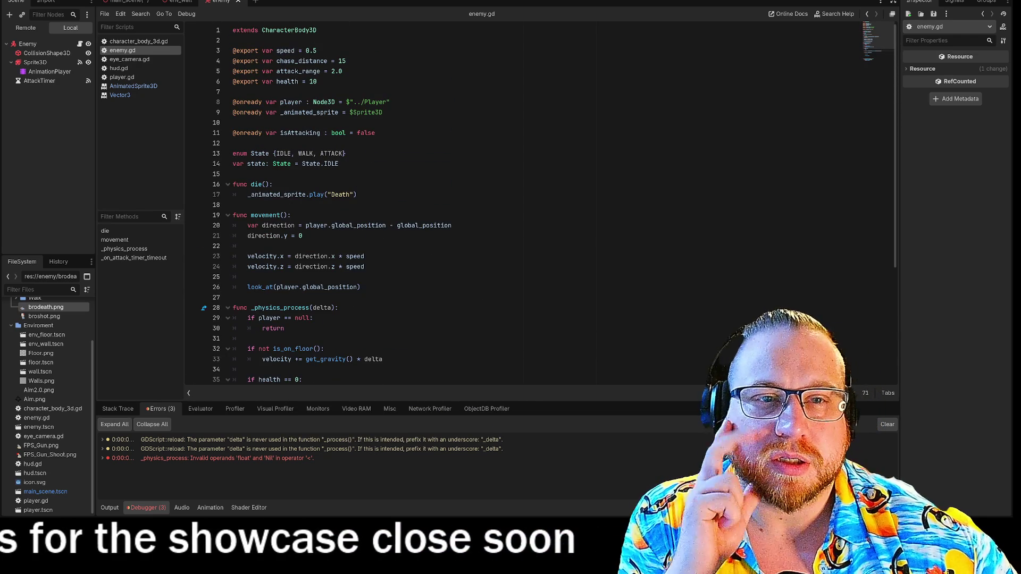
left_click_drag(280, 60, 346, 61)
left_click(346, 61)
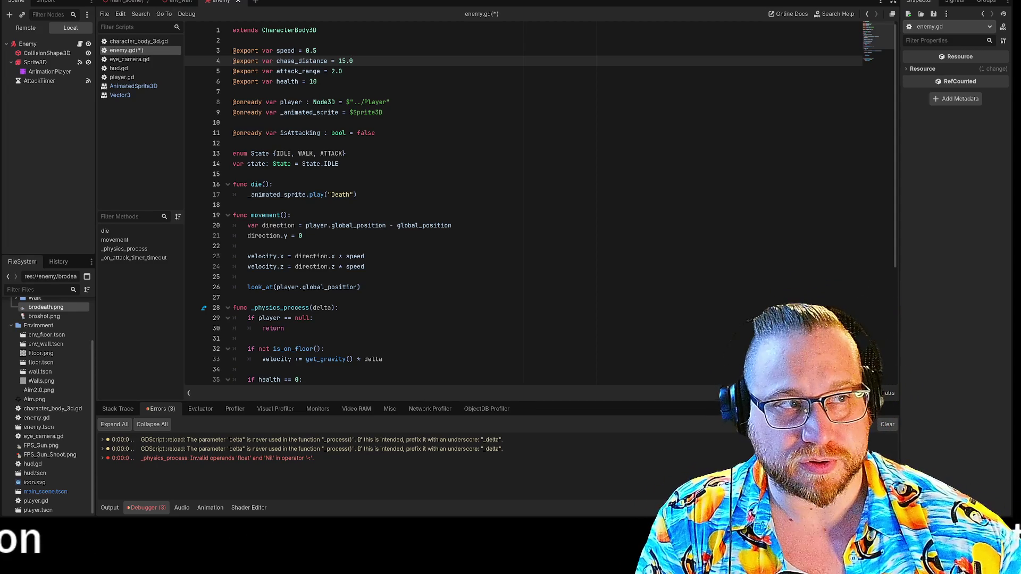
key("F5")
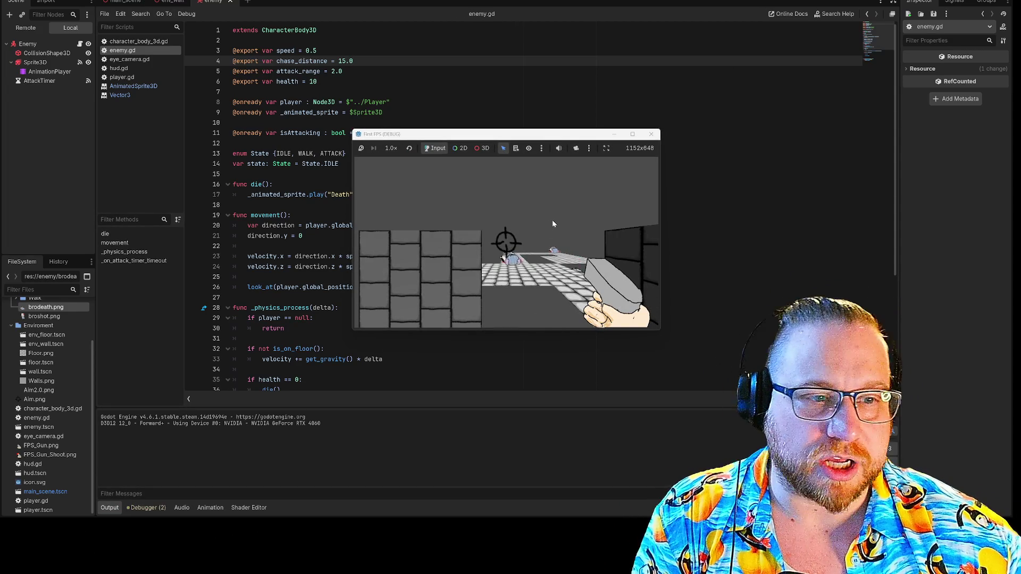
- Shoot the enemies in the running game, walk forward and back, then stop the game
left_click(553, 223)
left_click(506, 243)
key("w")
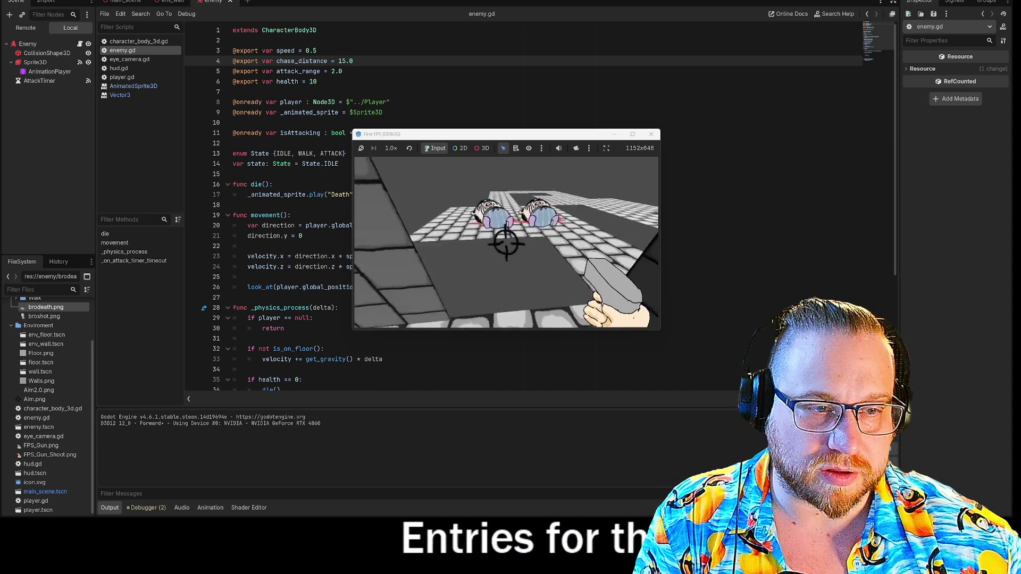
key("s")
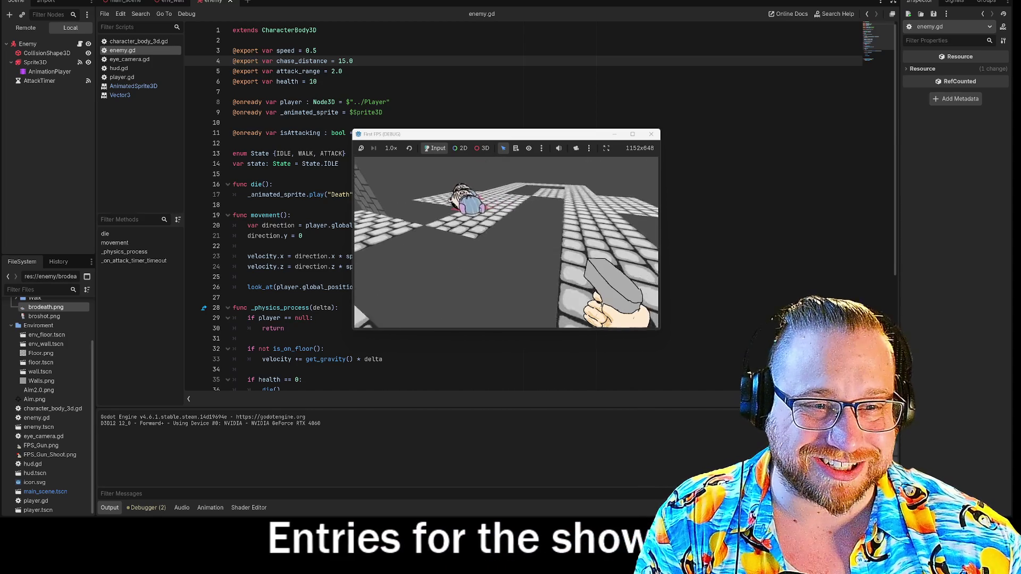
mouse_move(505, 243)
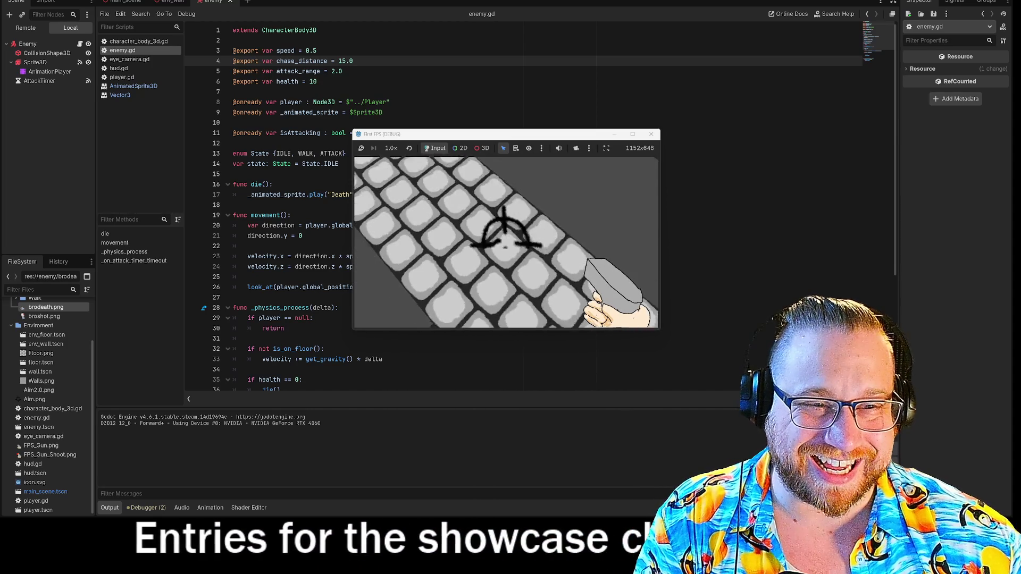
mouse_move(659, 158)
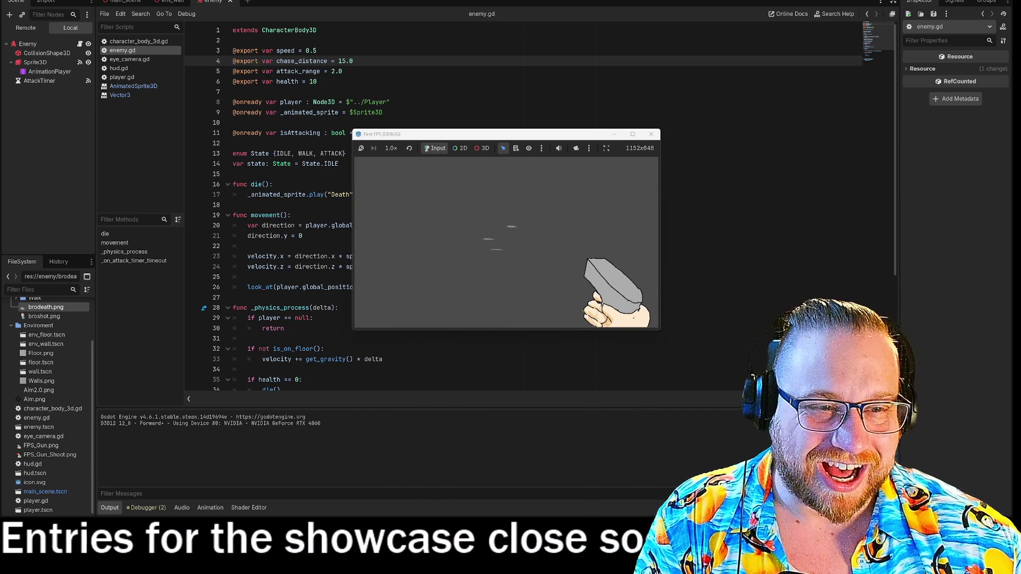
key("F8")
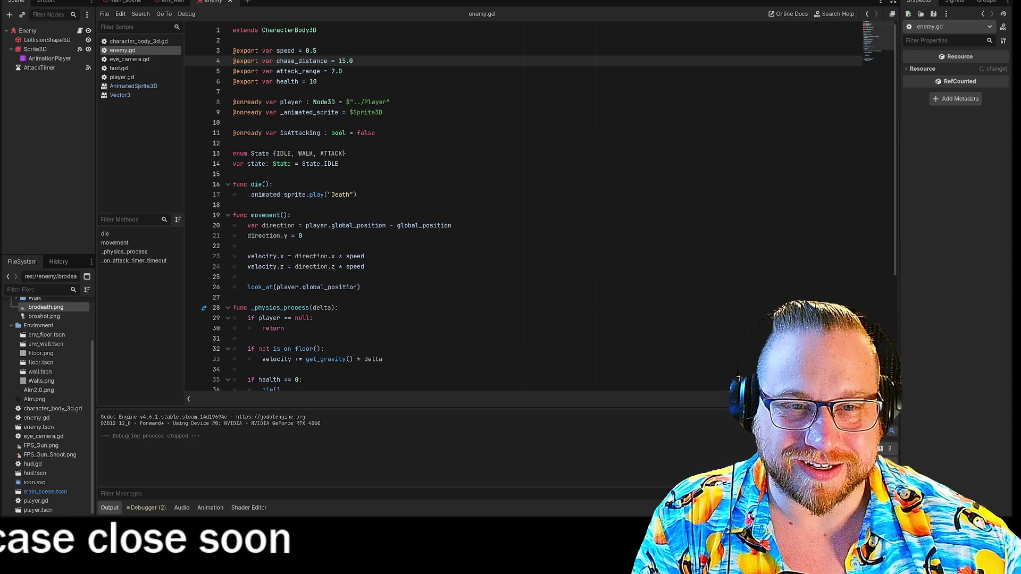
- Set the enemy's Sprite3D animation to Idle in its SpriteFrames
scroll(478, 208, "down", 3)
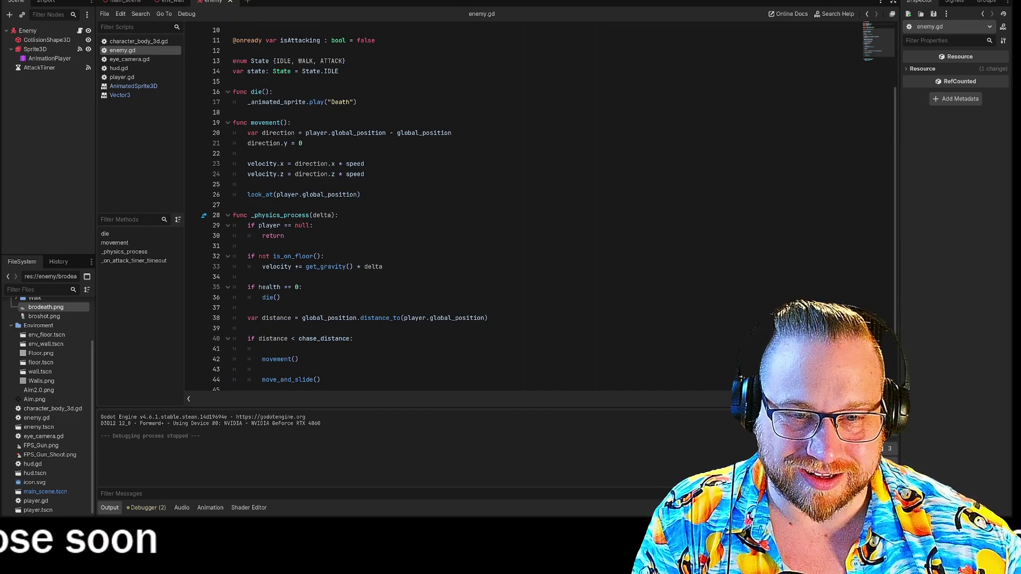
scroll(479, 207, "down", 2)
scroll(479, 207, "up", 5)
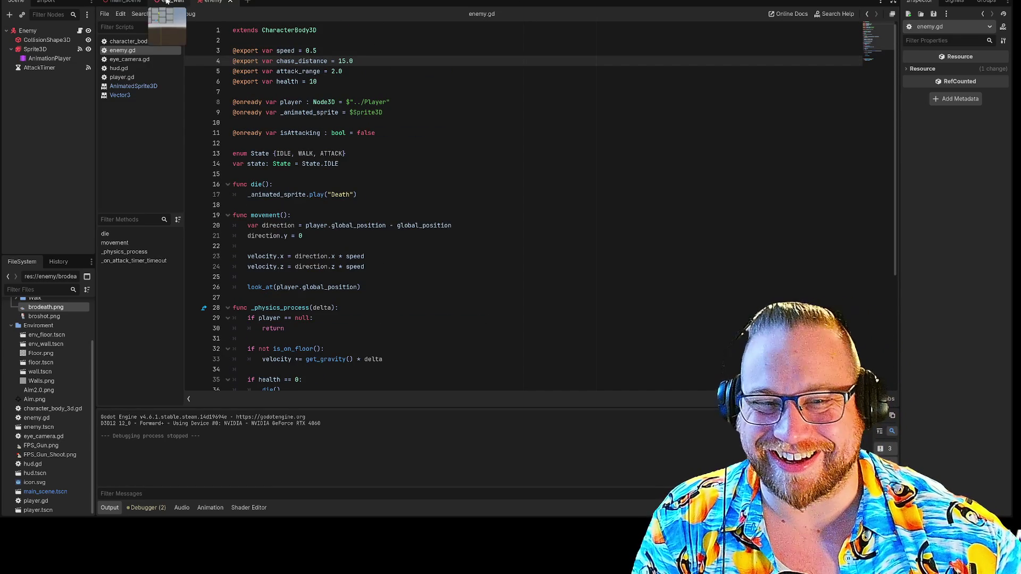
left_click(33, 50)
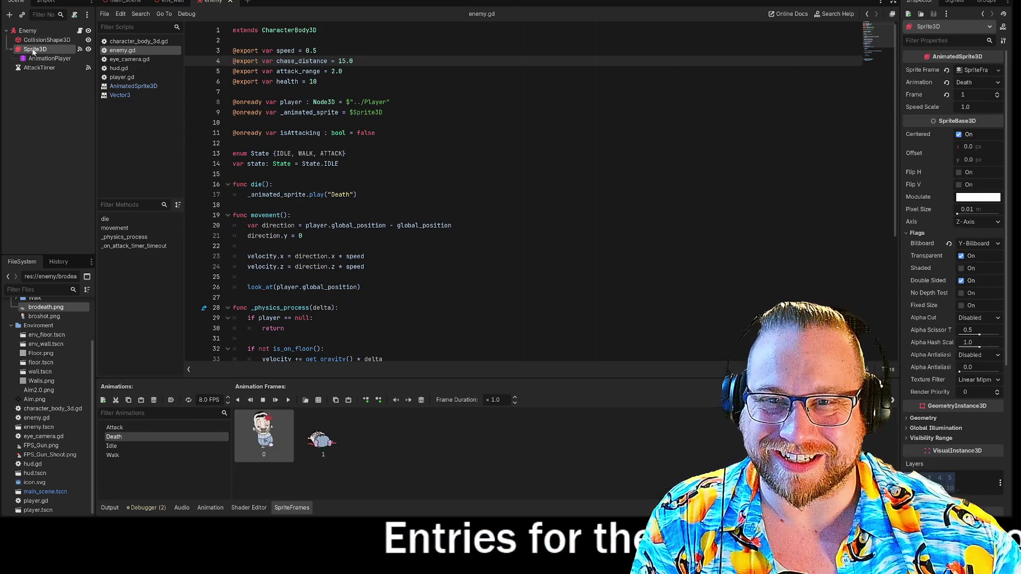
left_click(111, 445)
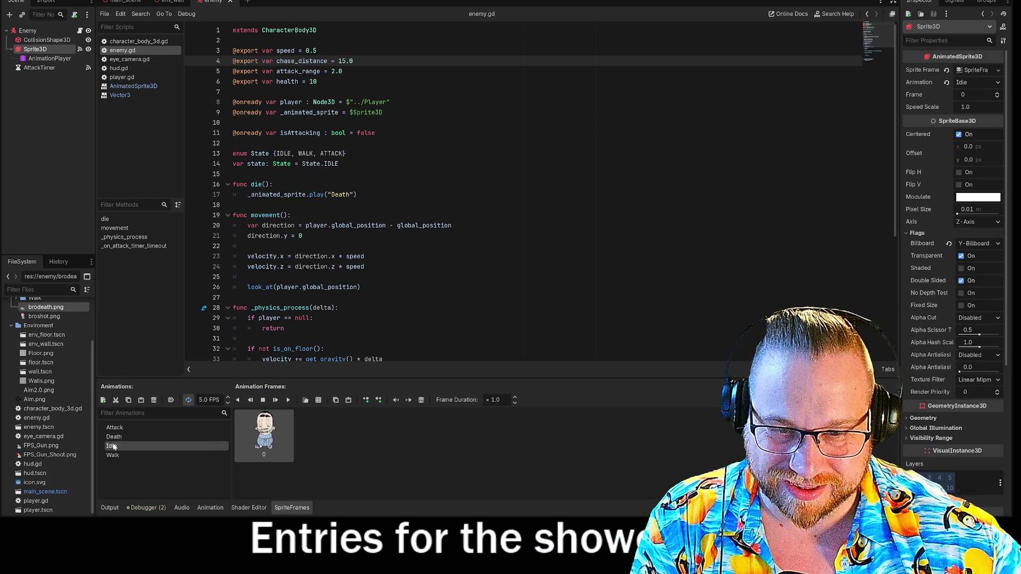
- Playtest the level, walking up to the enemies, restart once, then stop the game
key("F5")
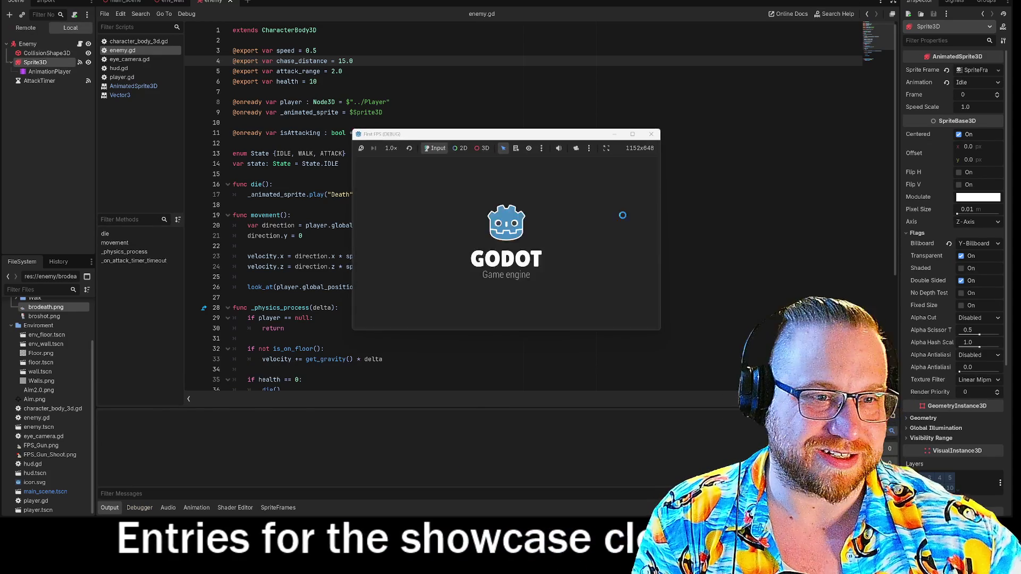
key("w")
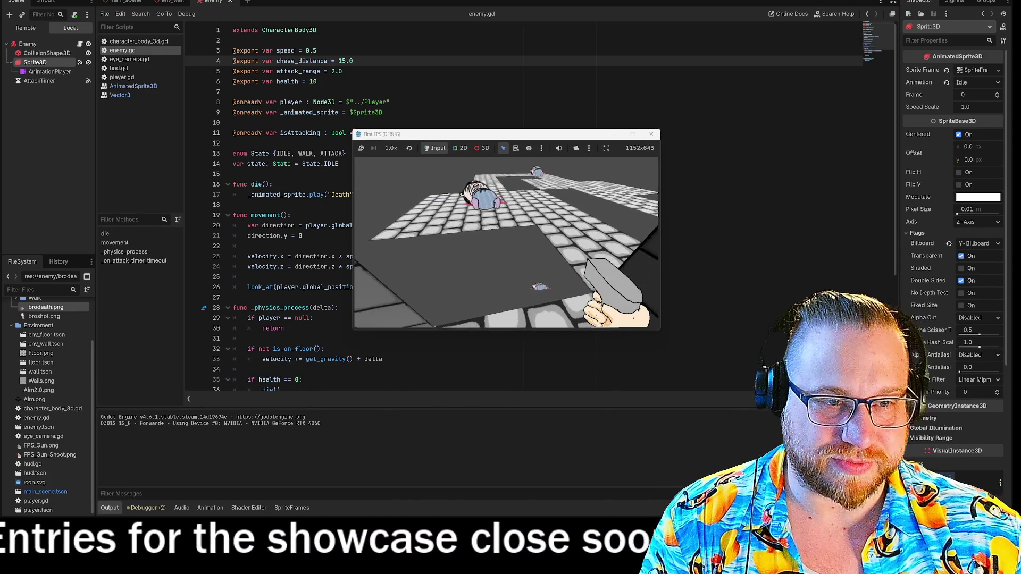
key("w")
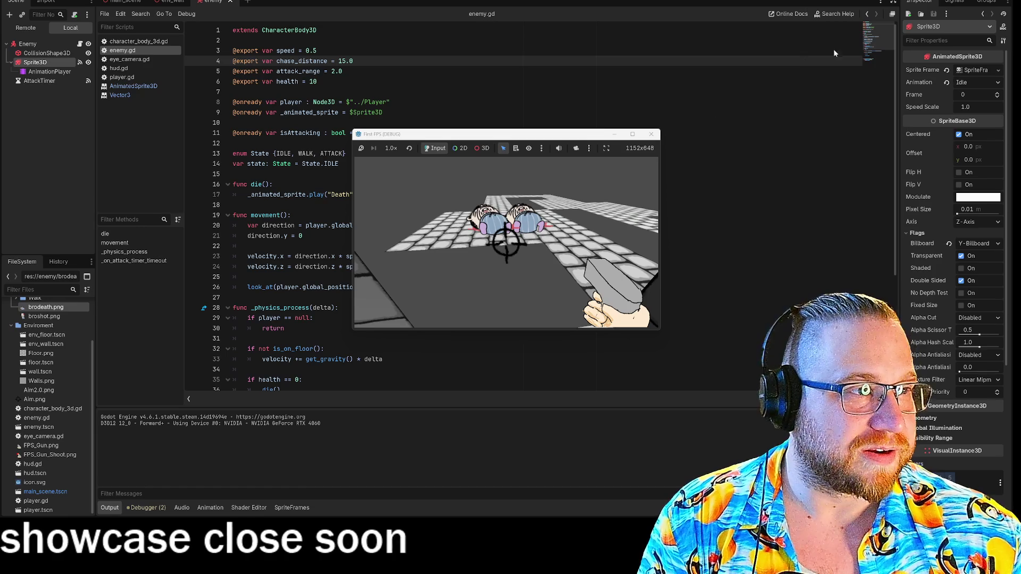
key("F5")
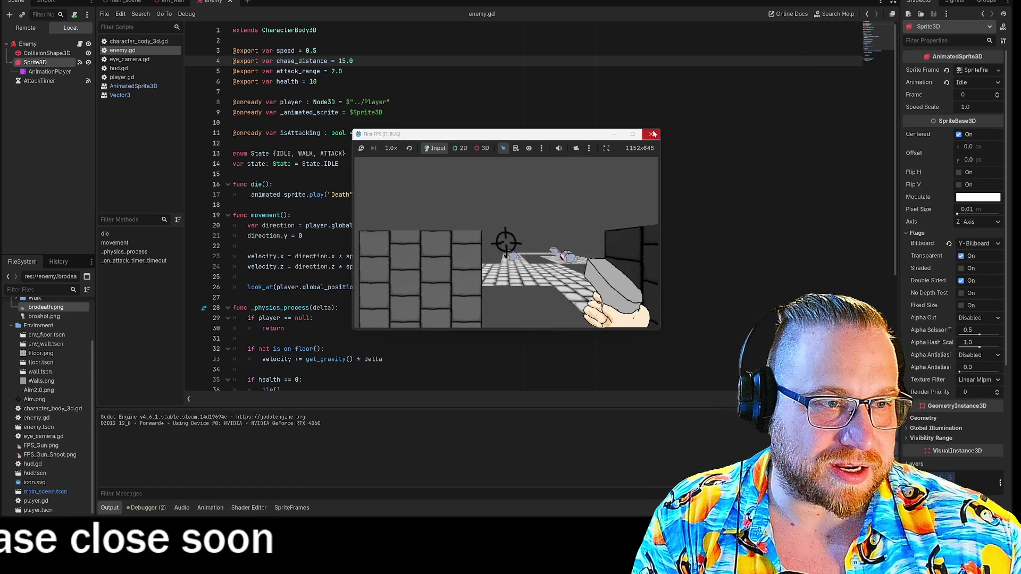
key("F8")
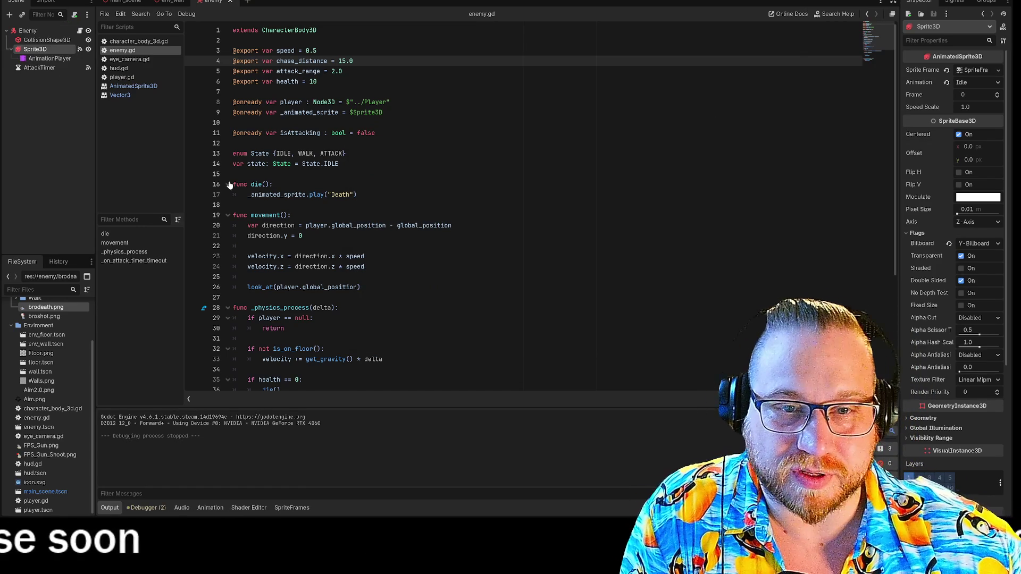
- Replace _animated_sprite.pause() with _animated_sprite.play("Walk") on line 43 of enemy.gd
scroll(524, 207, "down", 2)
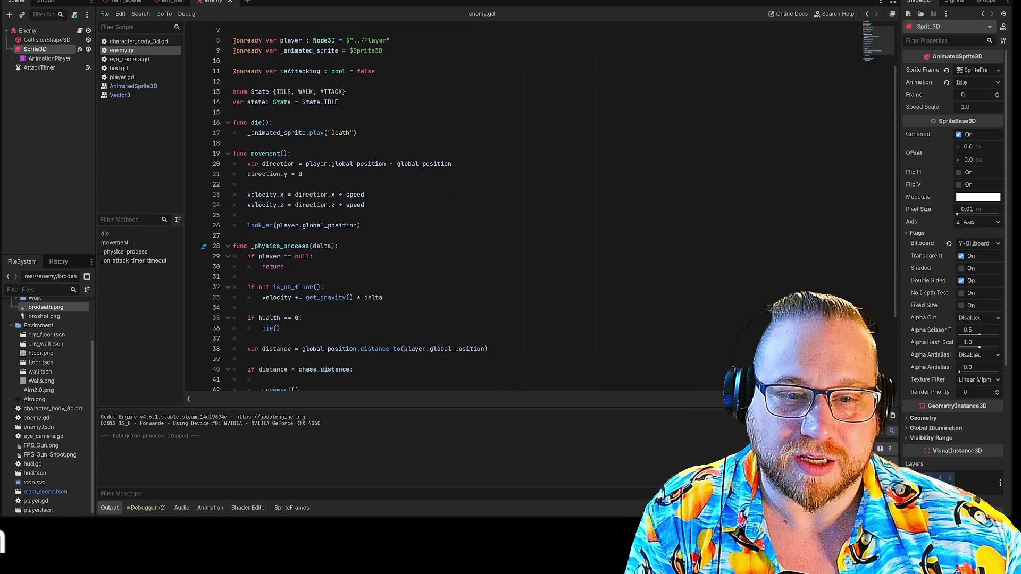
scroll(523, 208, "down", 1)
scroll(523, 208, "up", 3)
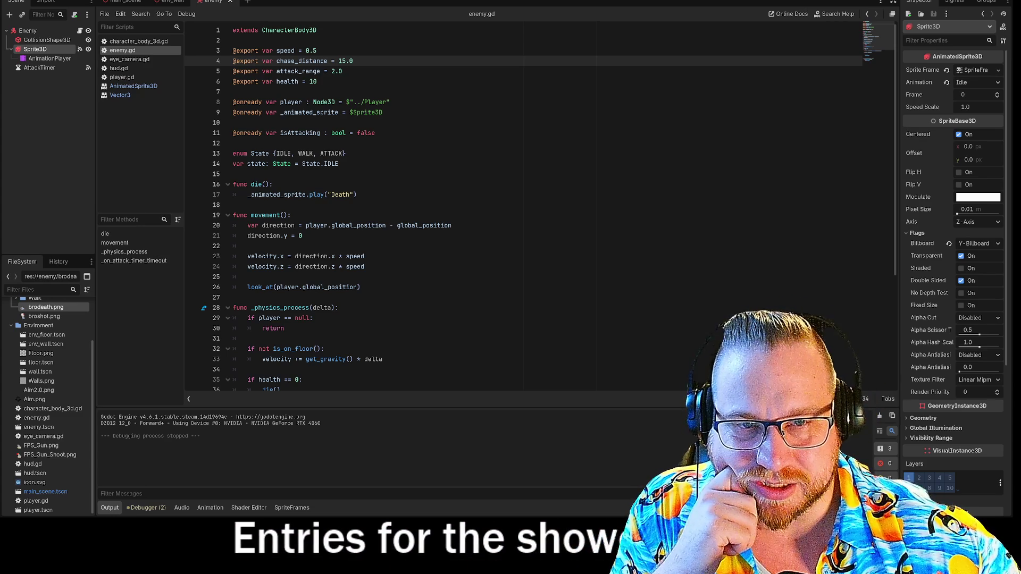
left_click(324, 163)
scroll(523, 208, "down", 5)
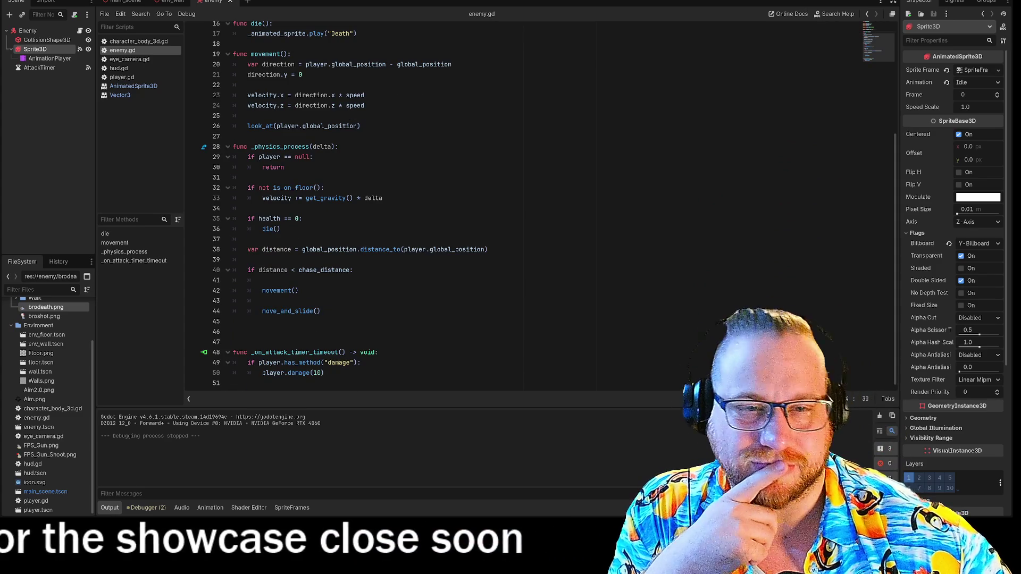
left_click(263, 301)
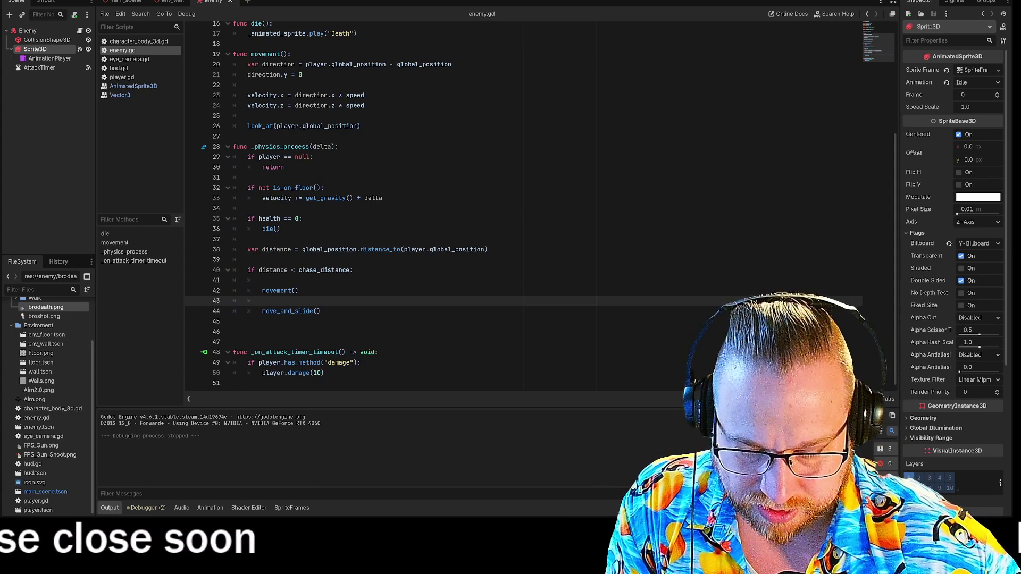
type("_animated_sprite")
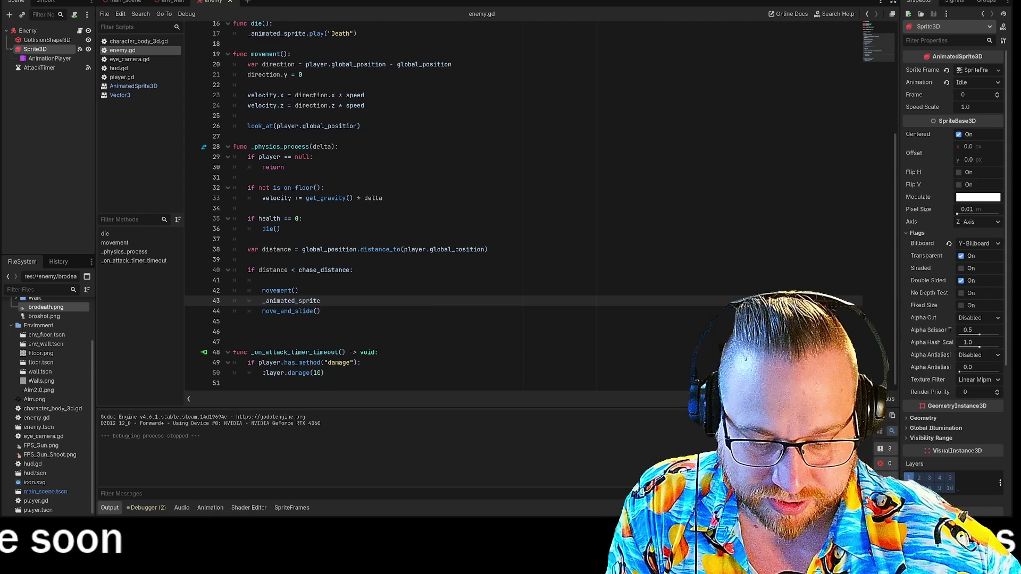
type(".a")
type("pause()")
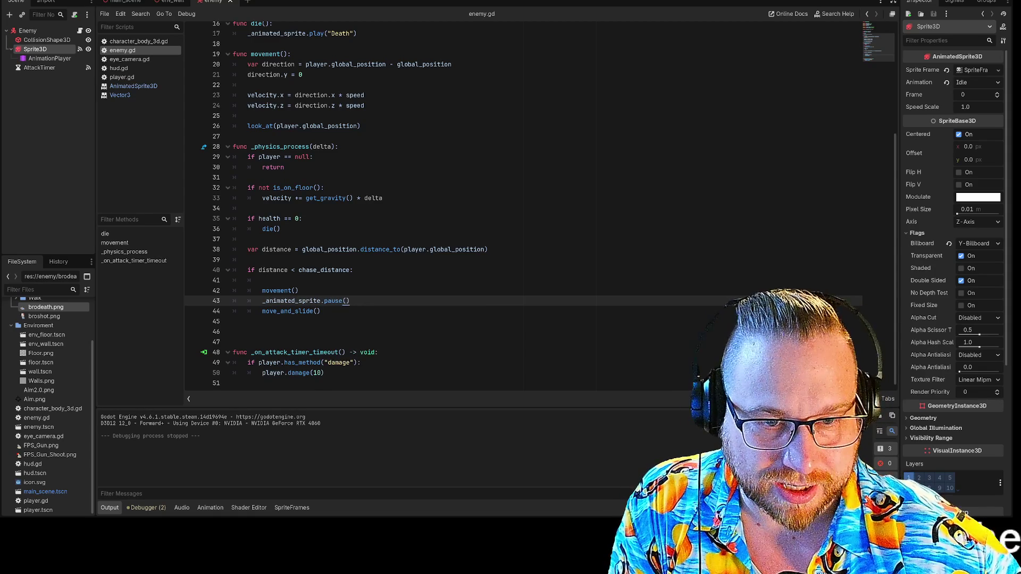
type("y(")
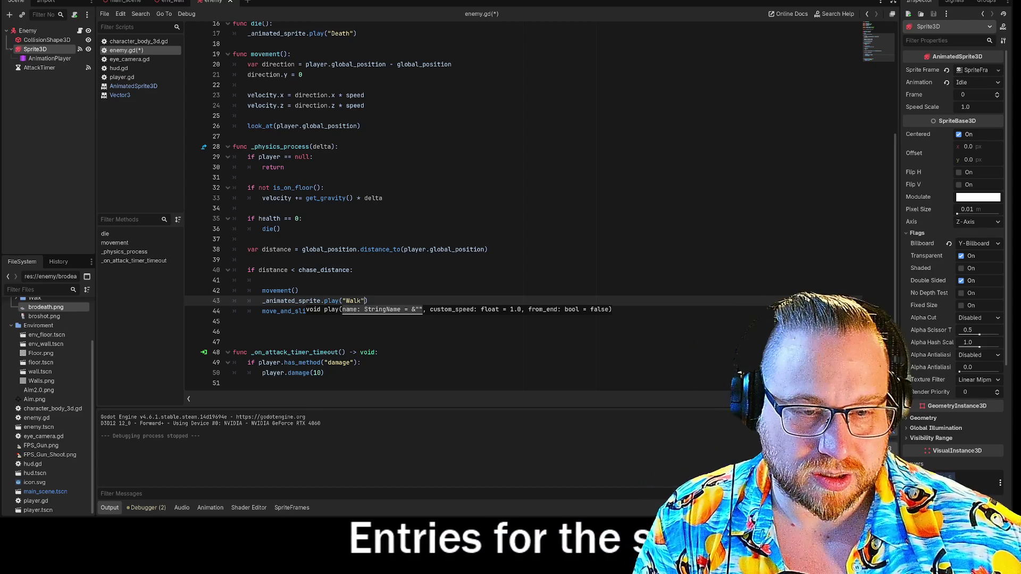
- Add a blank line after the Walk animation call in the chase block
left_click(299, 291)
left_click(367, 300)
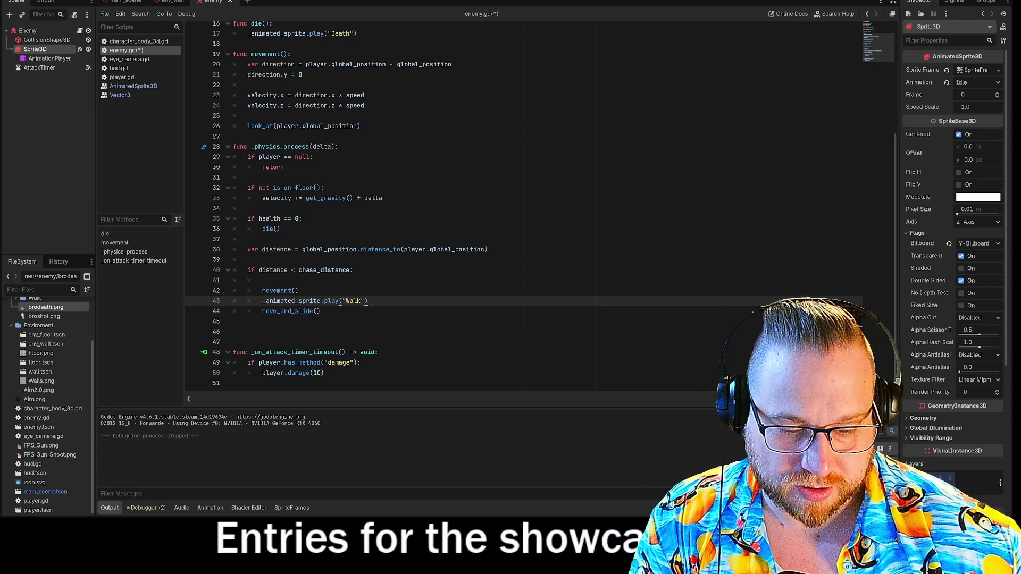
key("Return")
scroll(479, 213, "up", 4)
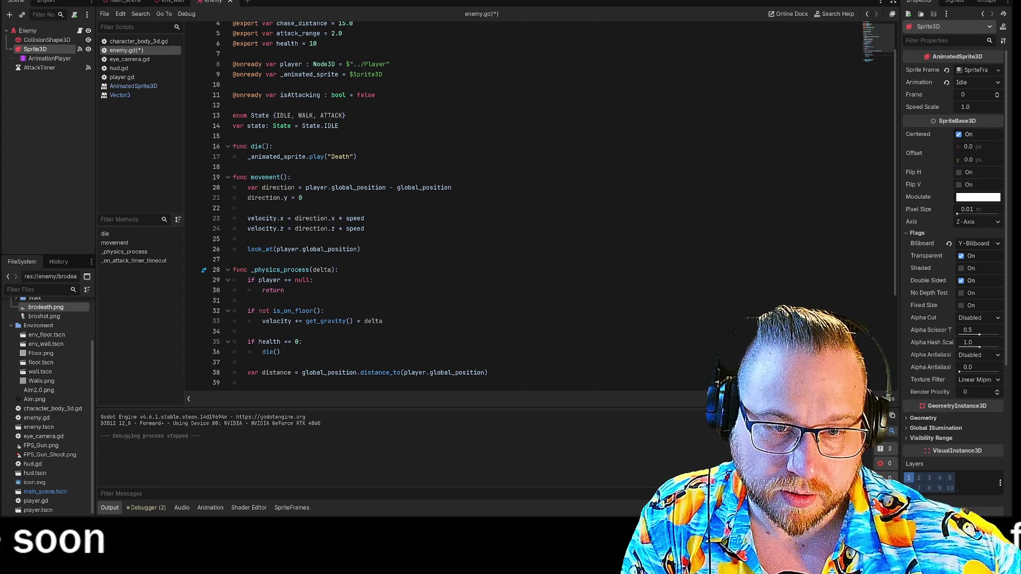
scroll(524, 202, "down", 4)
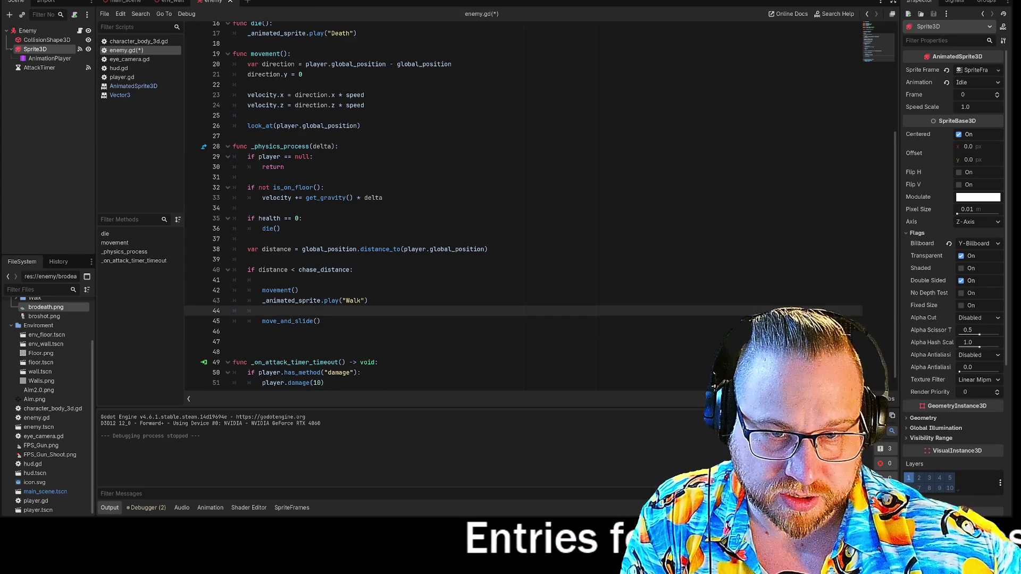
left_click(259, 270)
type("(")
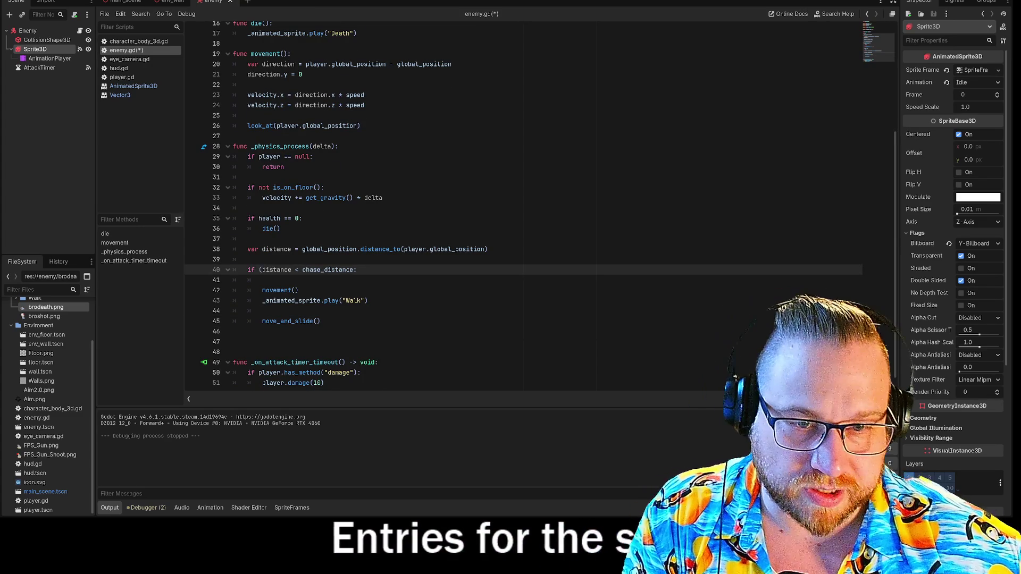
- Extend line 40's chase check with && (_animated_sprite.animation != "Death"), then run the game
left_click(356, 270)
type(") && (")
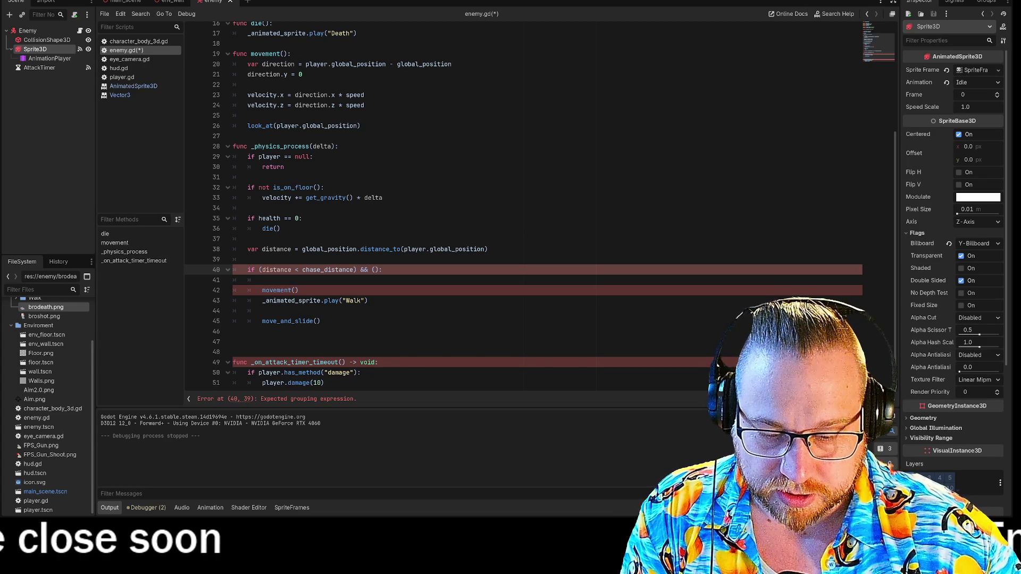
type("an")
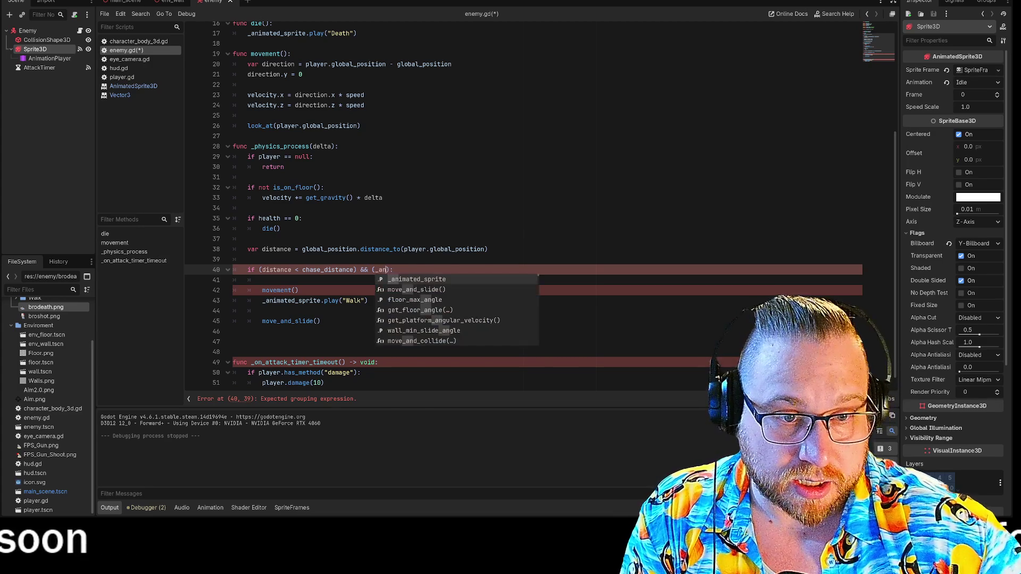
key("Return")
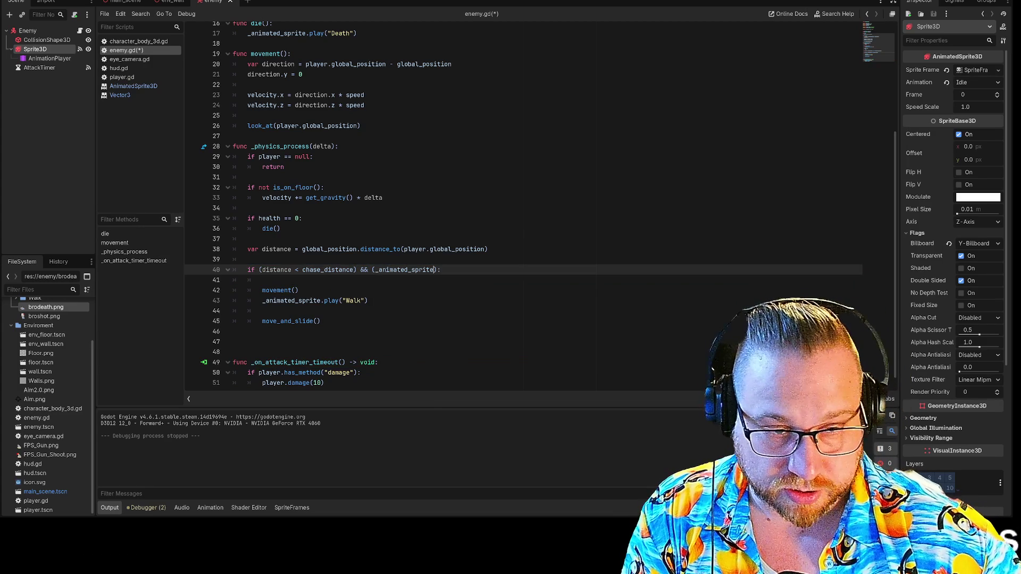
type(".animation !=")
key("Return")
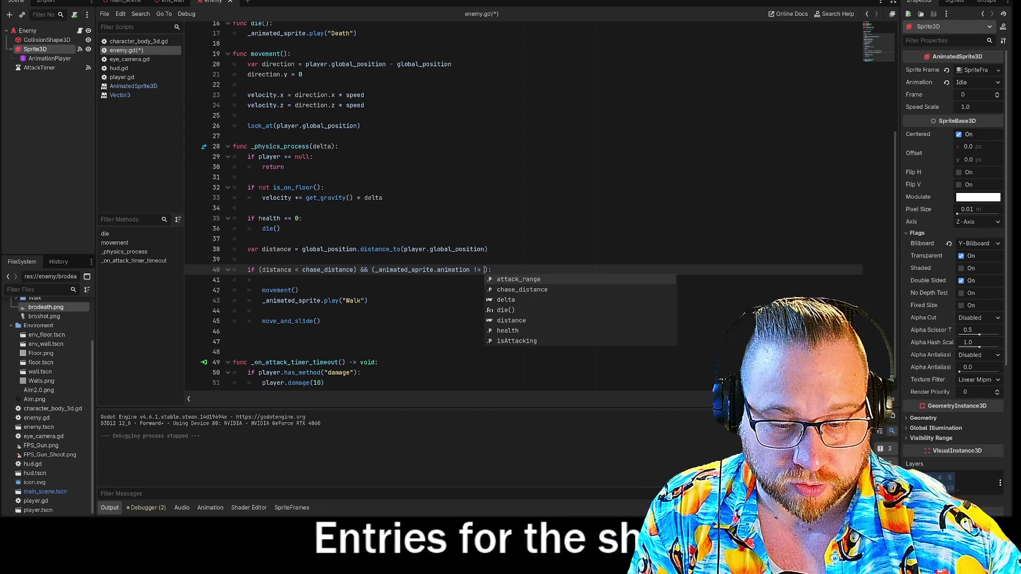
type("\"D")
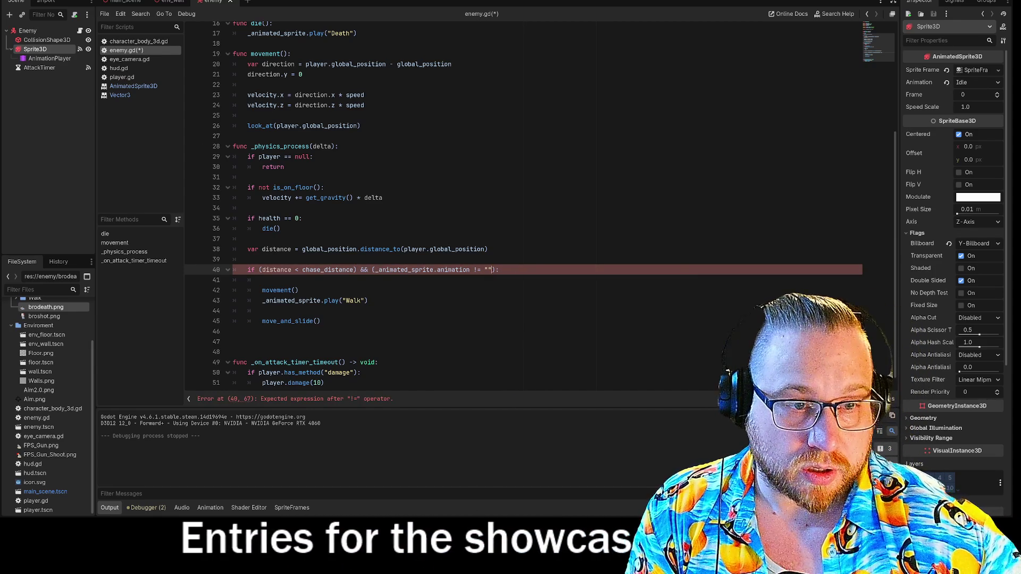
type("eath")
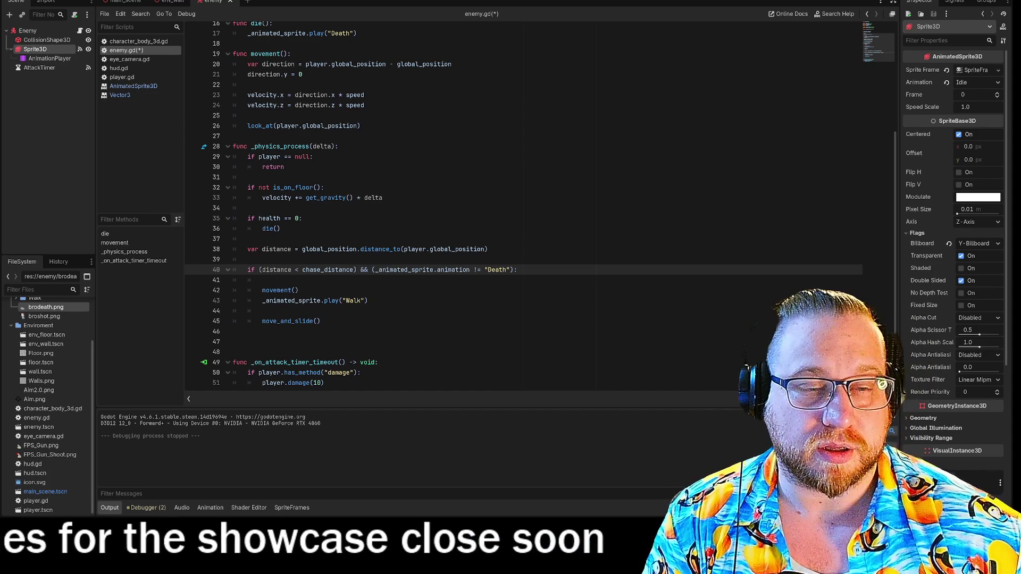
key("F5")
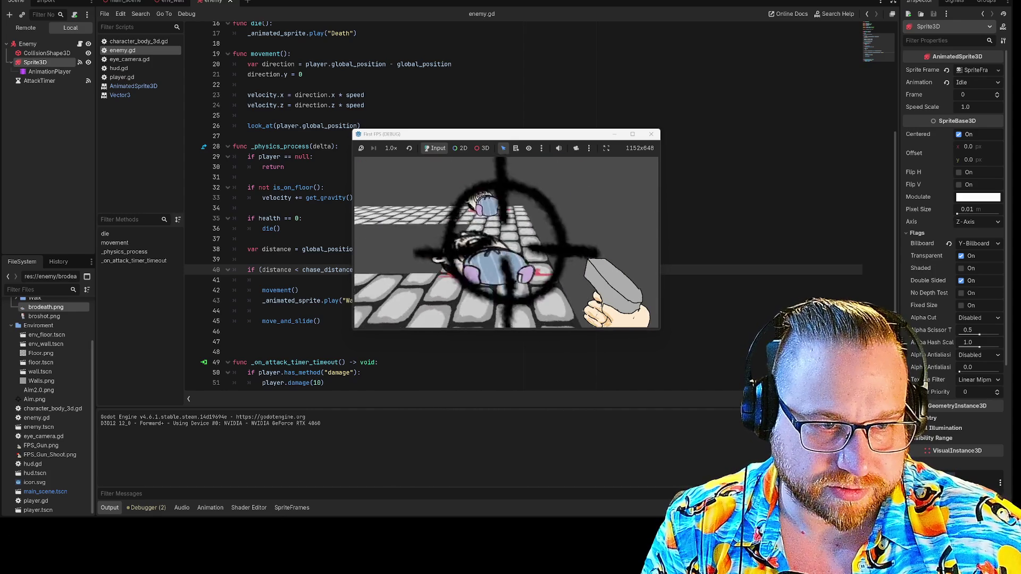
- Shoot an enemy, close the game window, and scroll enemy.gd back to the top
left_click(505, 242)
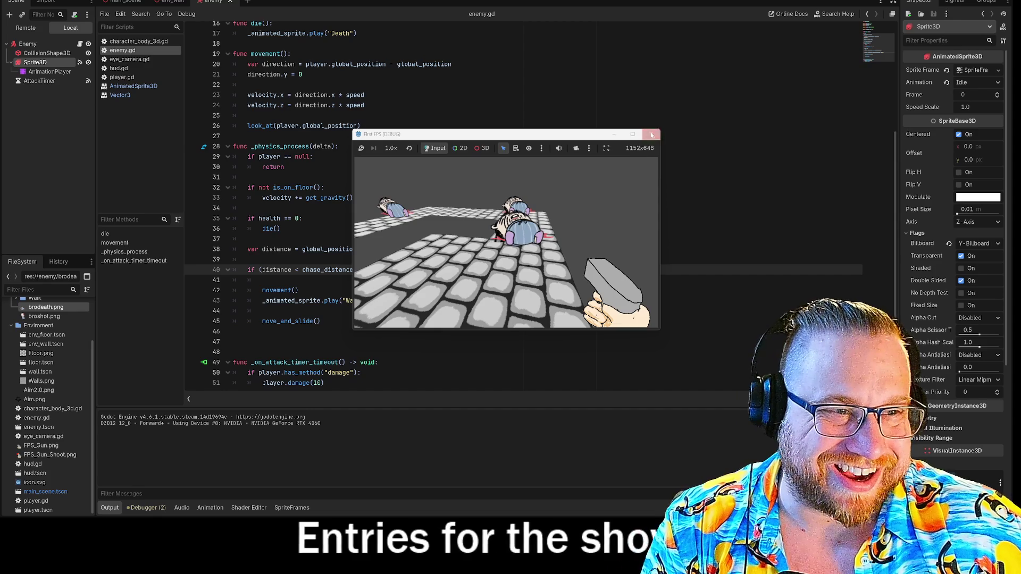
left_click(651, 134)
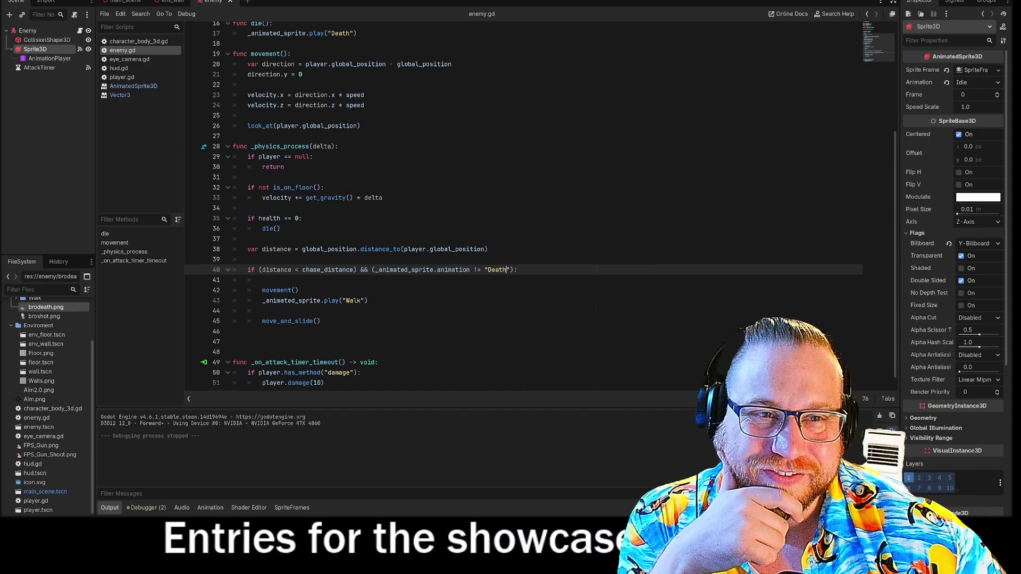
scroll(478, 207, "up", 5)
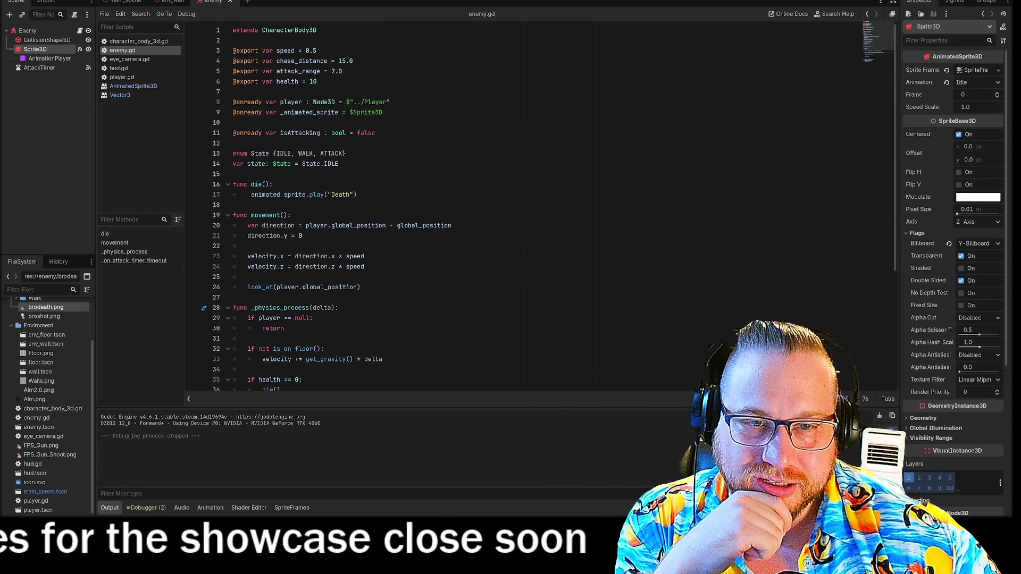
- Insert blank lines above func die() and write an empty func _ready header there
left_click(234, 174)
key("Return")
key("Return")
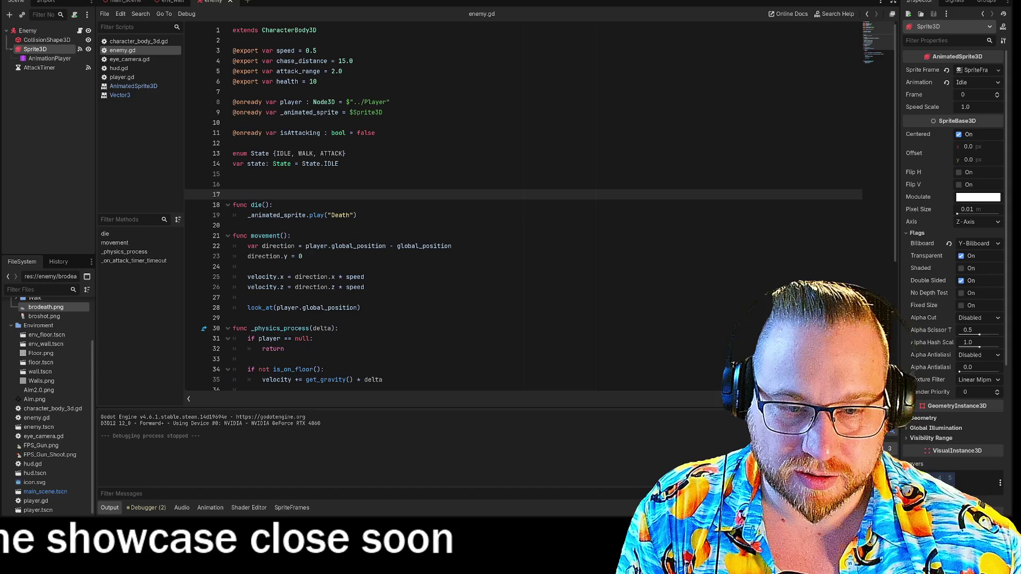
key("Up")
key("Up")
left_click(234, 184)
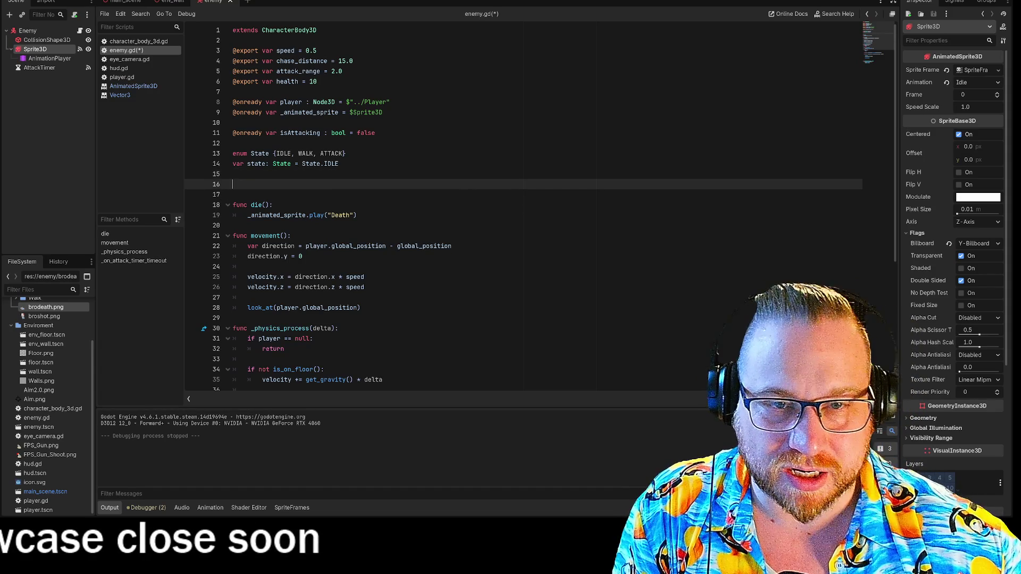
type("ready")
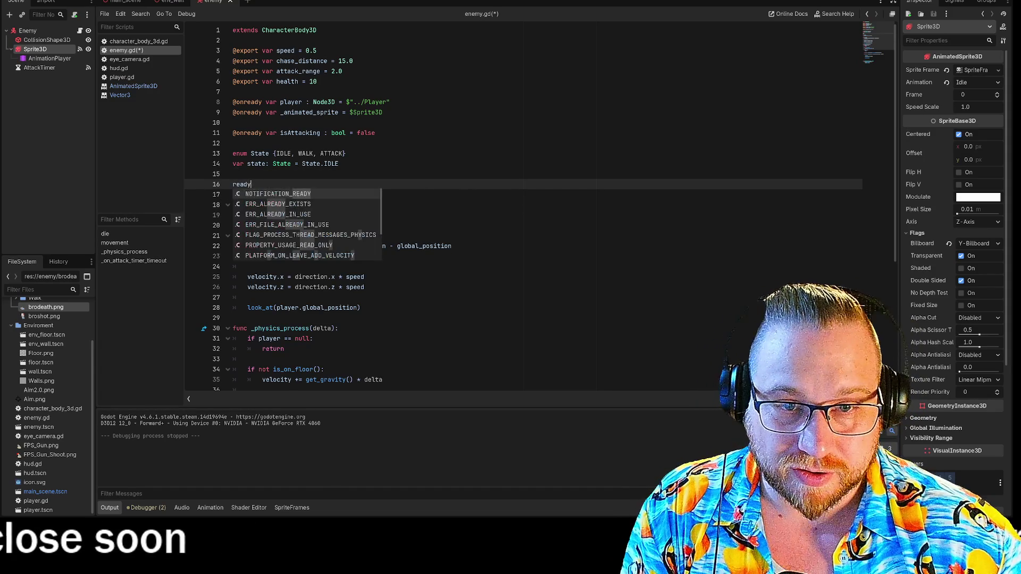
key("BackSpace")
key("BackSpace")
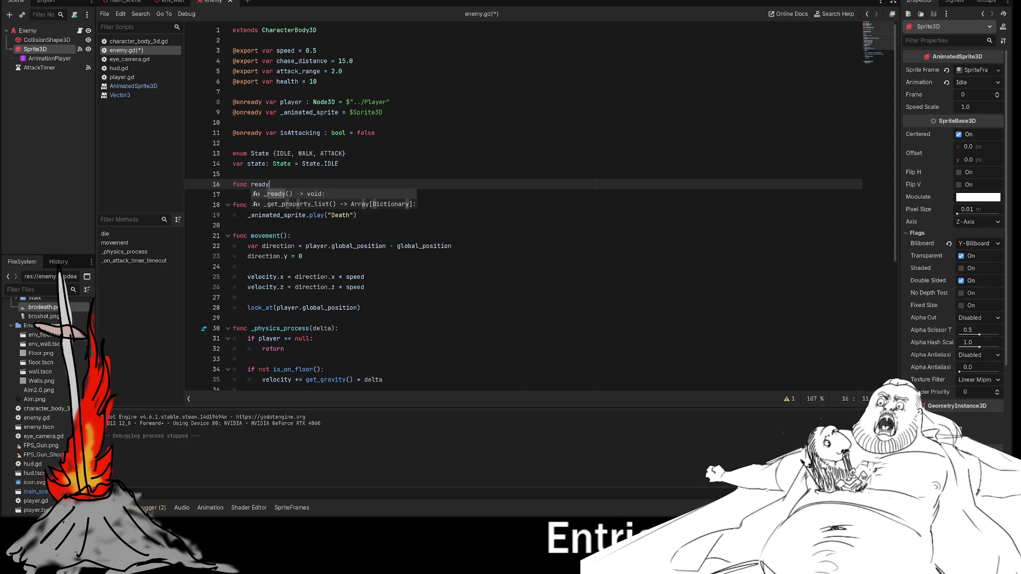
key("Return")
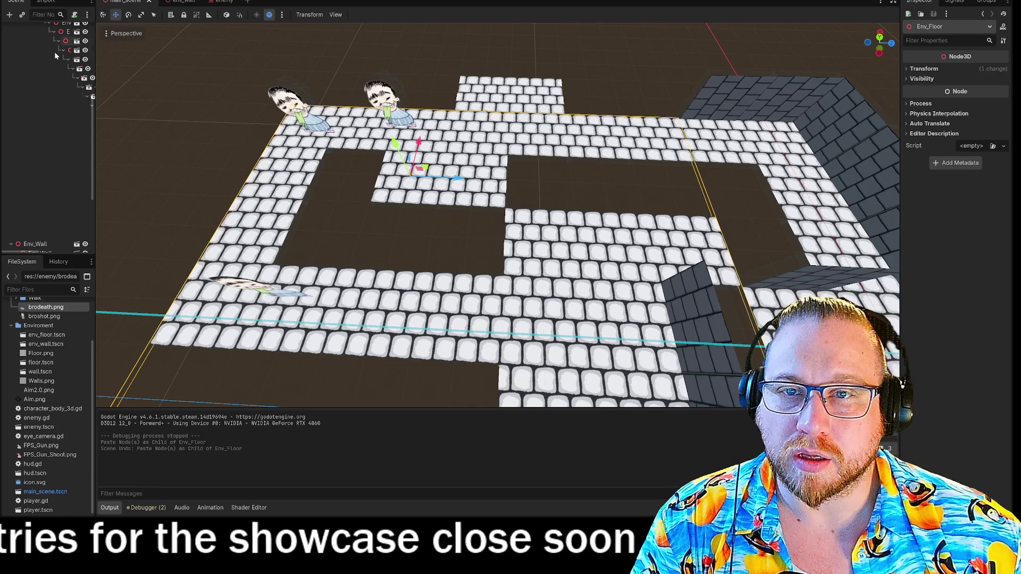
- Paste two copies of the outer floor and slide them across to cover the level's gaps
scroll(31, 186, "up", 5)
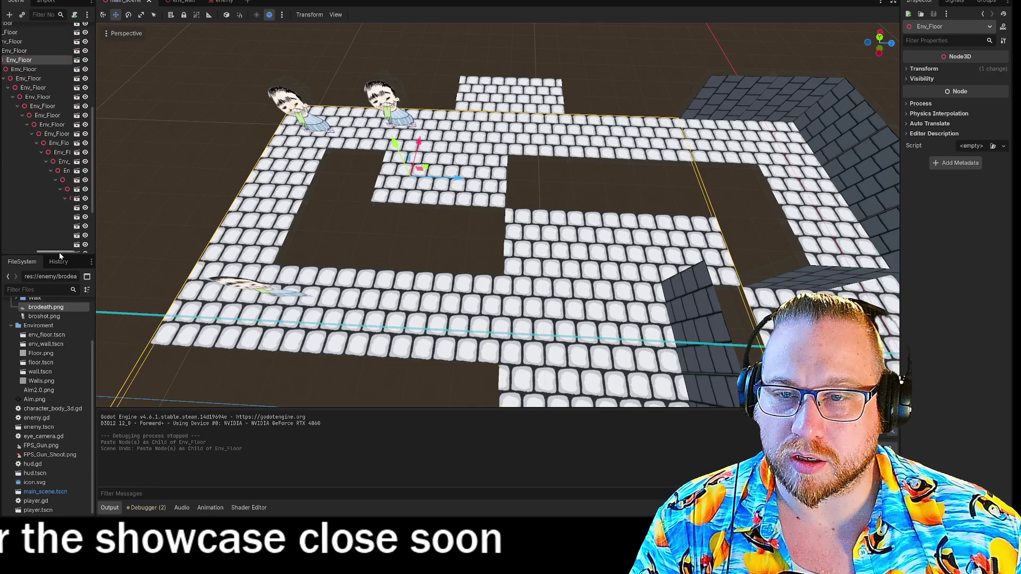
left_click(33, 161)
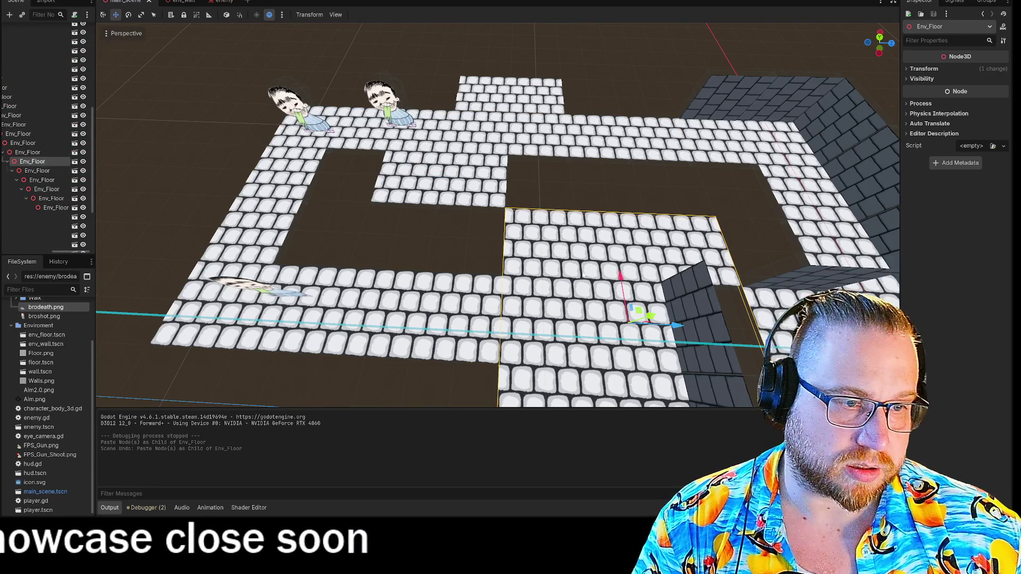
left_click(474, 182)
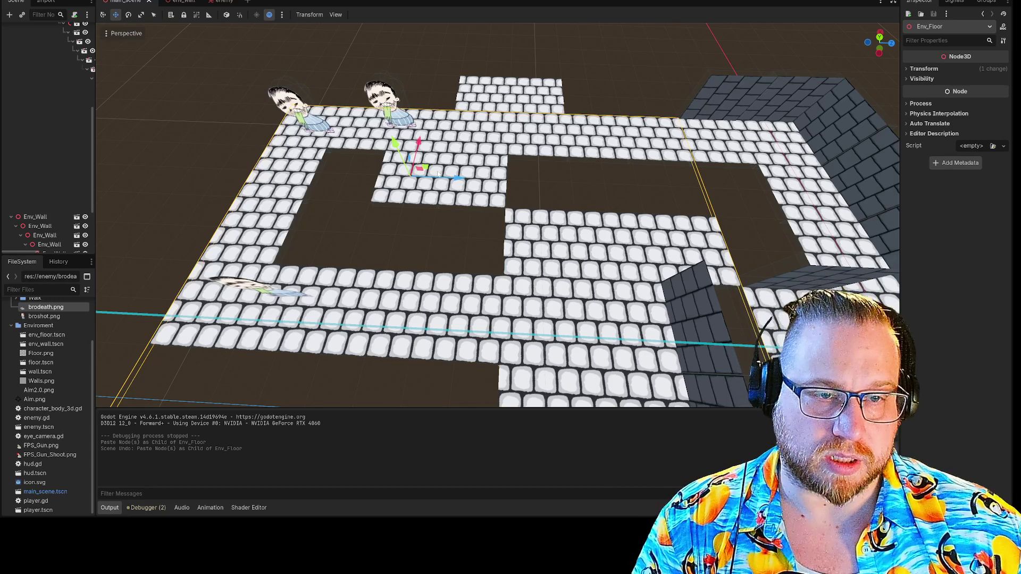
key("ctrl+v")
mouse_move(372, 168)
left_mouse_down()
mouse_move(348, 138)
mouse_move(436, 170)
mouse_move(446, 218)
mouse_move(258, 145)
mouse_move(242, 117)
mouse_move(253, 103)
mouse_move(269, 120)
left_mouse_up()
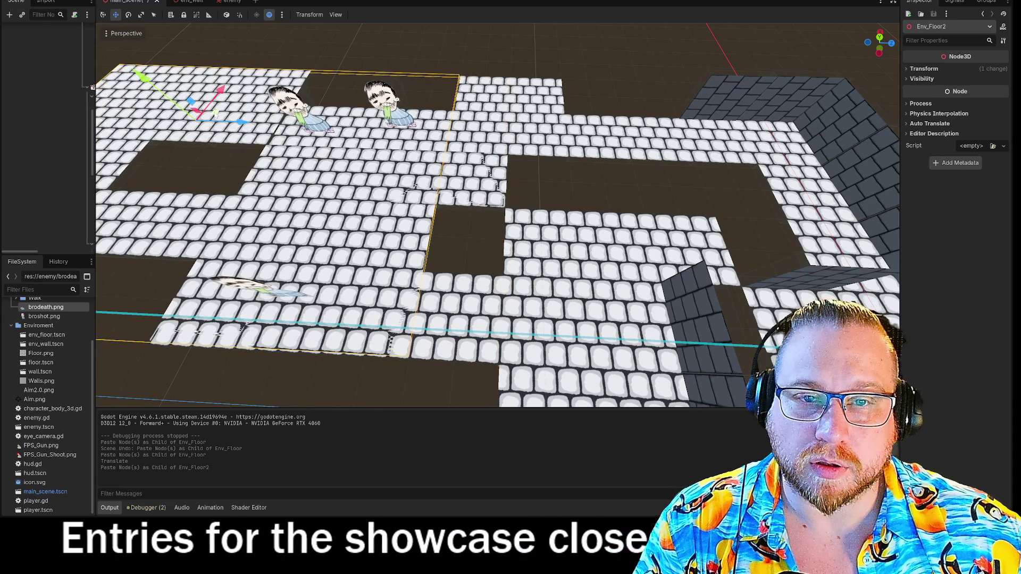
key("ctrl+v")
mouse_move(269, 121)
left_mouse_down()
mouse_move(491, 114)
mouse_move(390, 122)
left_mouse_up()
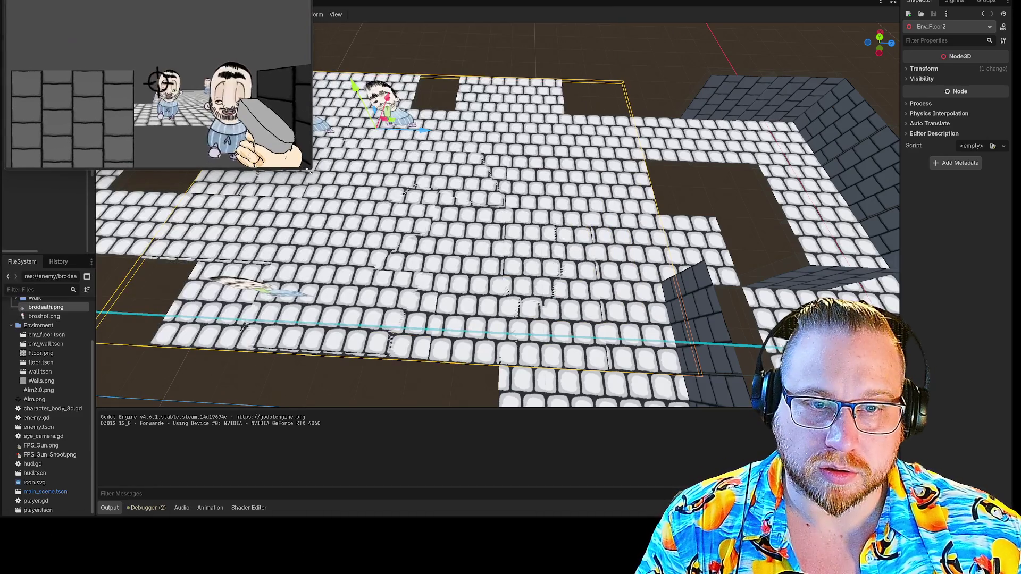
left_click_drag(308, 170, 681, 389)
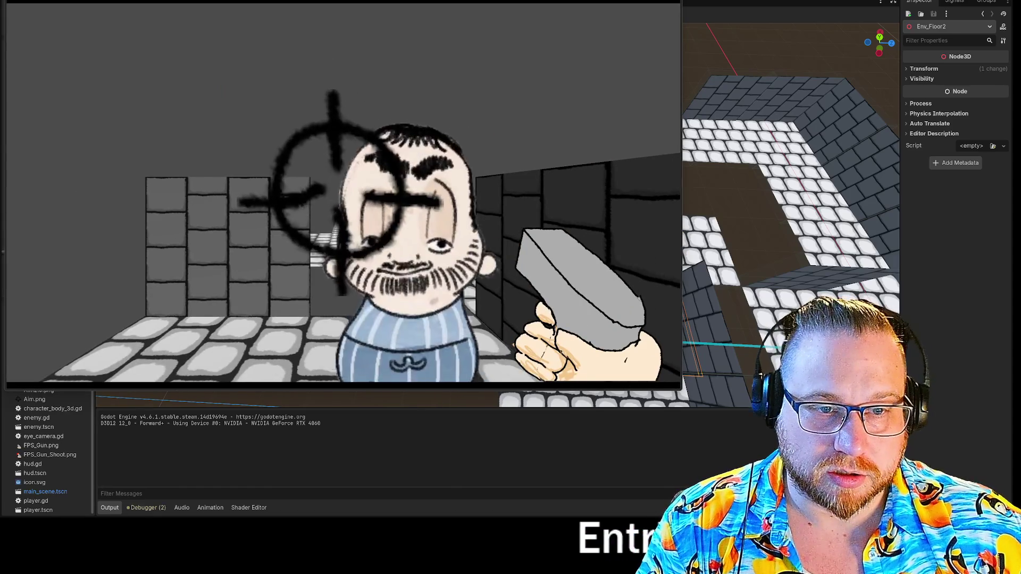
left_click(624, 382)
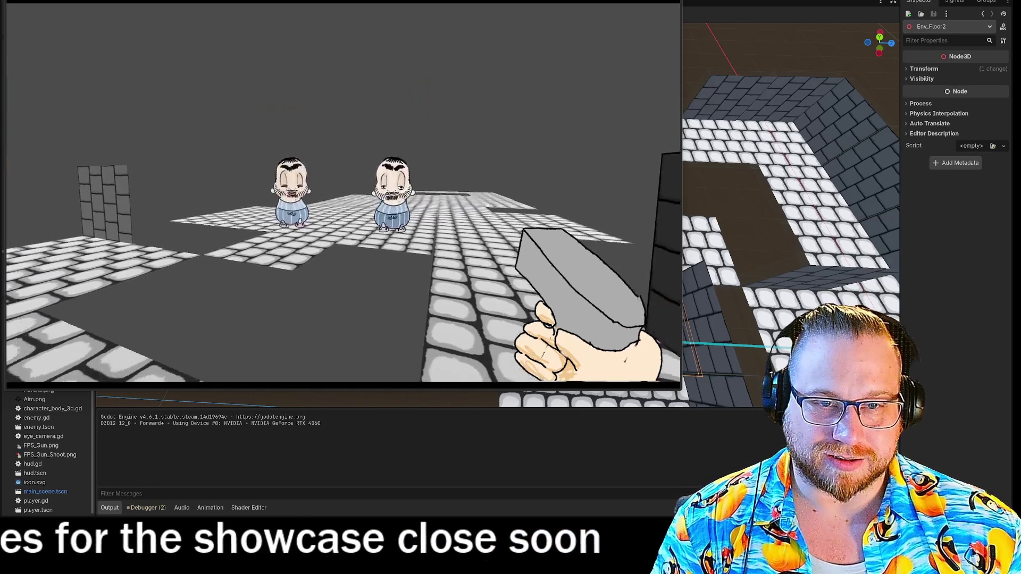
left_click(343, 194)
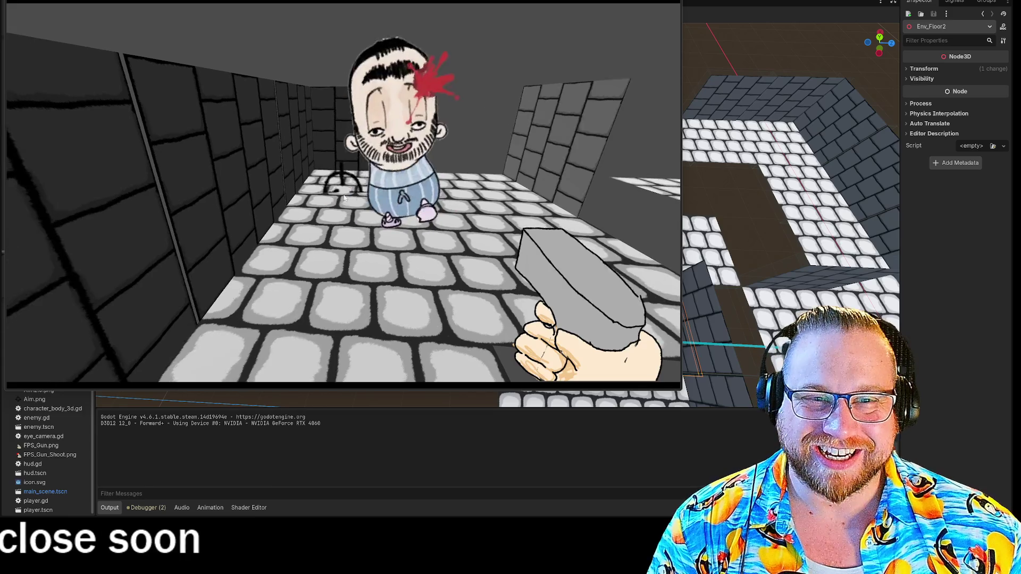
key("Escape")
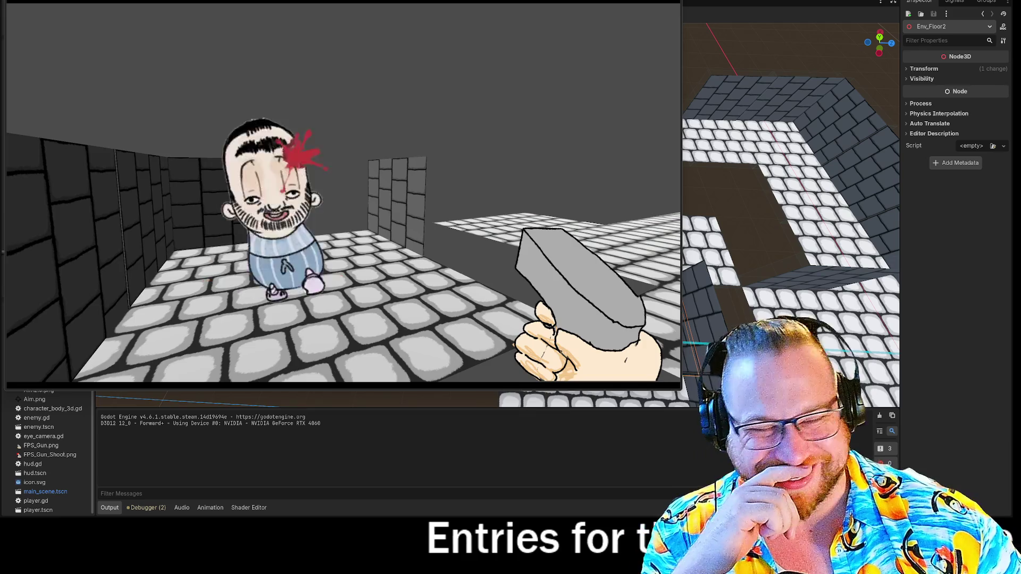
key("F8")
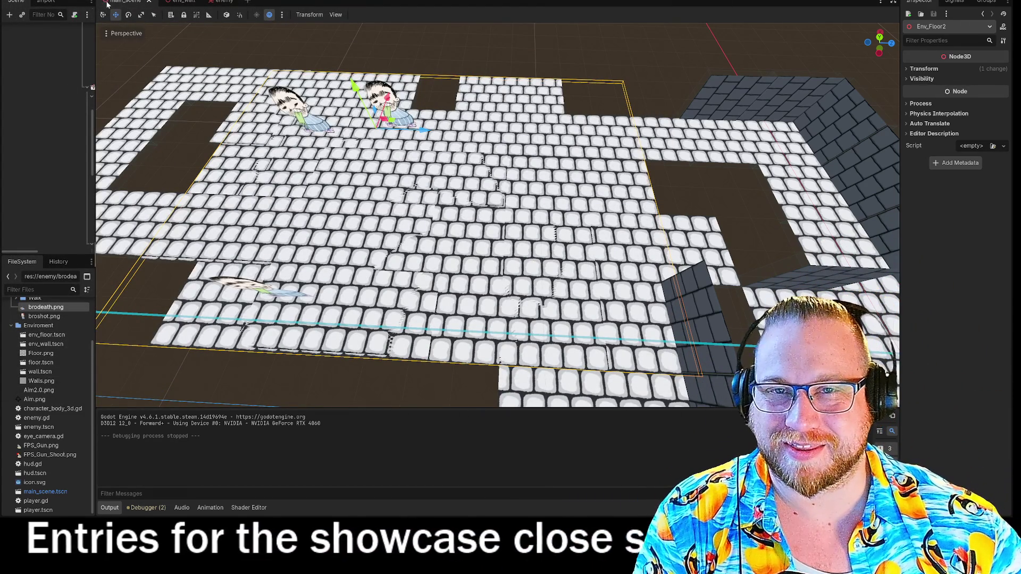
- Open enemy.gd from the Enemy scene and find the die() function
left_click(224, 1)
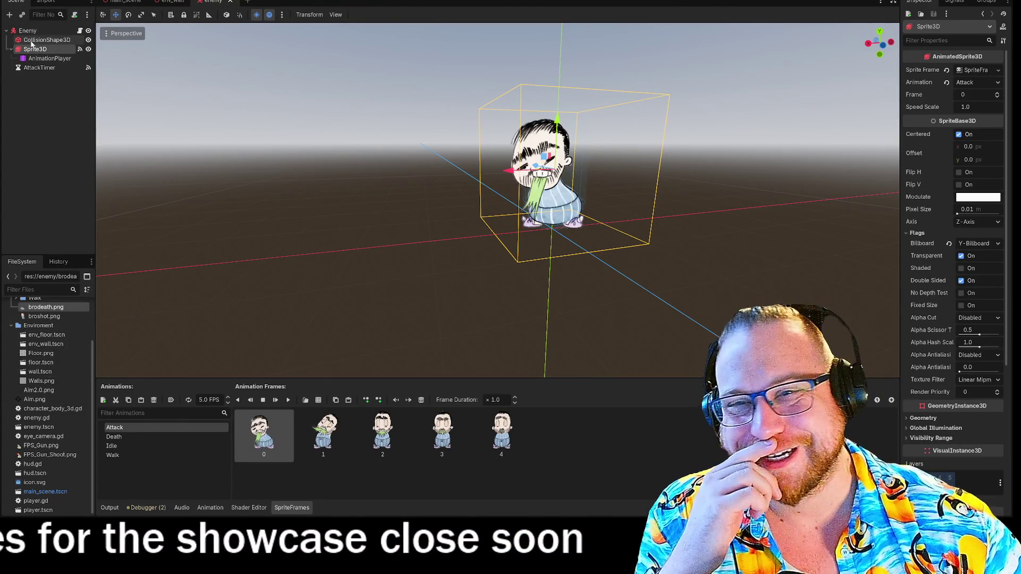
left_click(79, 31)
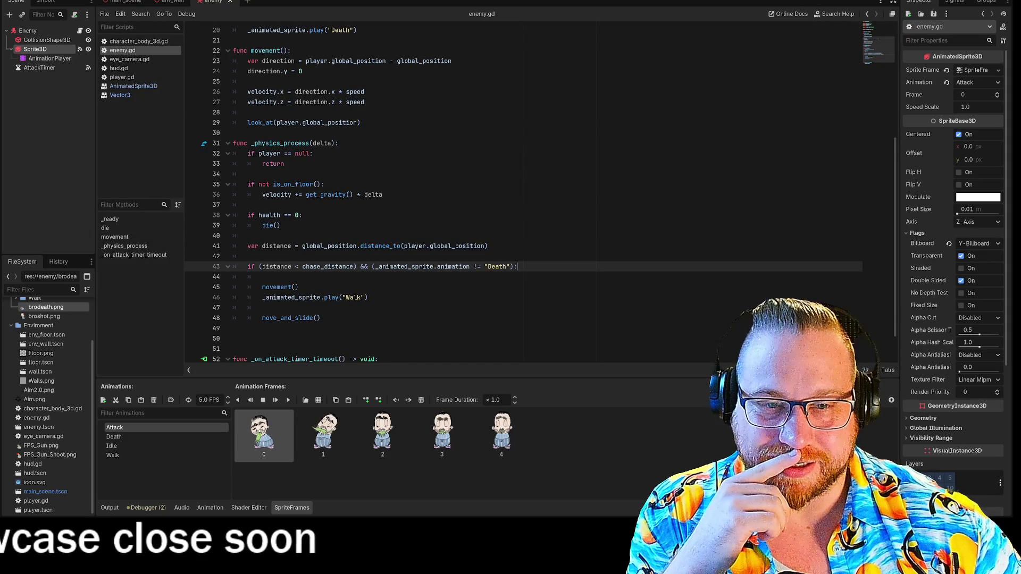
scroll(524, 194, "down", 1)
scroll(524, 194, "up", 3)
scroll(523, 194, "down", 3)
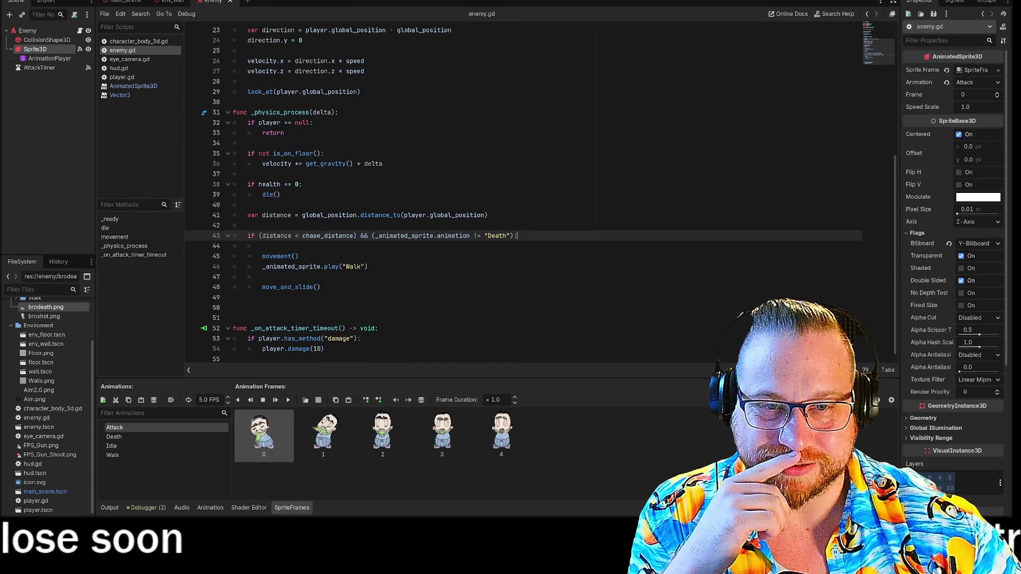
scroll(524, 194, "up", 5)
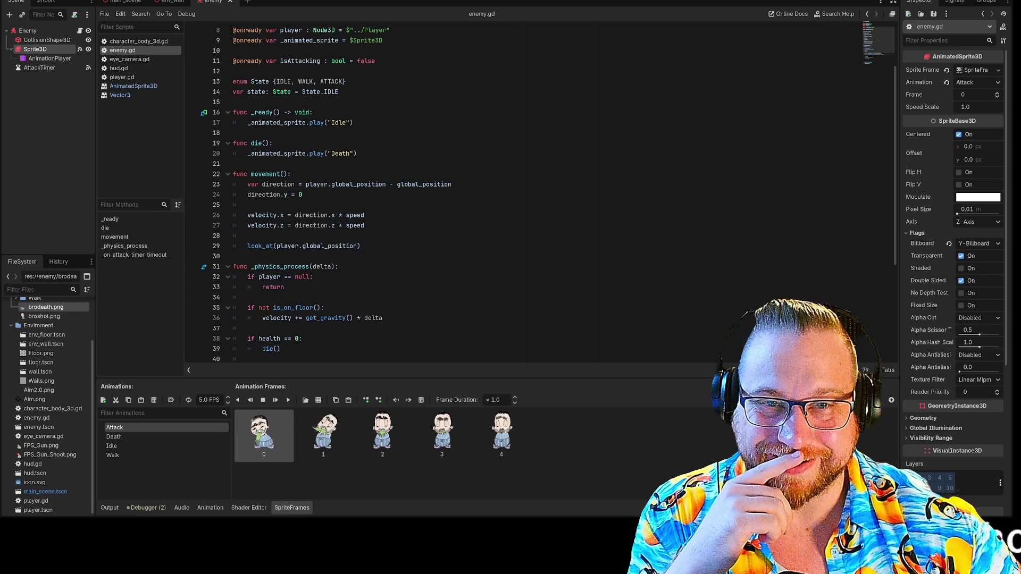
scroll(524, 194, "down", 2)
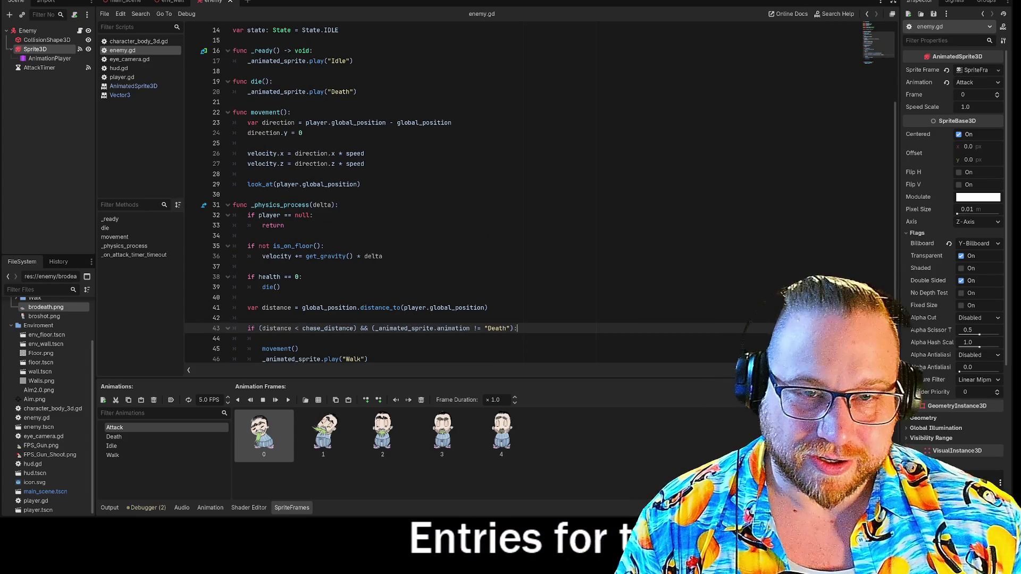
scroll(524, 194, "up", 2)
- Add an if _animated_sprite.animation != "Death" line in die(), indenting the Death play line under it
left_click(273, 143)
key("Return")
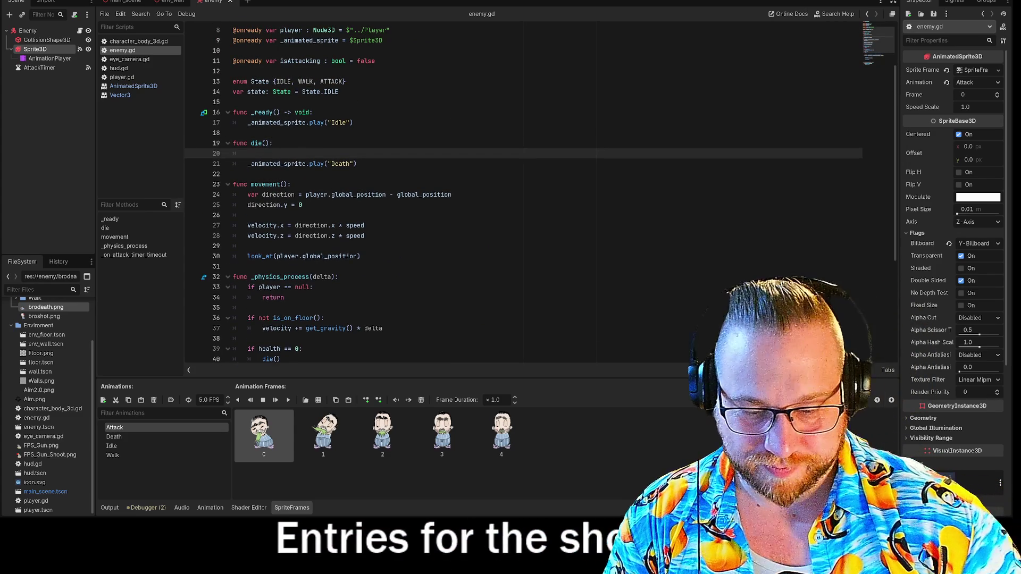
type("if")
key("Down")
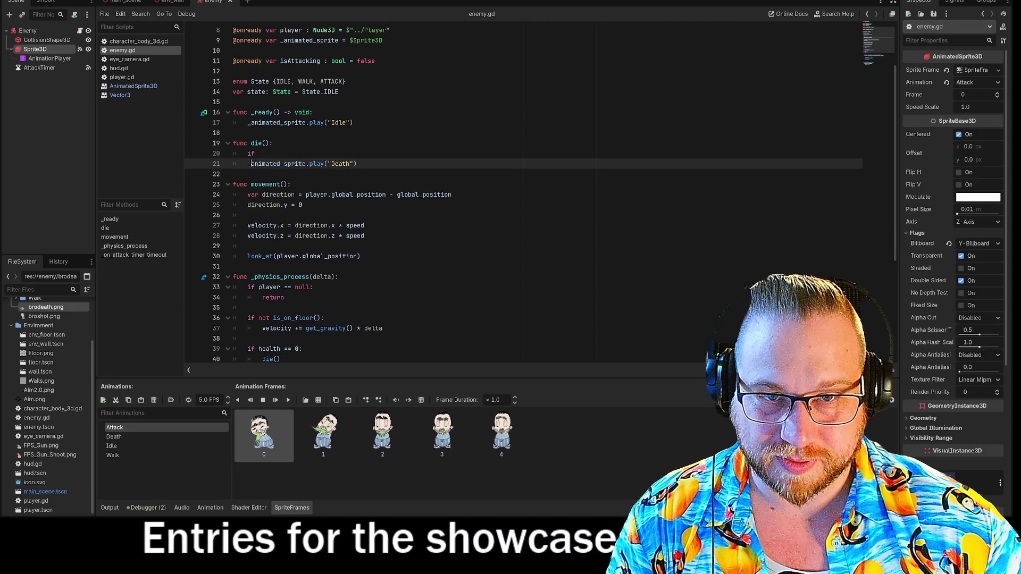
key("Tab")
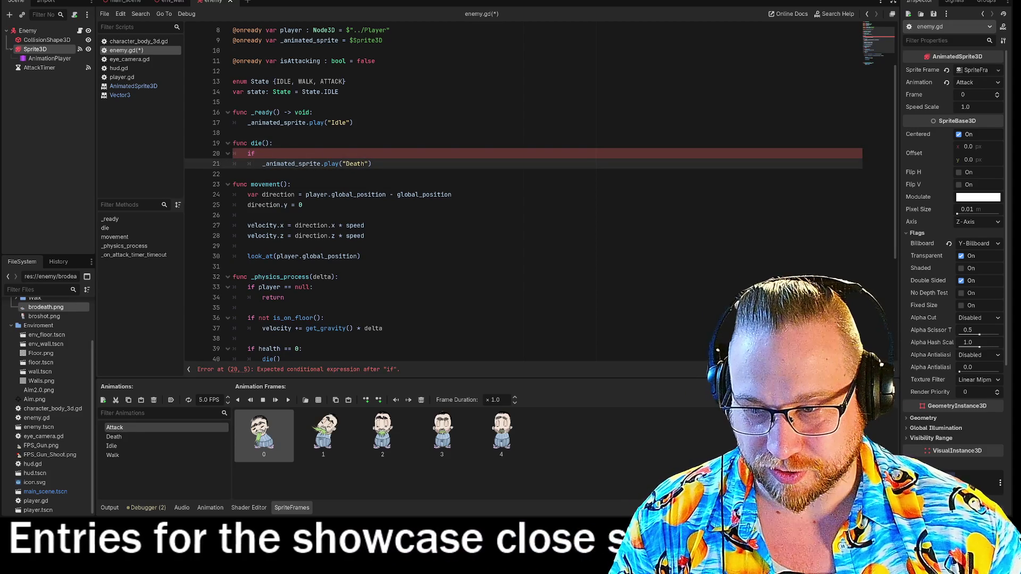
left_click(233, 174)
left_click(259, 153)
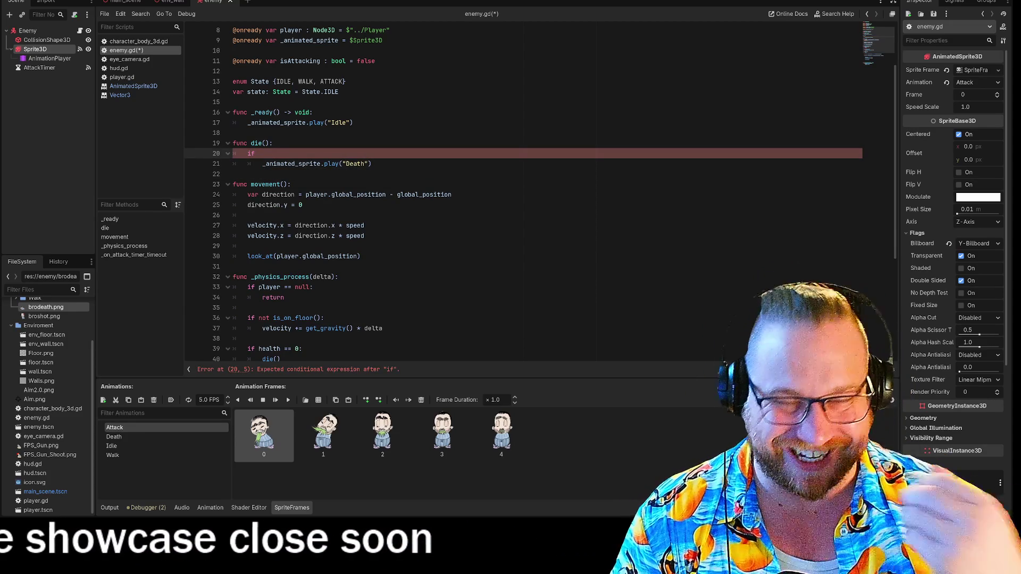
type("_an")
key("Return")
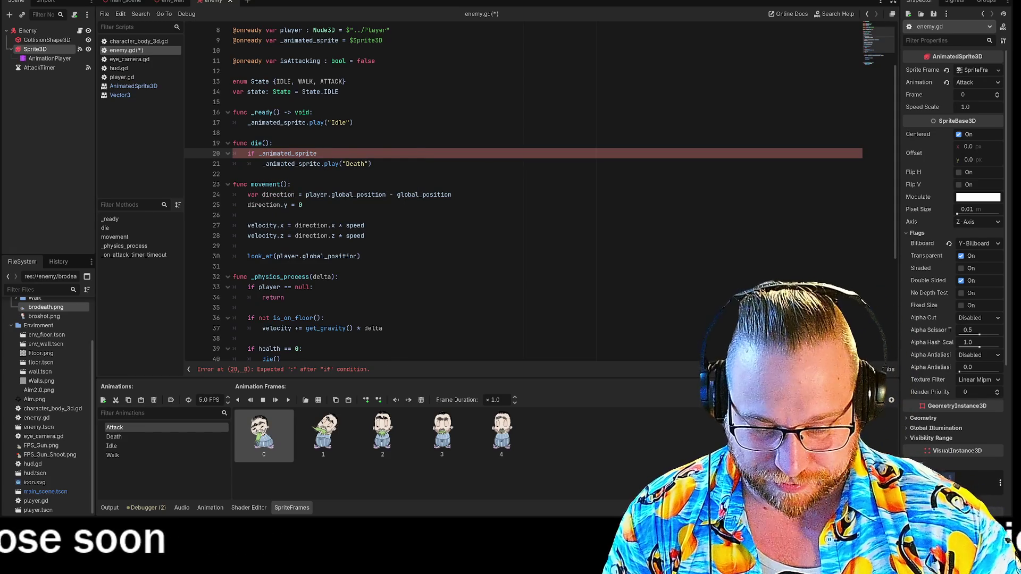
type(".an")
key("Return")
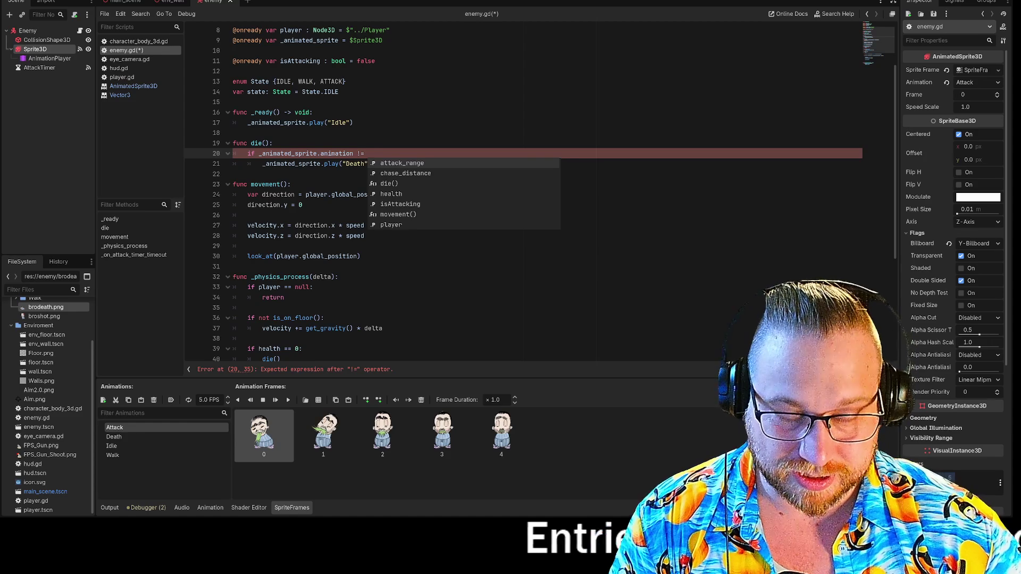
type("\"Death")
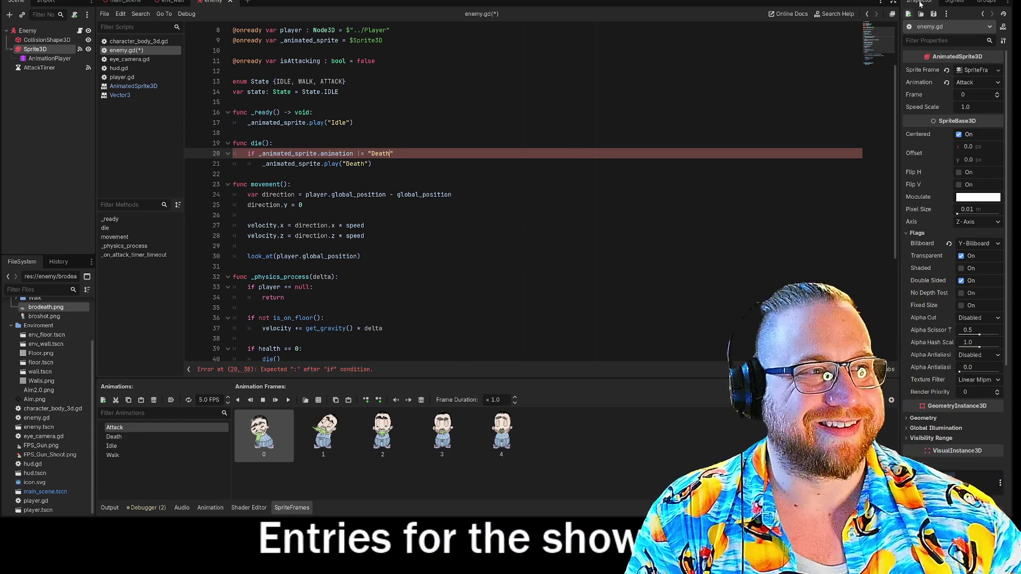
- Finish the condition with a colon, save, launch a playtest, and reposition the game window
key("F5")
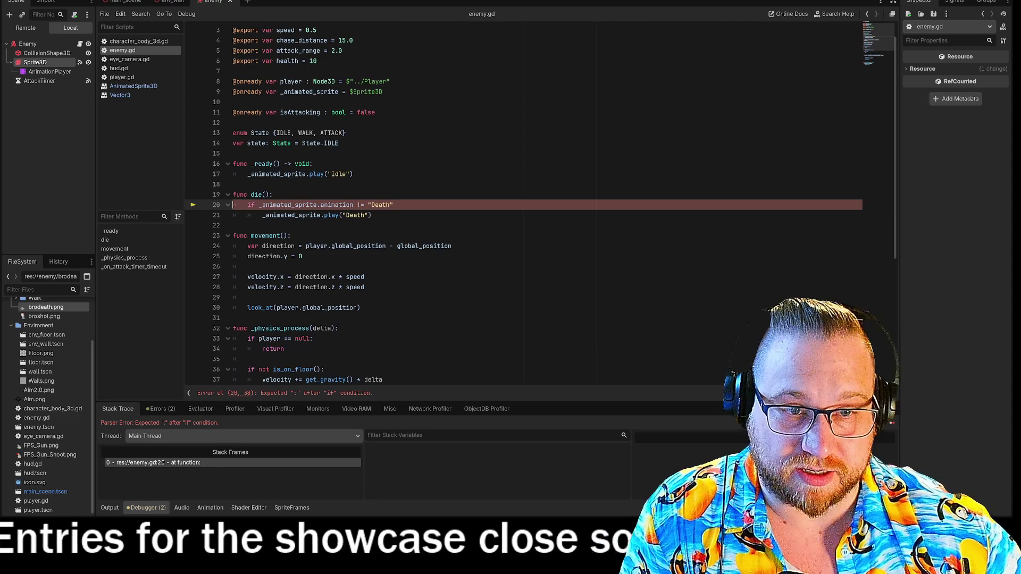
type(":")
key("F5")
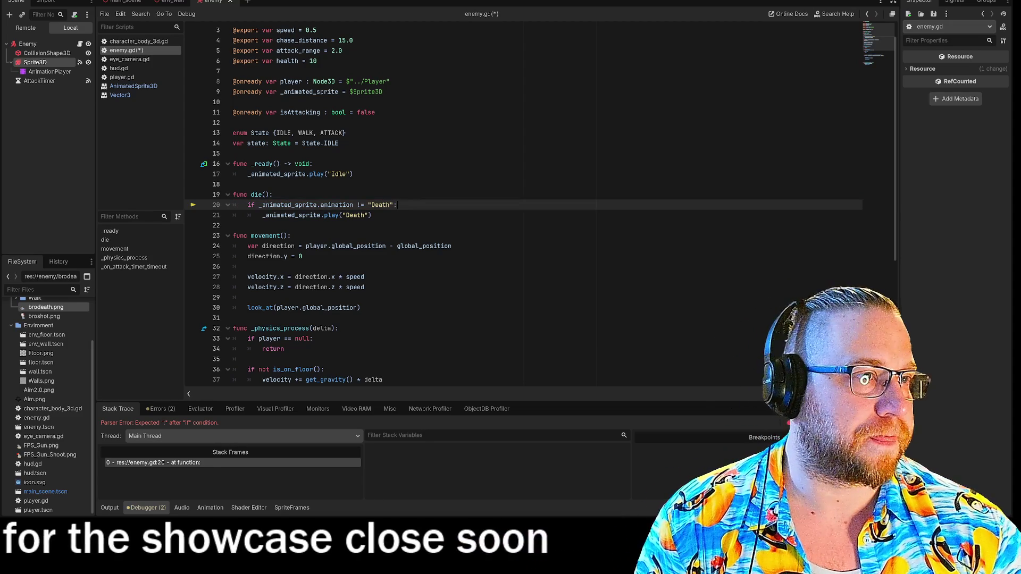
left_click_drag(495, 136, 188, 7)
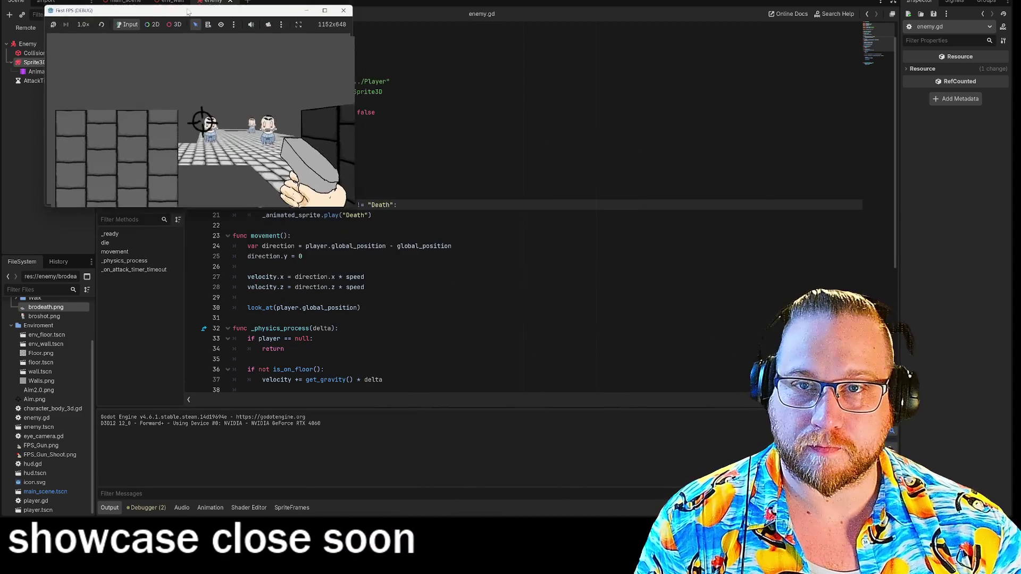
- Enlarge the game window, walk forward and fire four shots until an enemy falls, then stop with F8
mouse_move(353, 206)
left_mouse_down()
mouse_move(617, 331)
mouse_move(713, 406)
left_mouse_up()
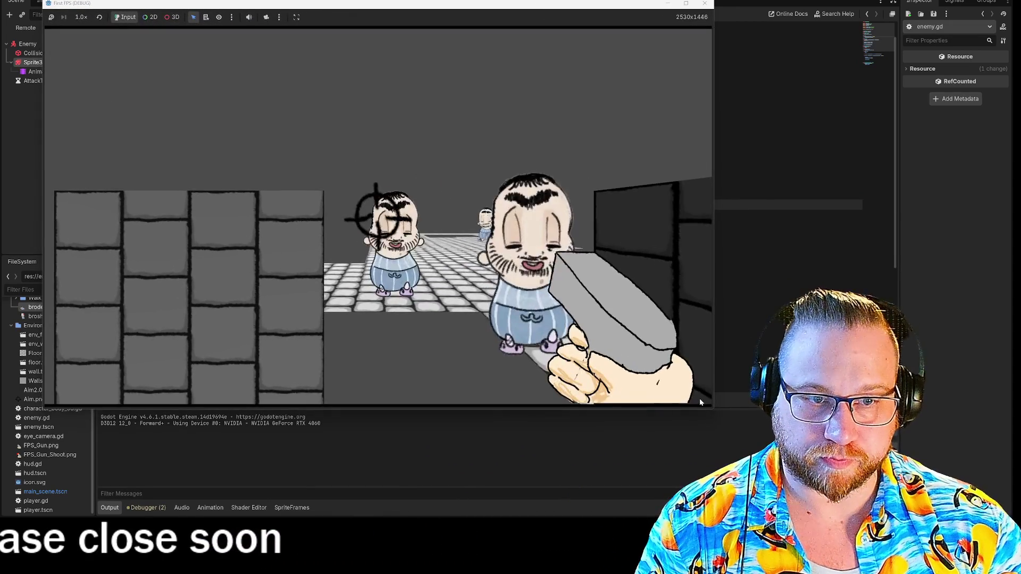
key("w")
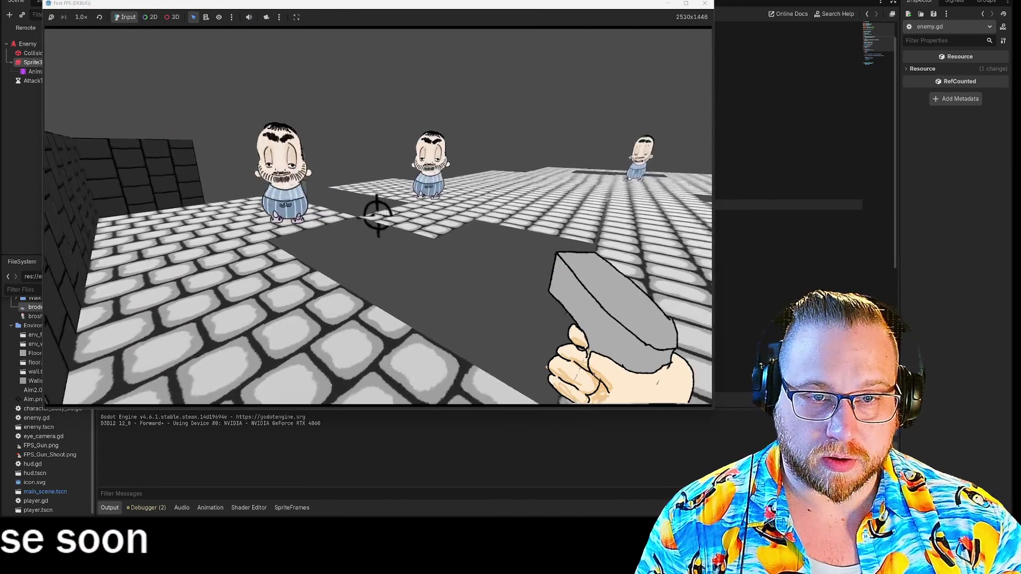
left_click(378, 215)
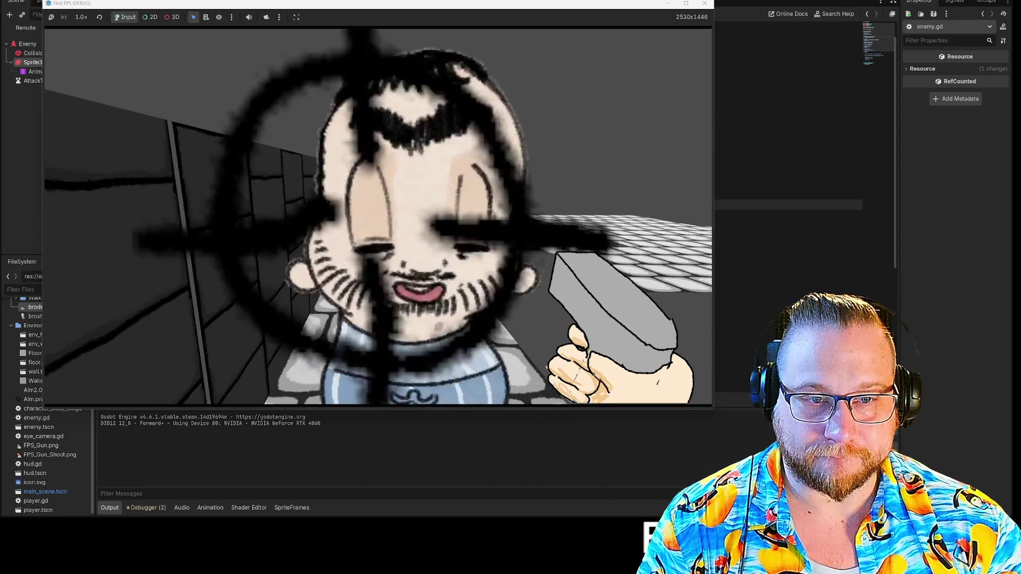
left_click(378, 215)
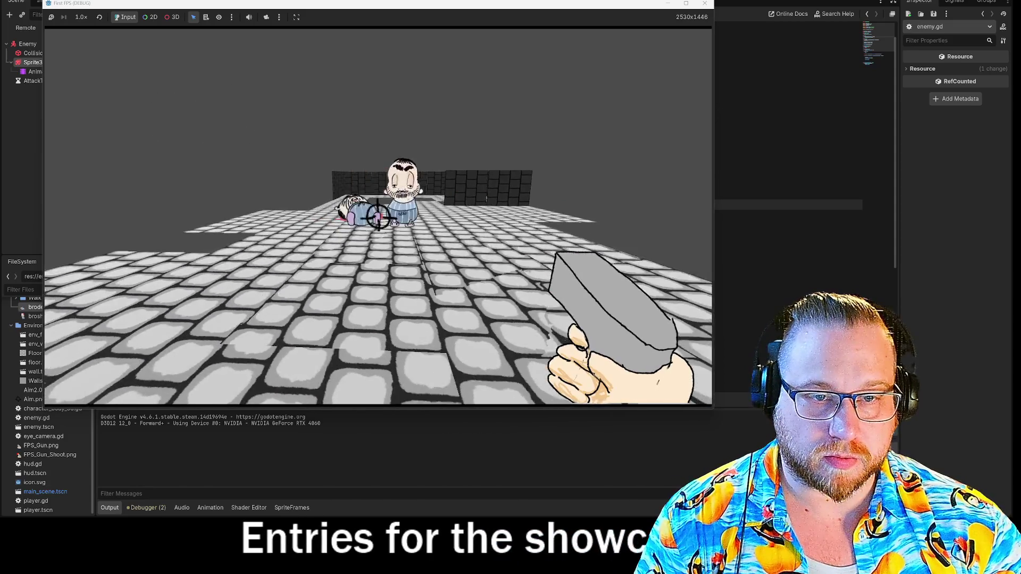
left_click(377, 218)
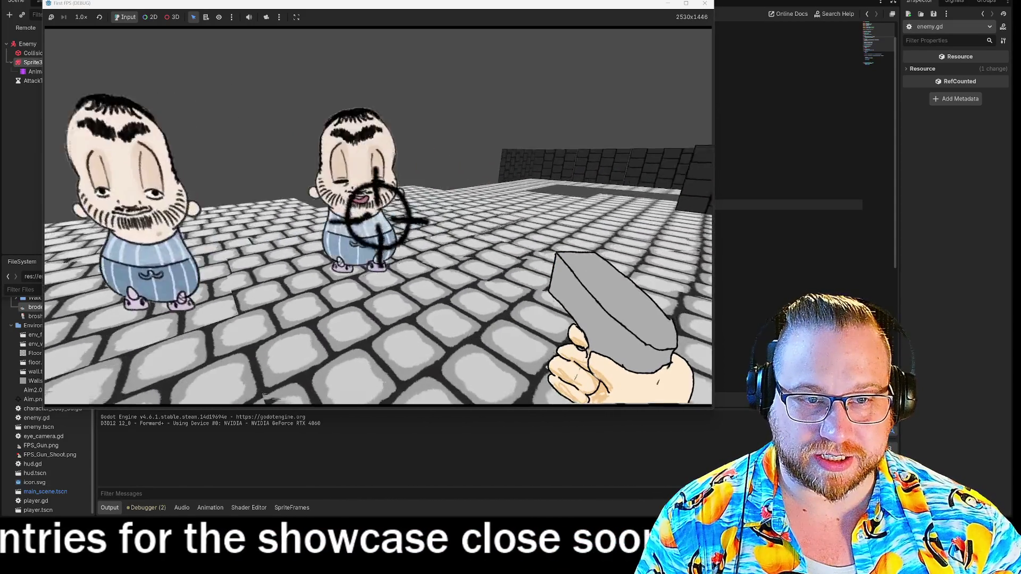
left_click(378, 218)
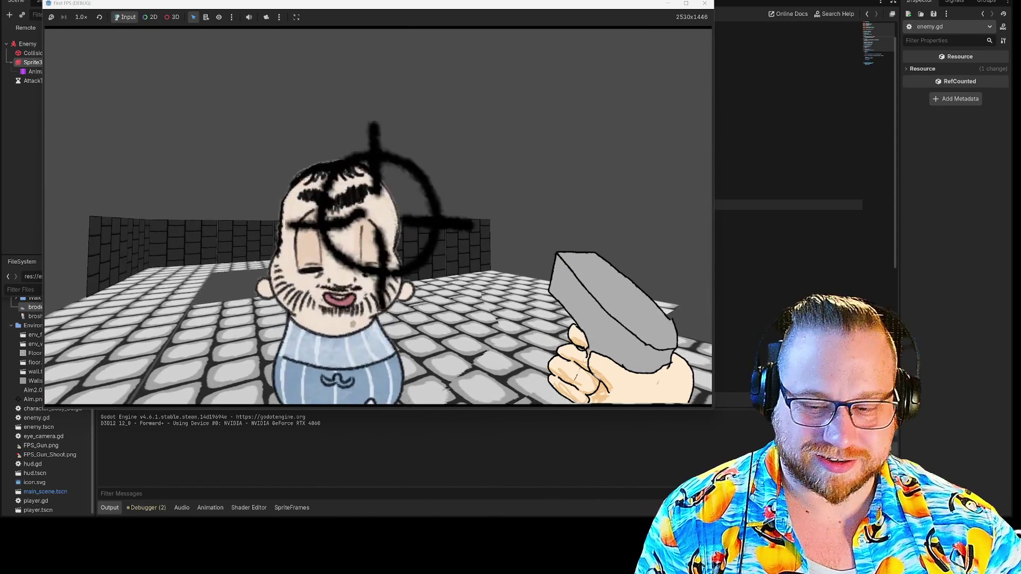
key("F8")
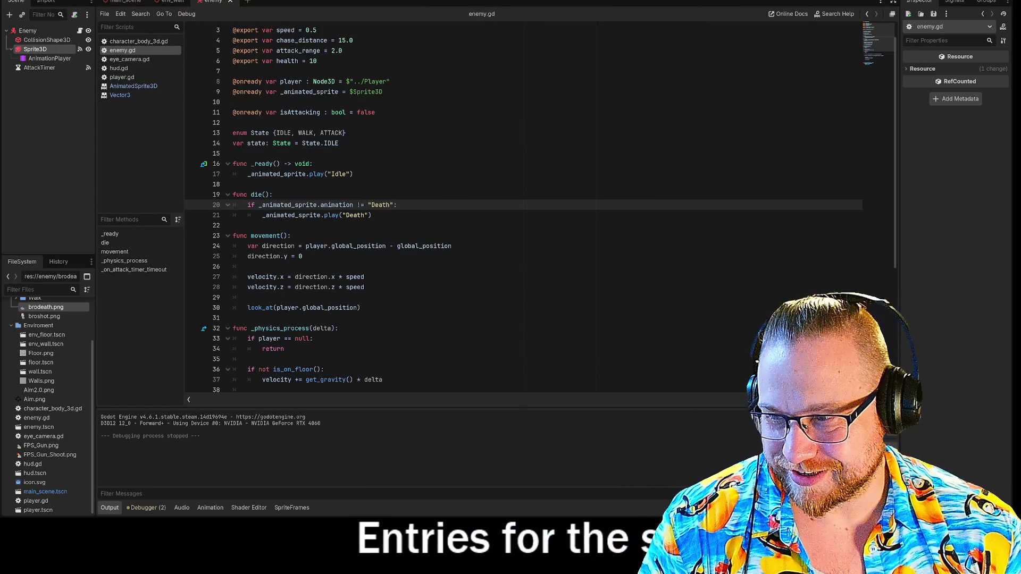
- Place the caret at the end of the 'func _physics_process(delta):' header line
left_click(372, 214)
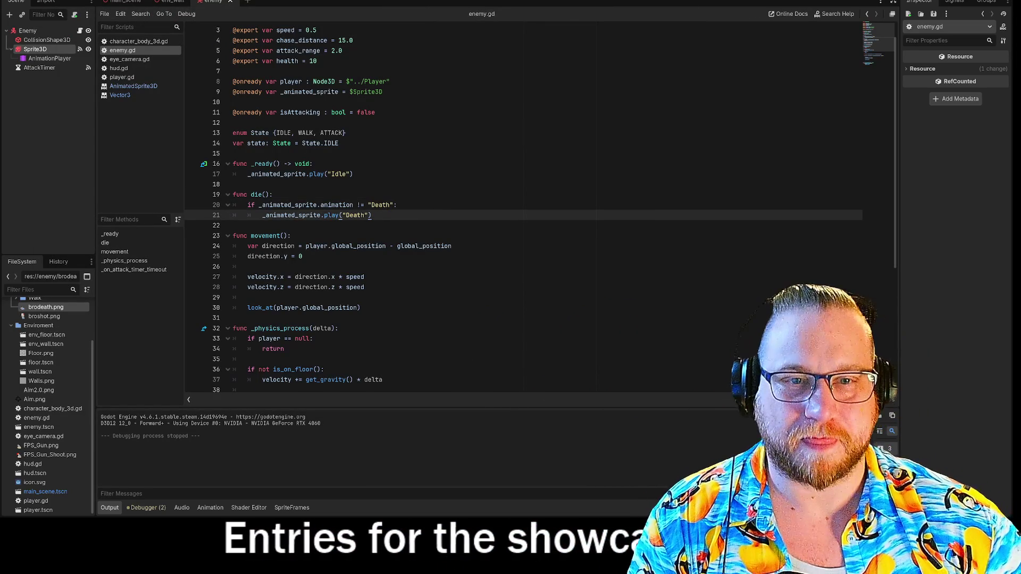
scroll(523, 213, "down", 6)
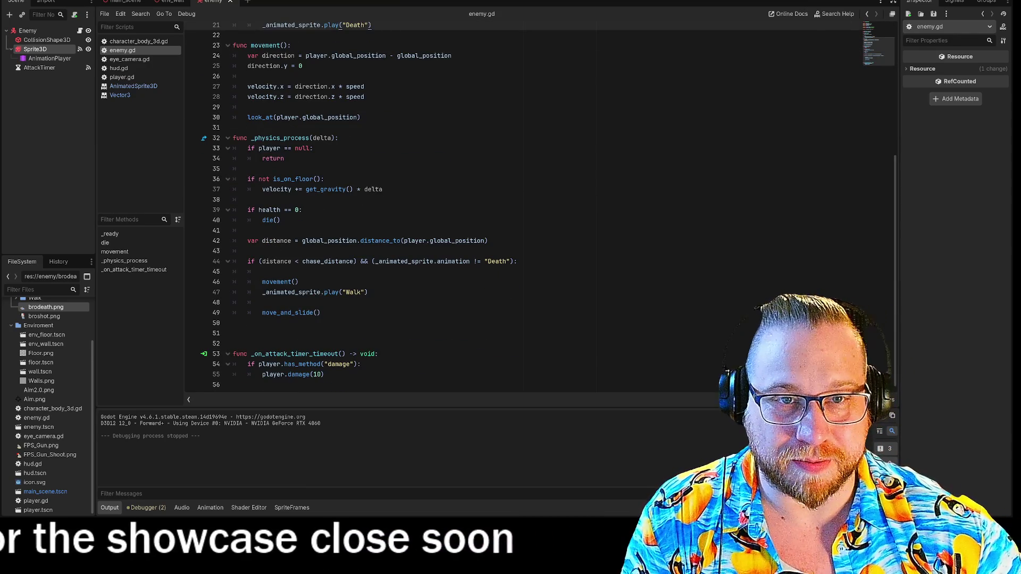
scroll(523, 212, "up", 7)
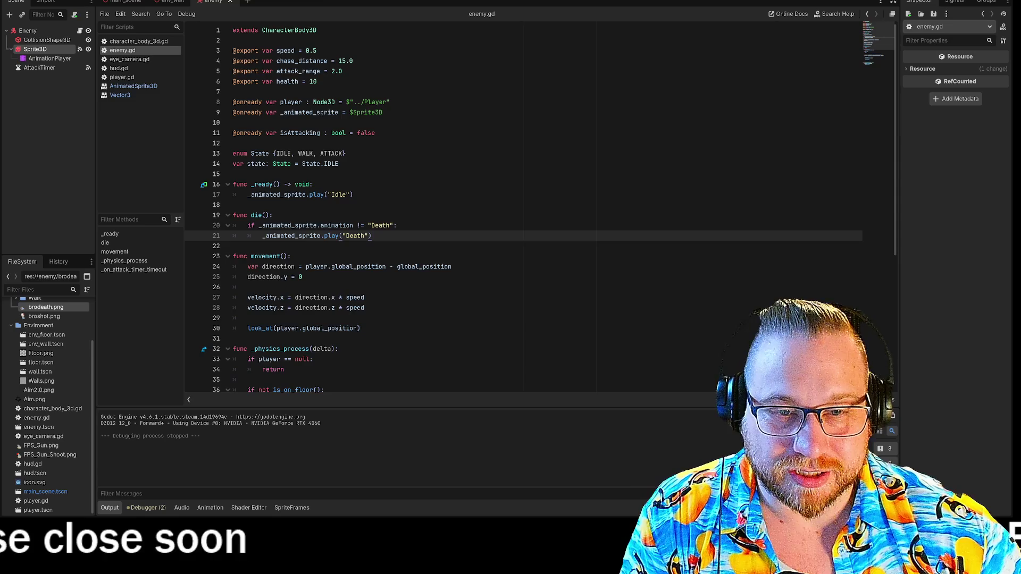
scroll(232, 168, "down", 6)
scroll(218, 162, "up", 3)
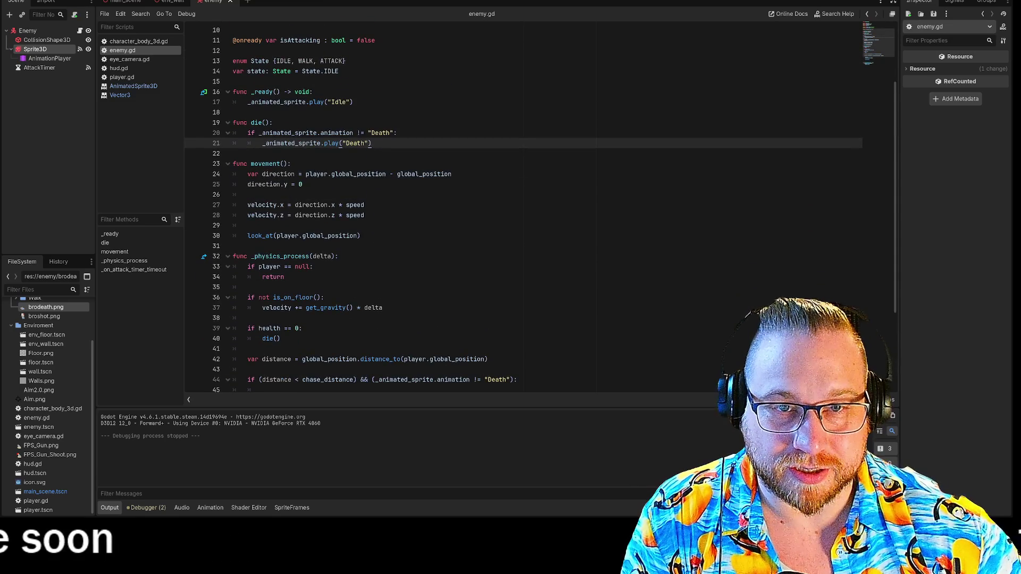
scroll(523, 207, "down", 4)
left_click(338, 138)
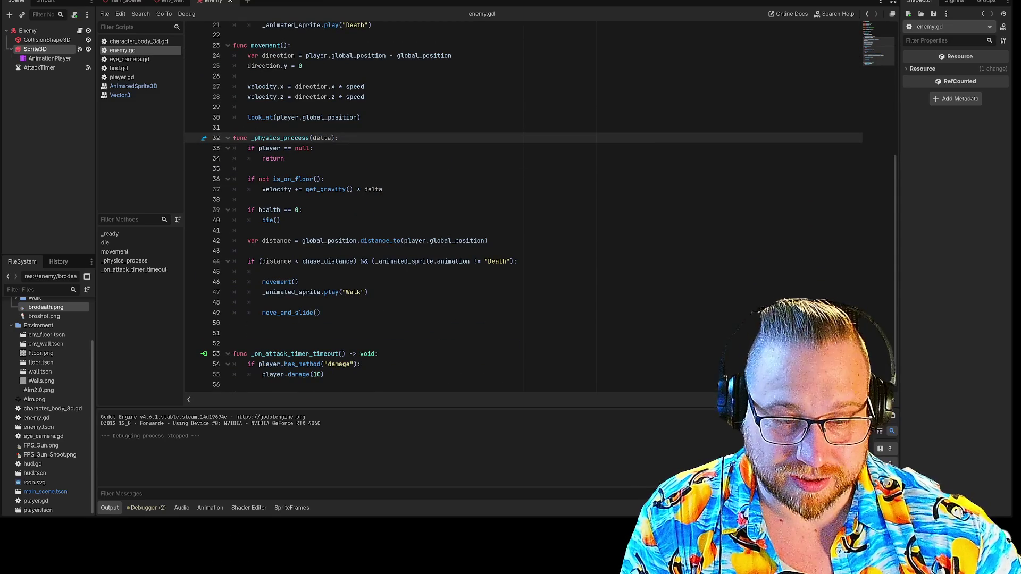
- Add empty indented lines at the top of _physics_process, keeping the player null check indented
key("Return")
key("BackSpace")
key("BackSpace")
key("Down")
key("Tab")
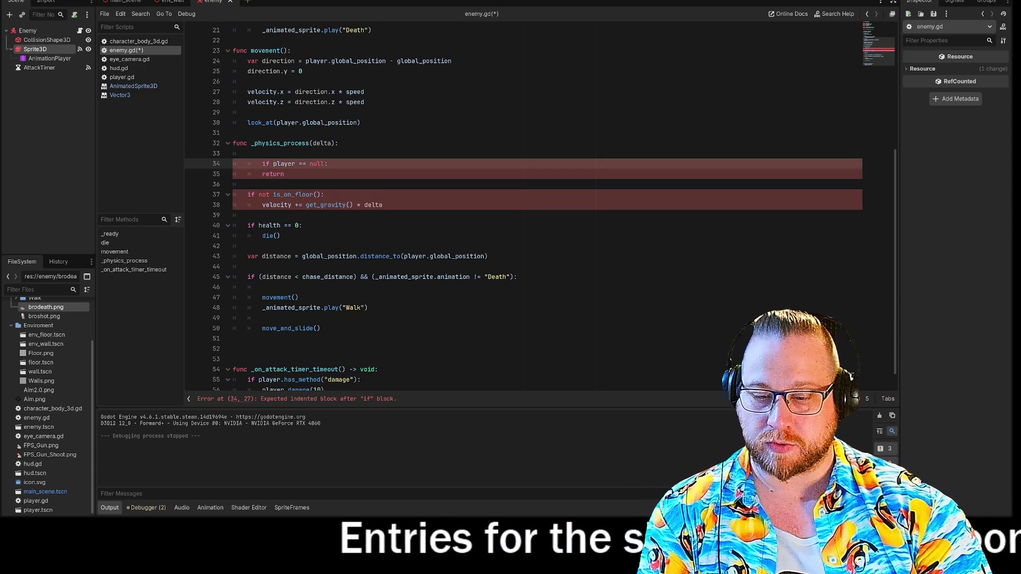
key("Return")
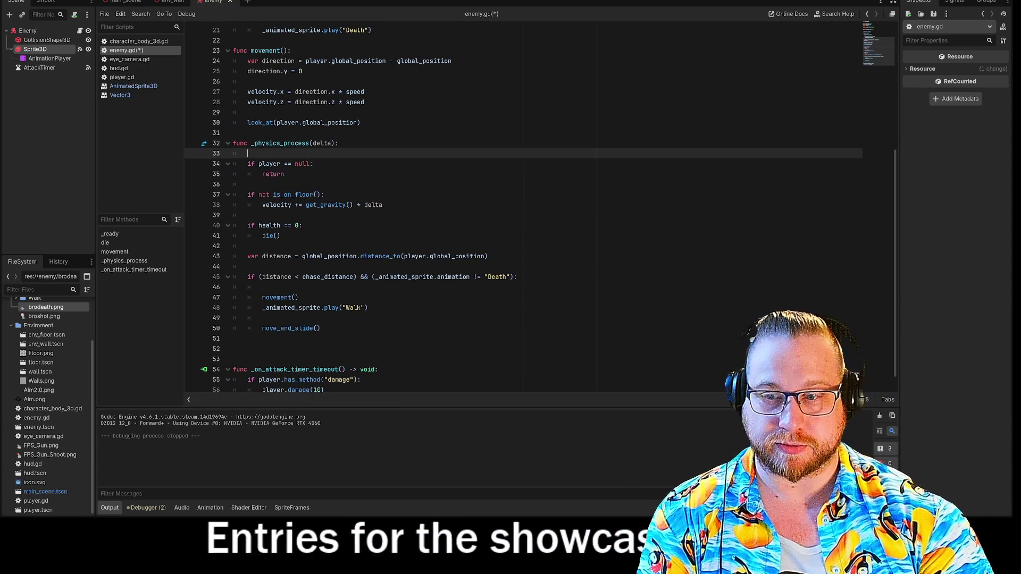
key("Up")
key("Tab")
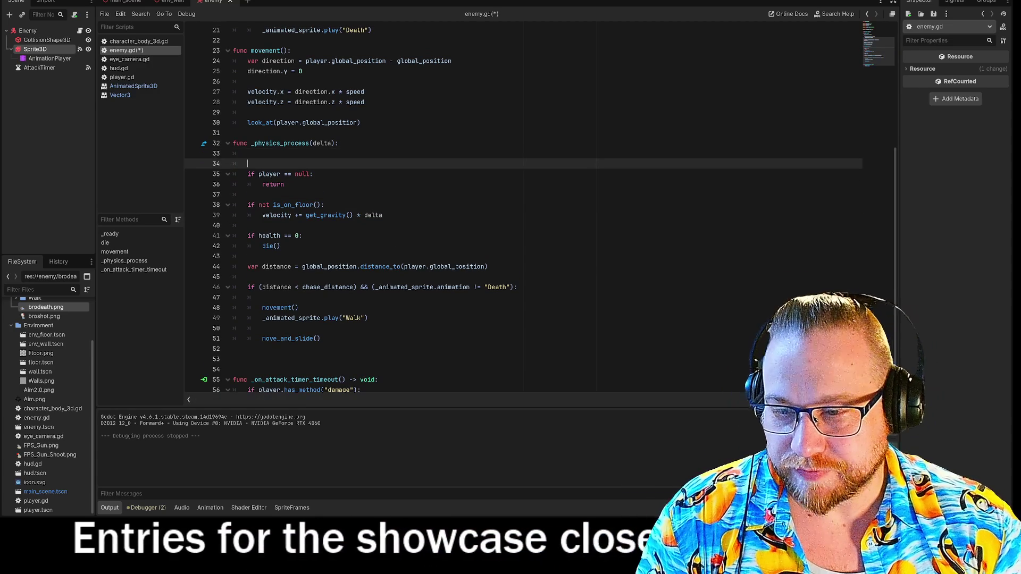
key("Up")
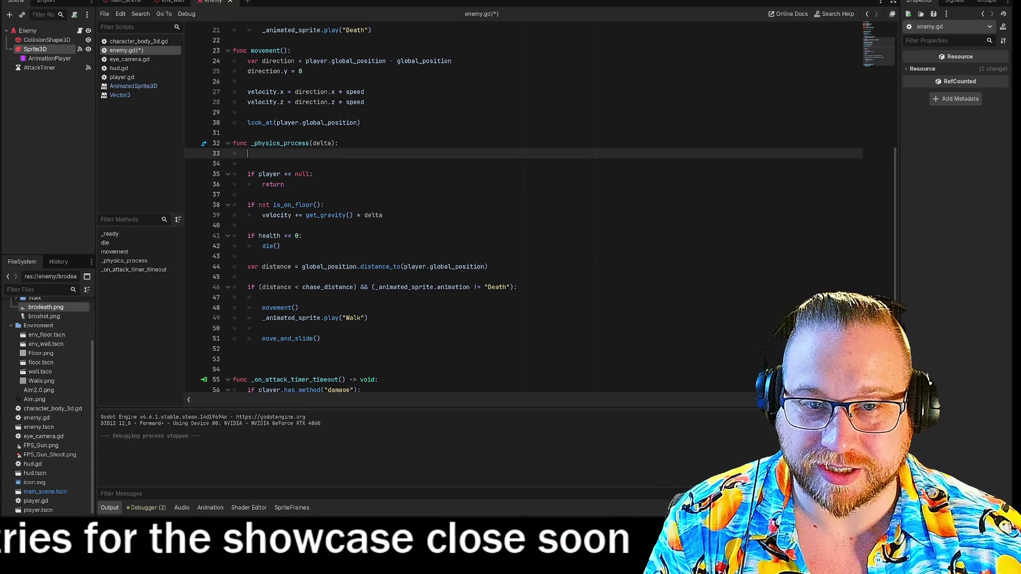
key("Return")
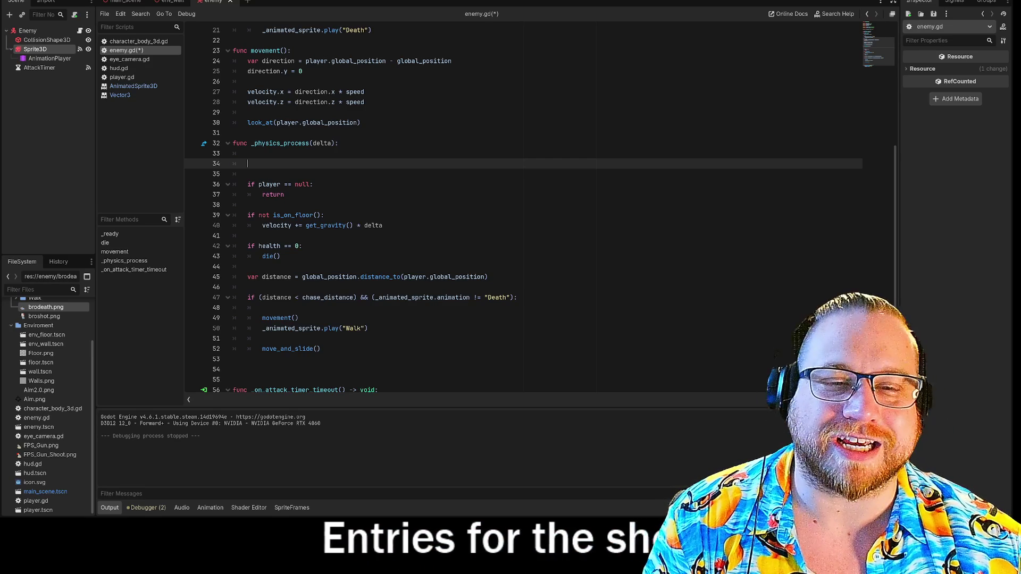
- Write 'health = clamp(health, 0, 10)' on line 34 using the clamp autocomplete
type("if")
key("BackSpace")
key("BackSpace")
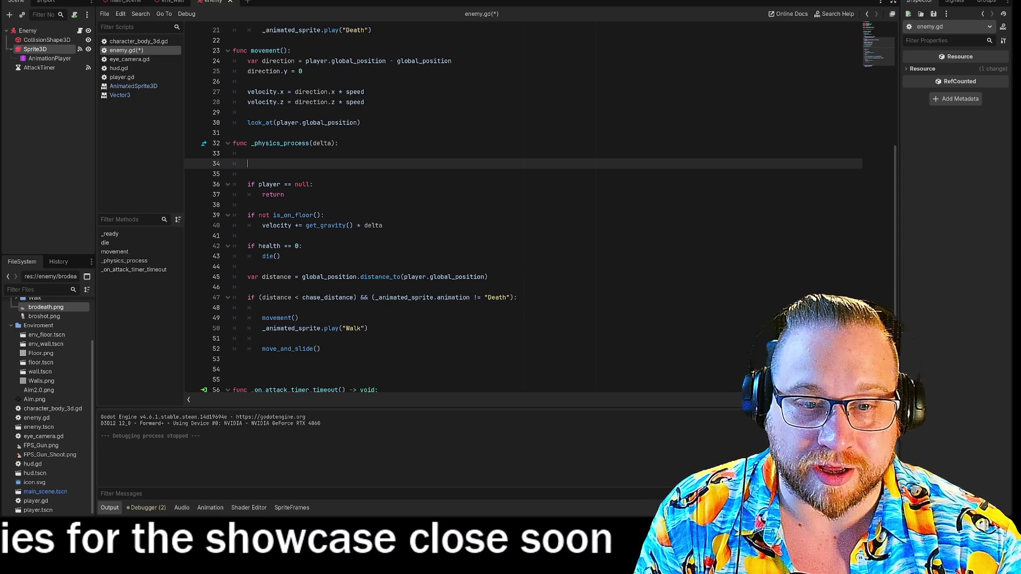
type("health = cla")
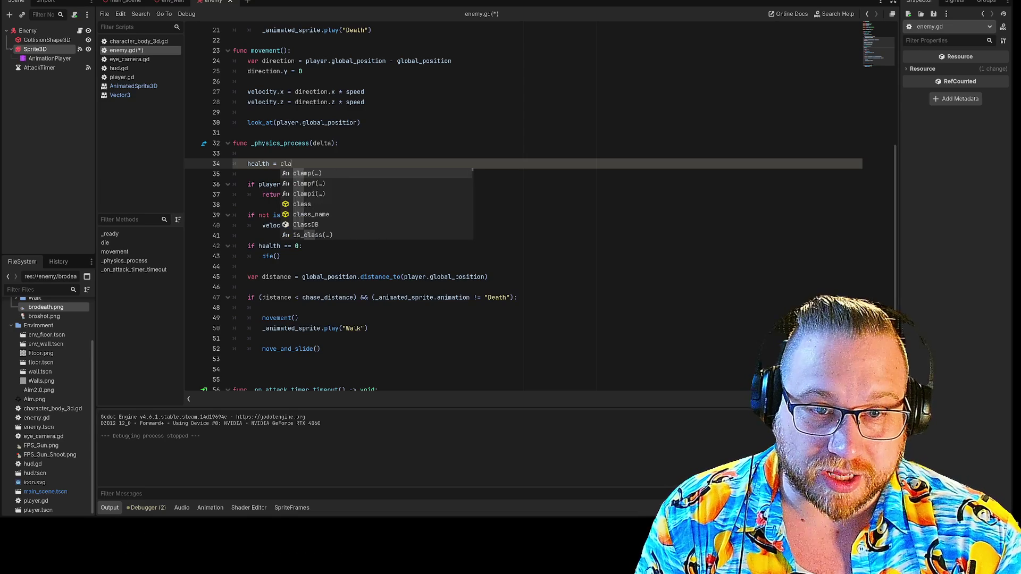
key("Return")
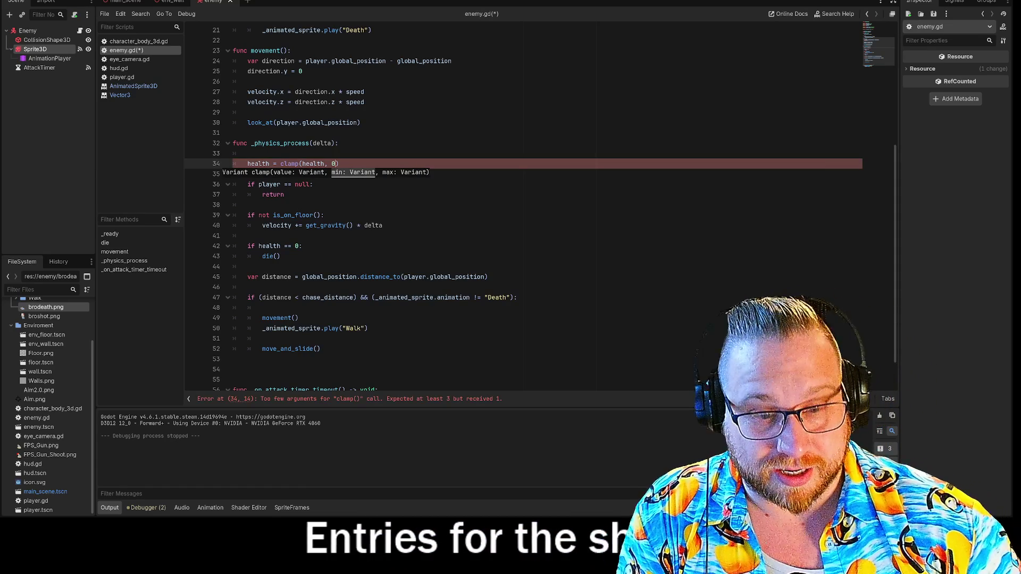
type(", 10")
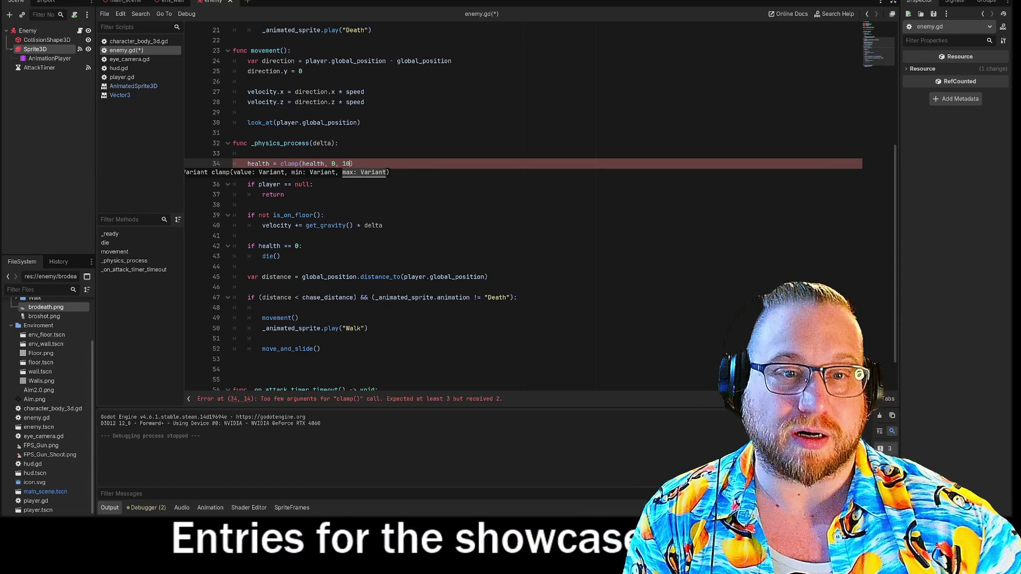
left_click(314, 184)
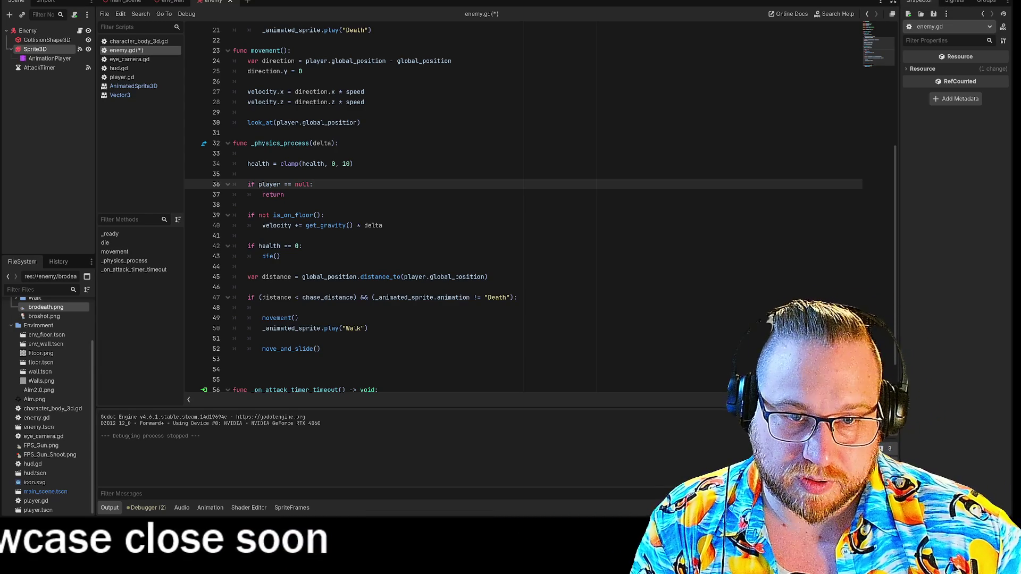
scroll(524, 212, "up", 4)
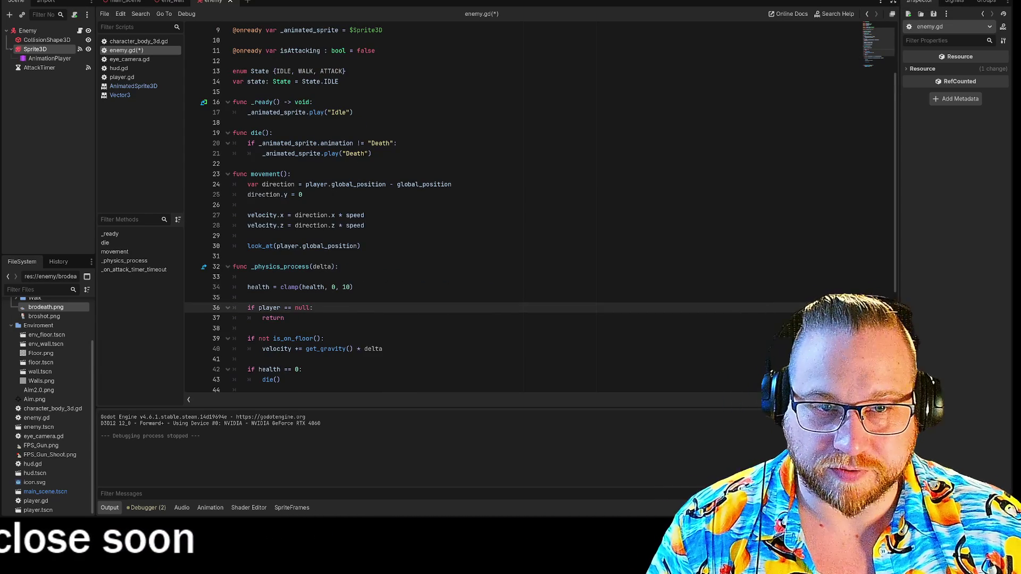
left_click_drag(317, 143, 394, 143)
- Check the enemy Sprite3D's animations with Death selected, then save enemy.gd and run with F5
left_click(266, 153)
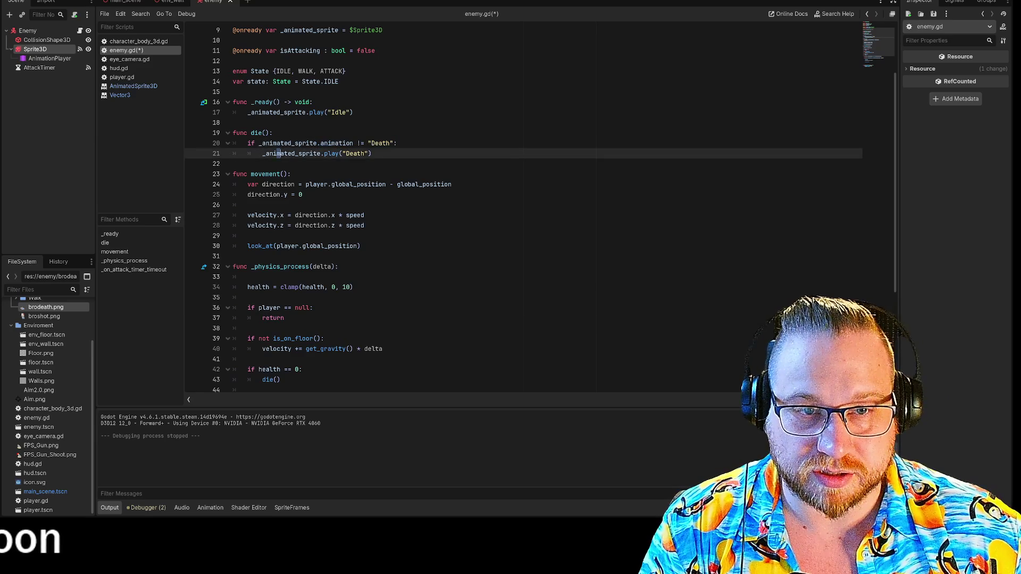
left_click(35, 49)
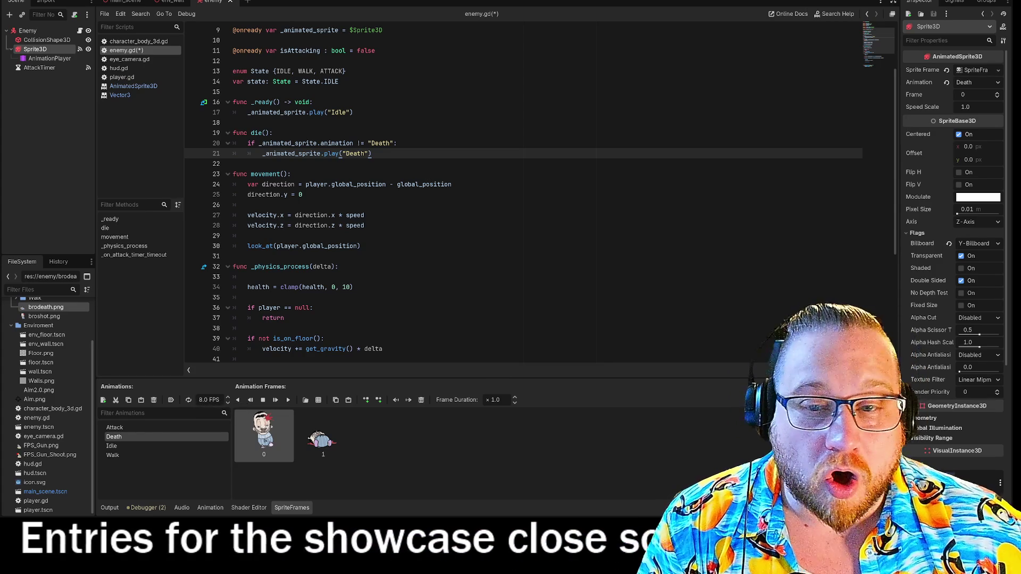
left_click(291, 174)
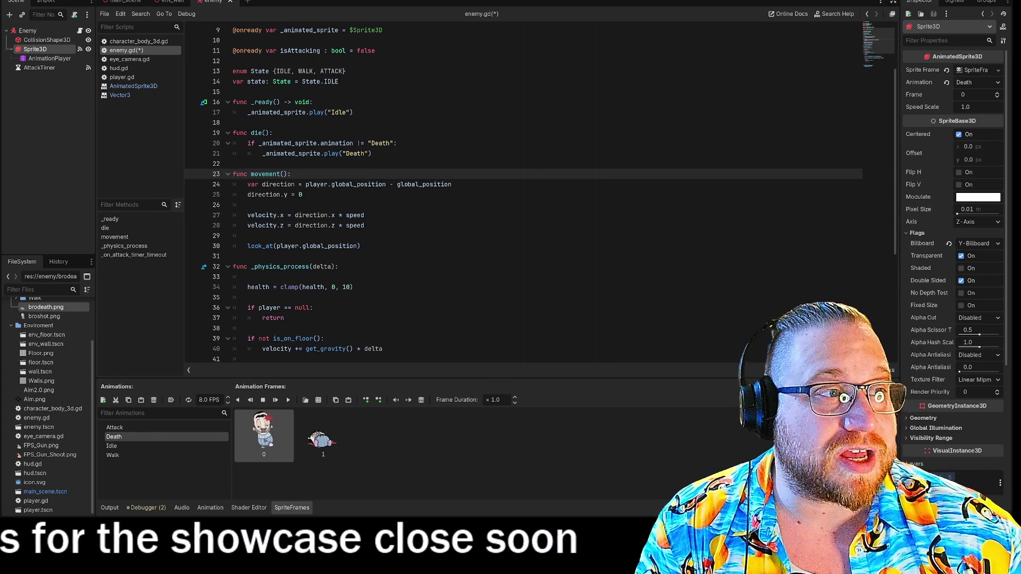
key("F5")
left_click_drag(524, 132, 190, 6)
- Enlarge the game window and shoot the enemies until one plays Death, then stop with F8
mouse_move(327, 184)
left_mouse_down()
mouse_move(365, 225)
mouse_move(541, 332)
left_mouse_up()
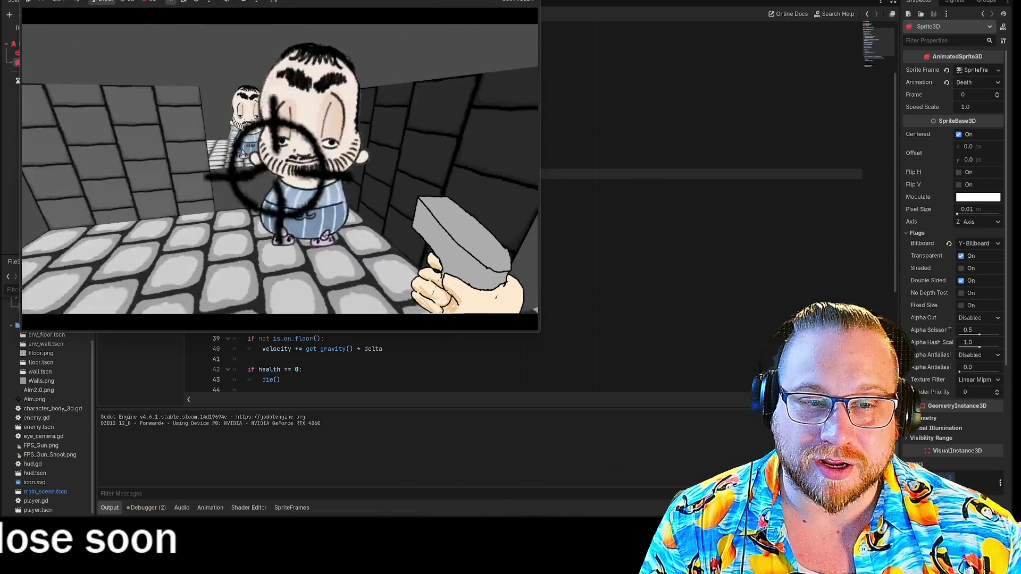
left_click(280, 160)
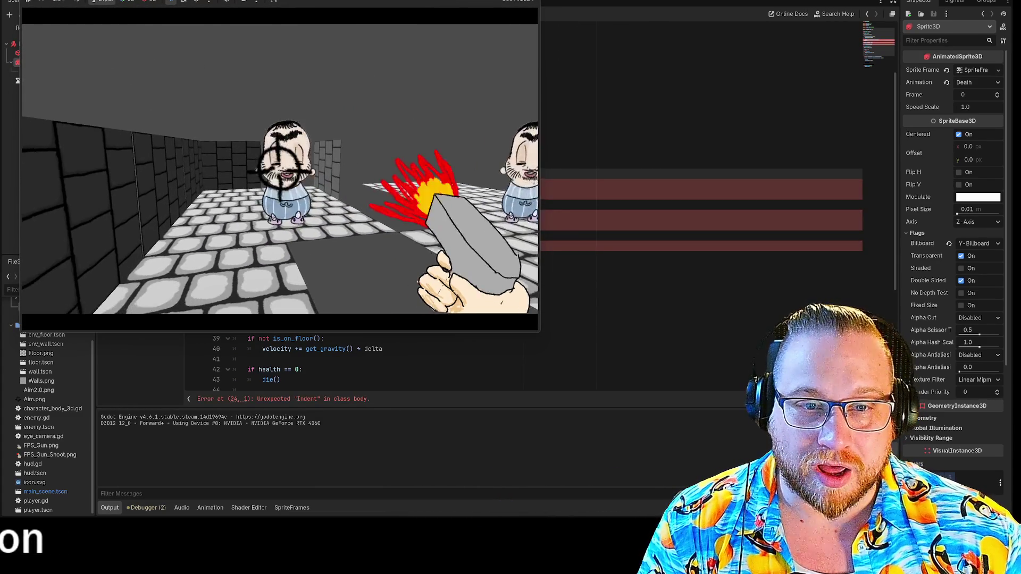
left_click(281, 161)
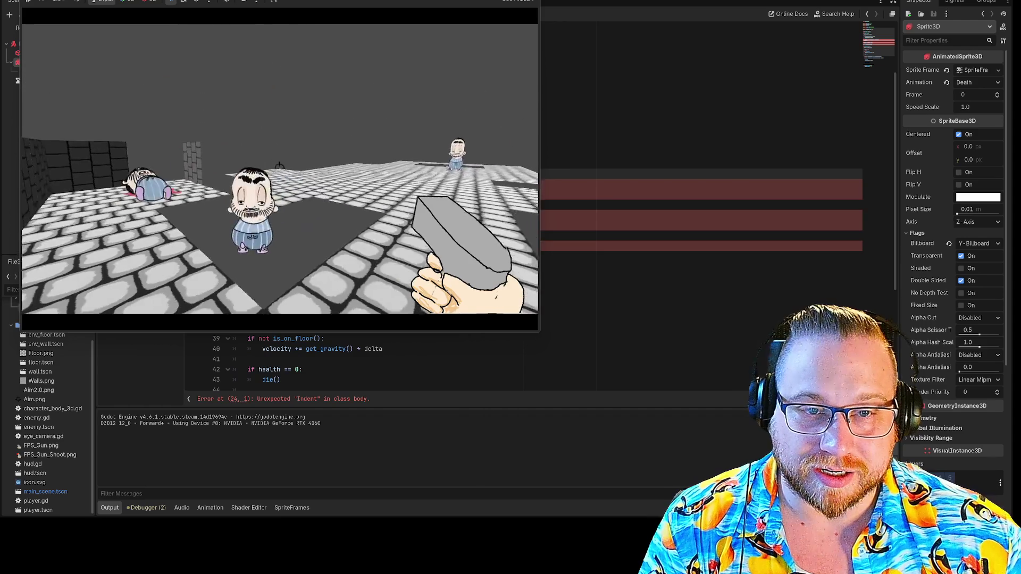
left_click(279, 169)
left_click(279, 169)
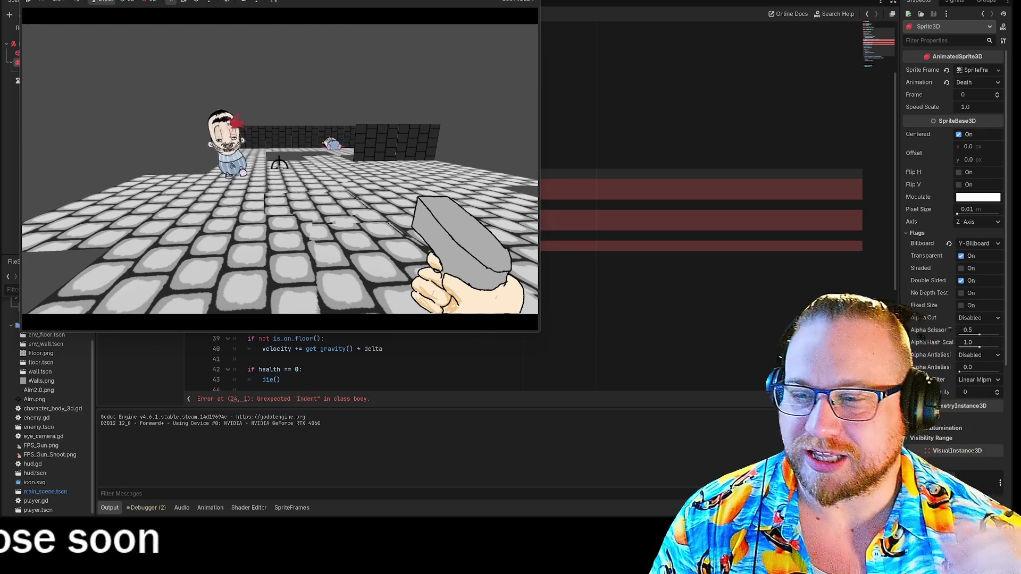
key("w")
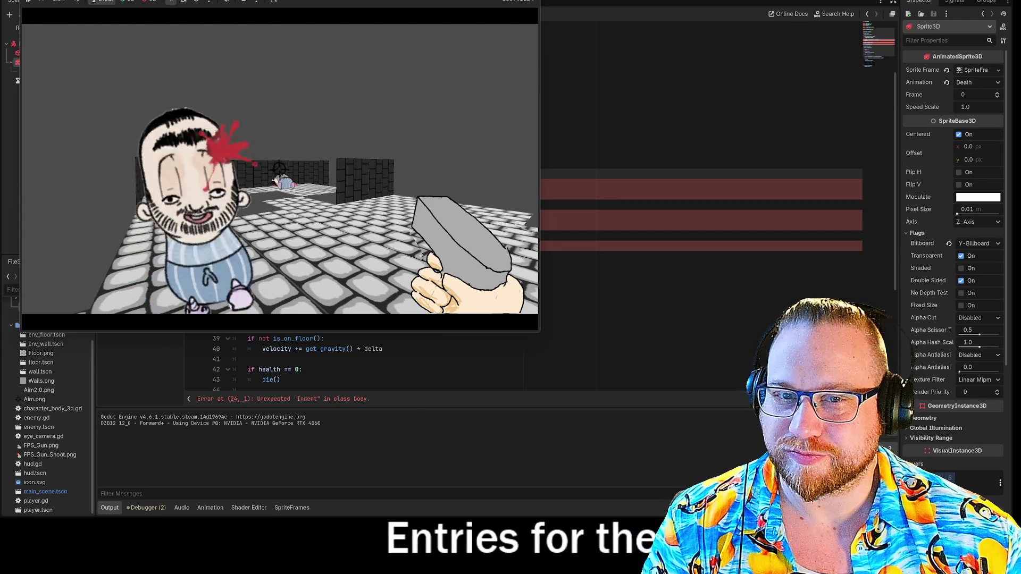
key("F8")
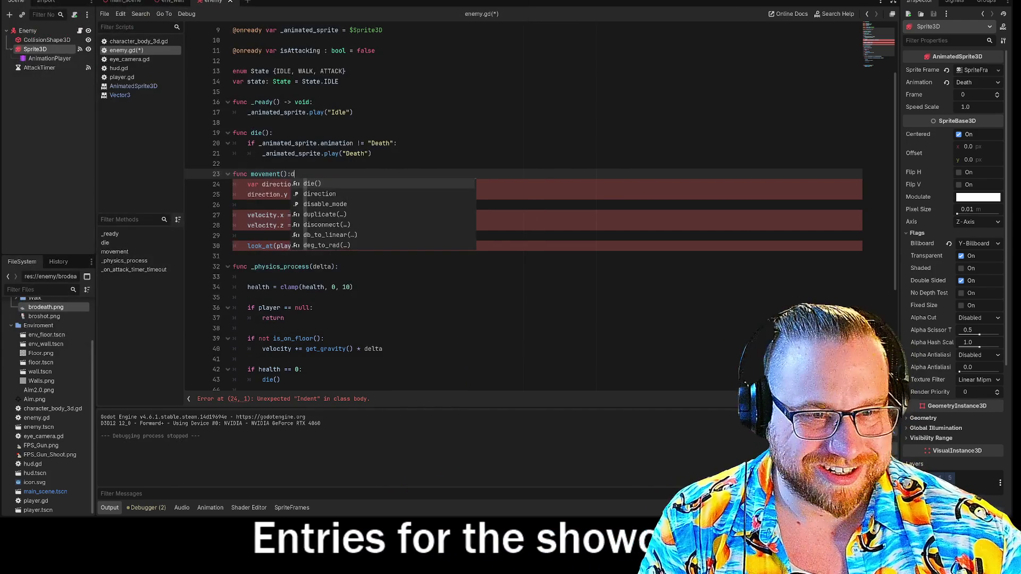
- Delete the stray 'd' on line 23 and disconnect ready() from the sprite's animation_finished signal
left_click(294, 174)
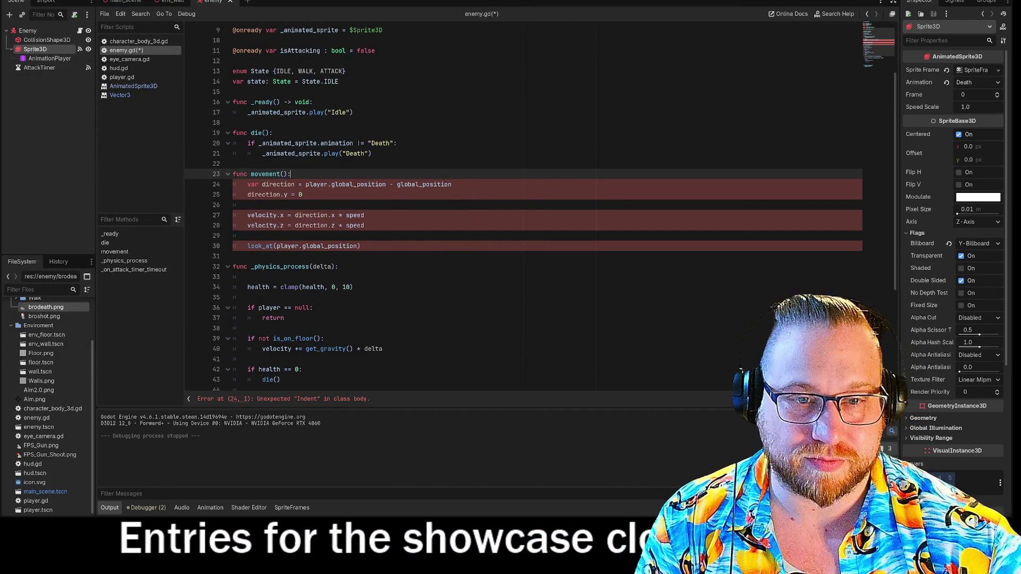
key("BackSpace")
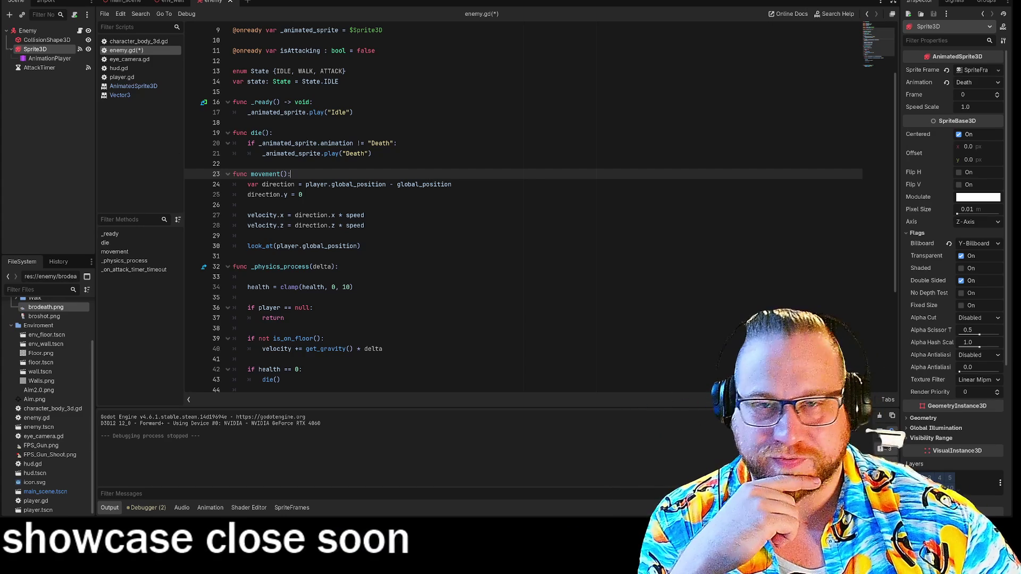
left_click(80, 49)
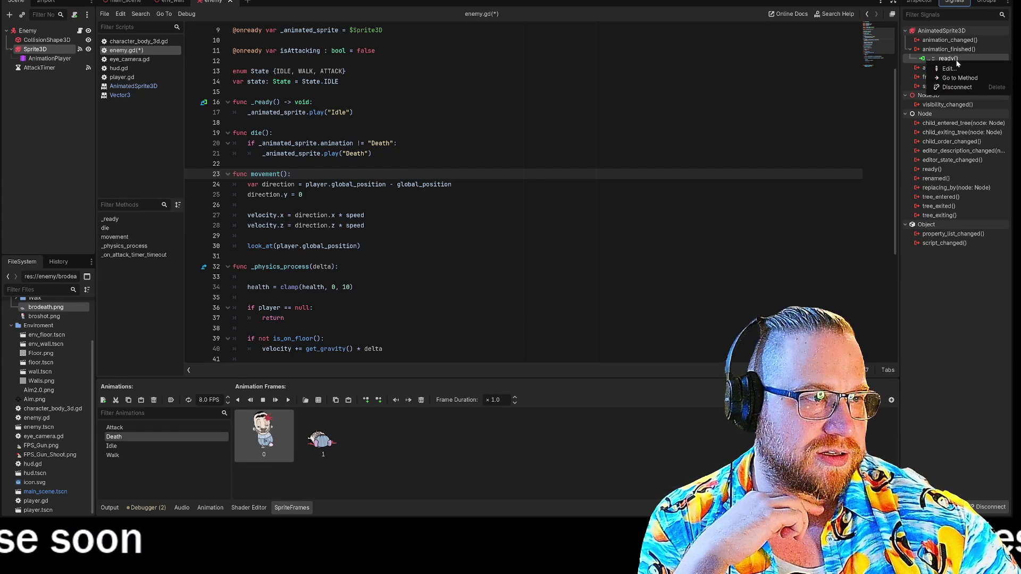
left_click(957, 87)
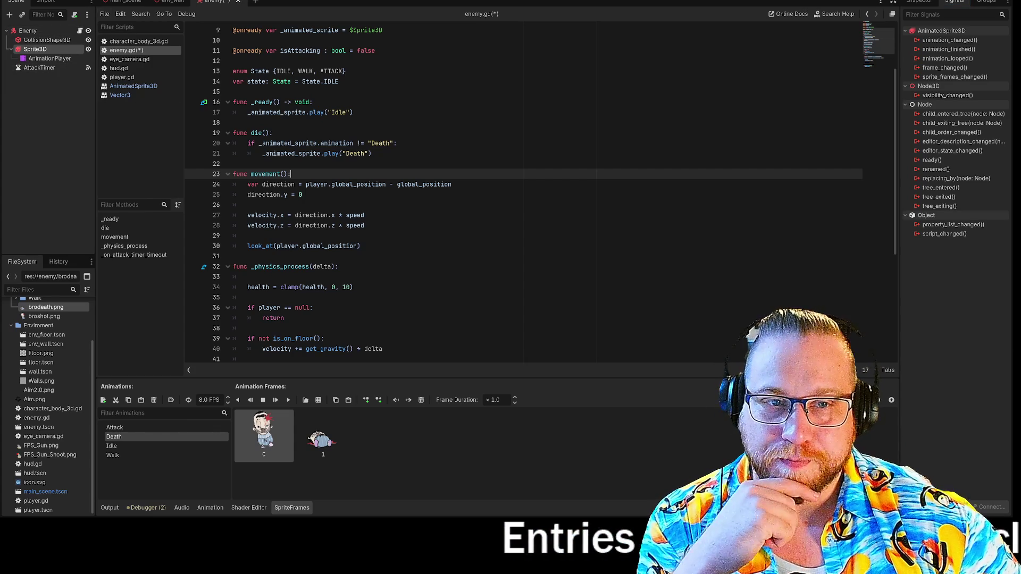
left_click(234, 163)
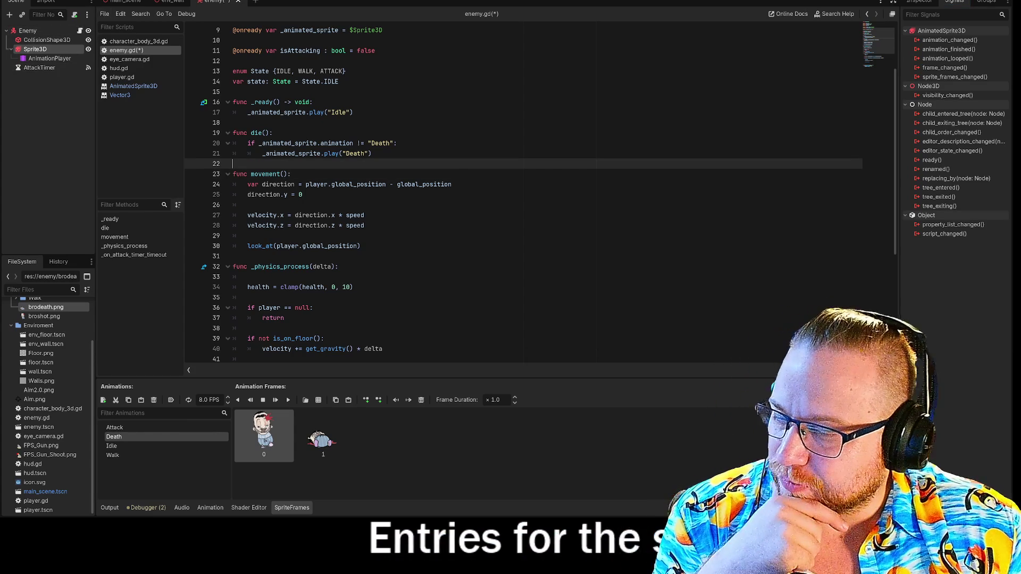
key("alt+Tab")
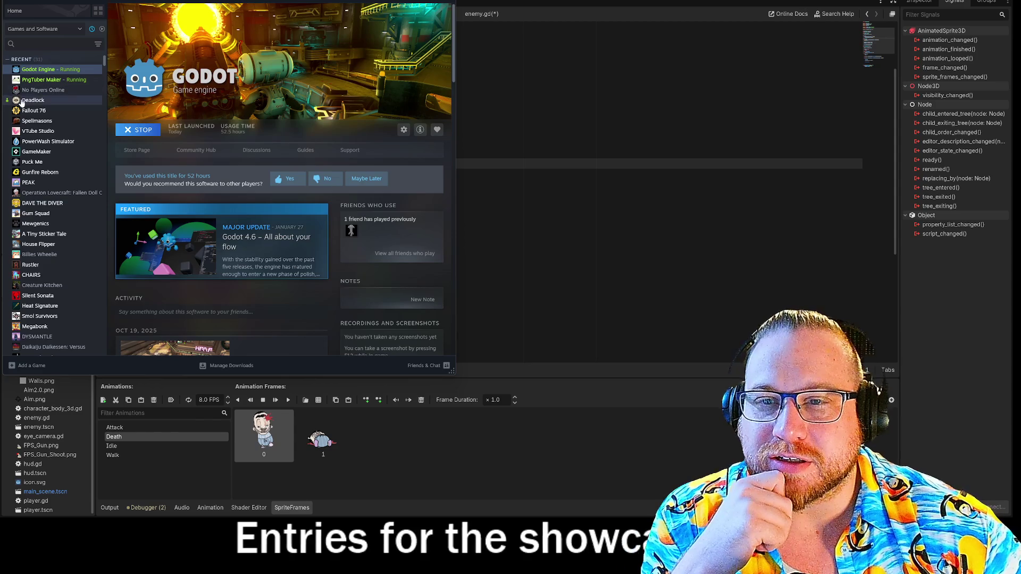
- Open the No Players Online page from the Steam library sidebar, via Deadlock
left_click(21, 101)
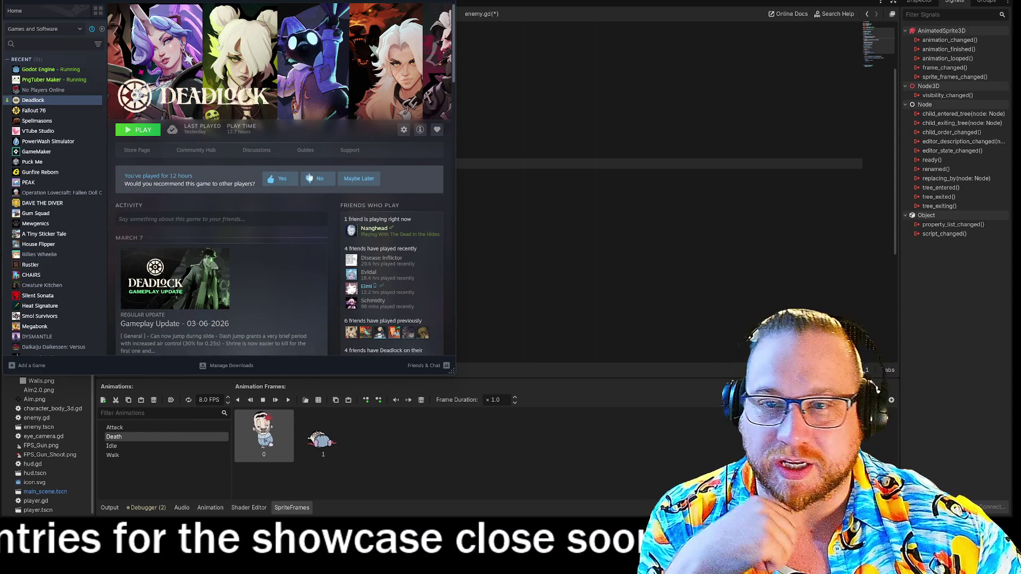
left_click(44, 91)
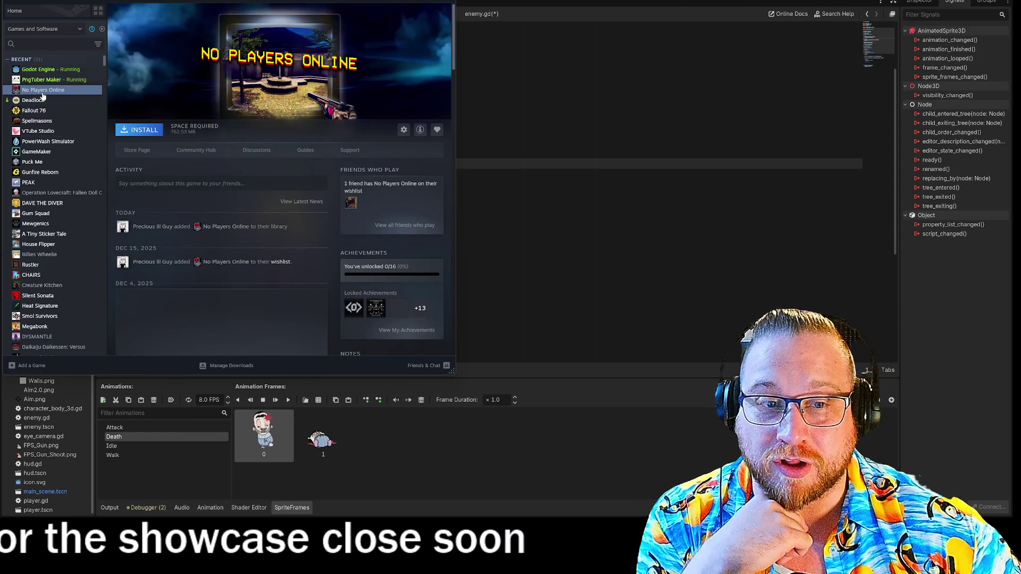
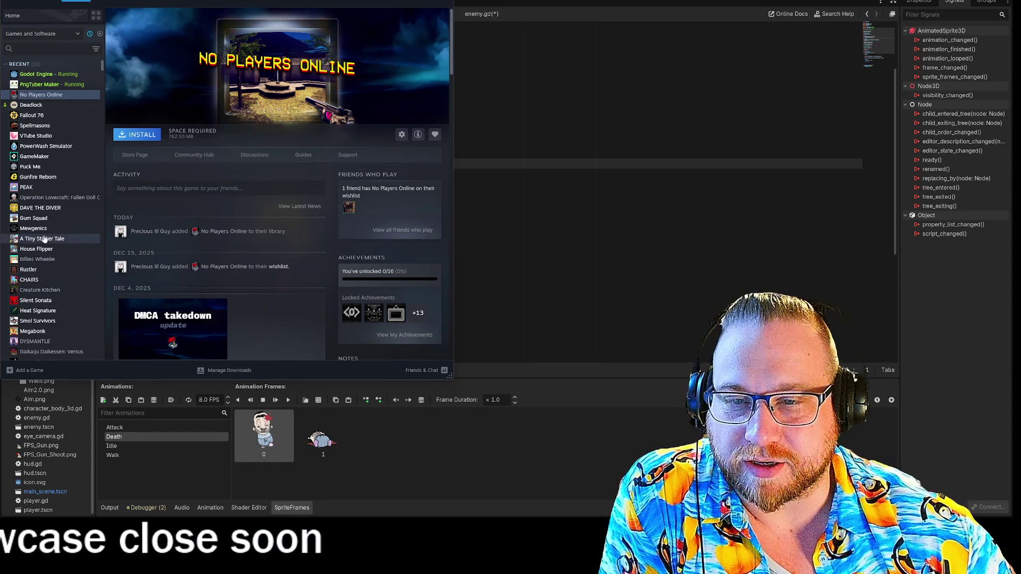
- Browse the CHAIRS, Deadlock, Fallout 76 and Spellmasons library pages, then switch back to Godot
left_click(32, 281)
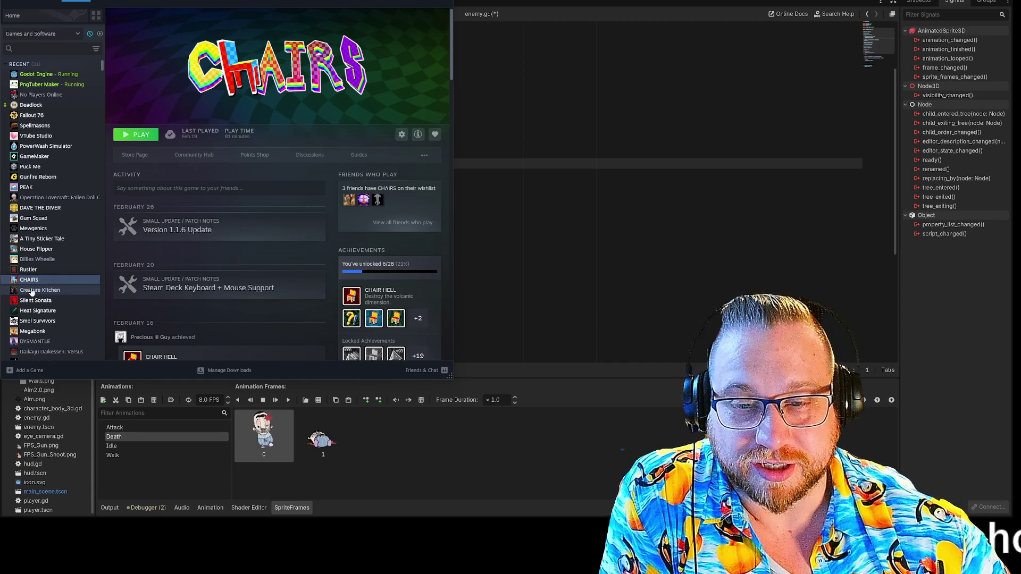
scroll(31, 292, "down", 3)
scroll(47, 160, "up", 3)
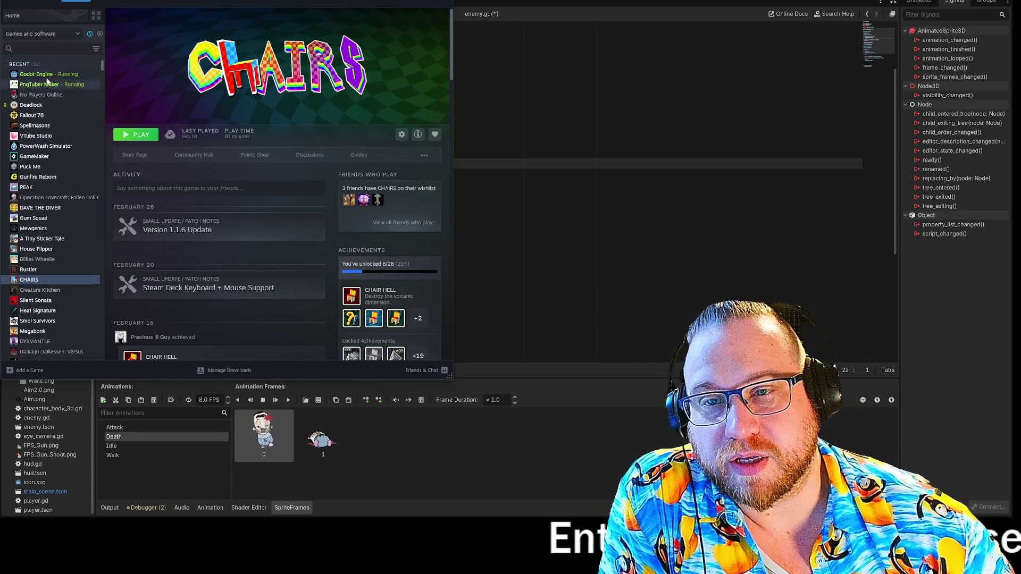
left_click(25, 106)
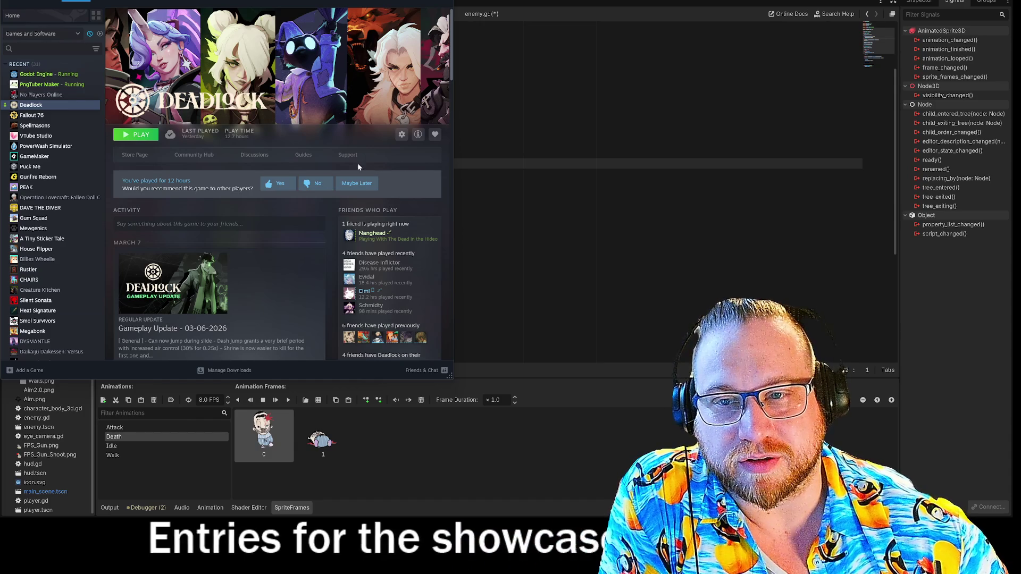
left_click(47, 115)
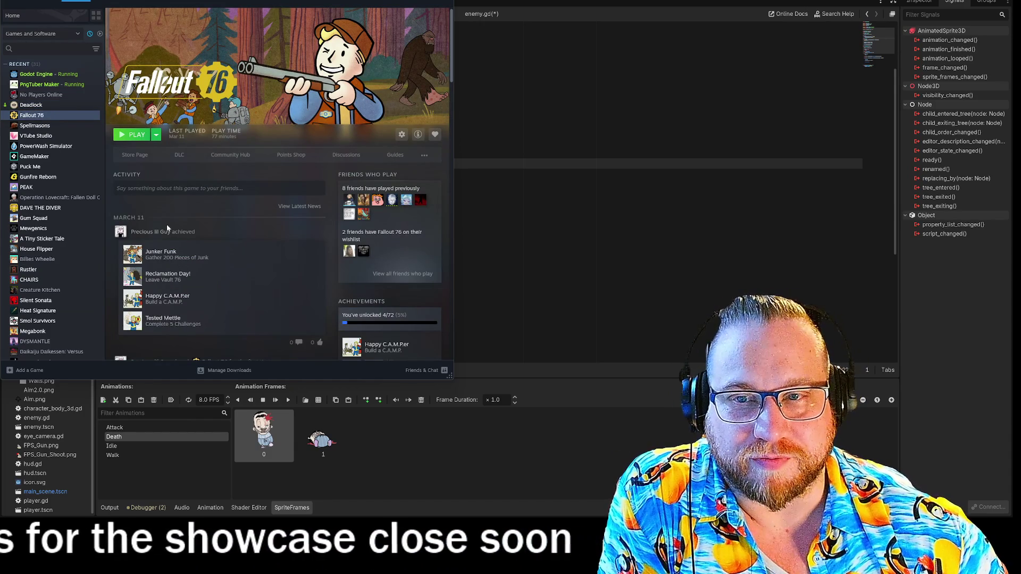
left_click(61, 125)
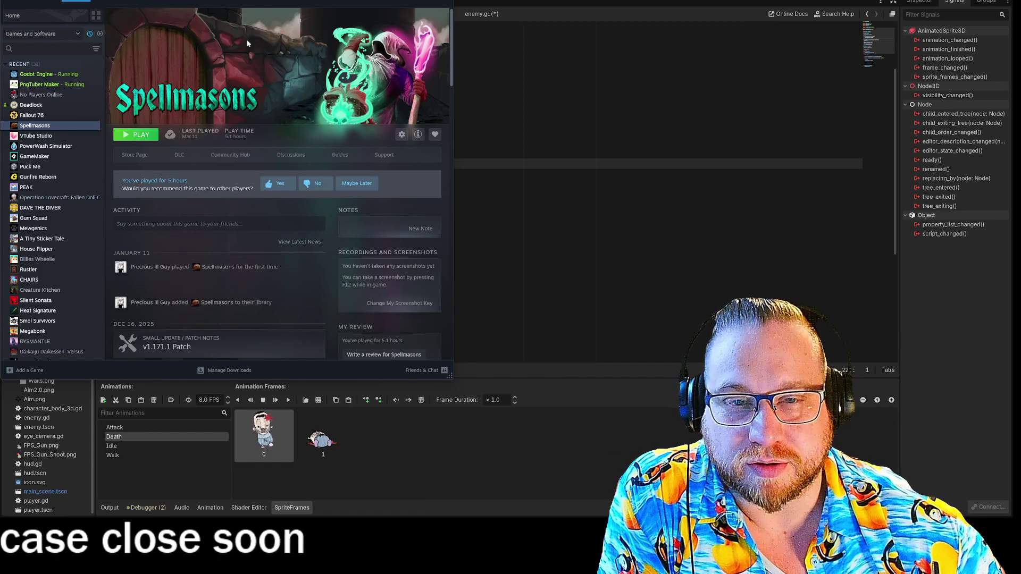
key("alt+Tab")
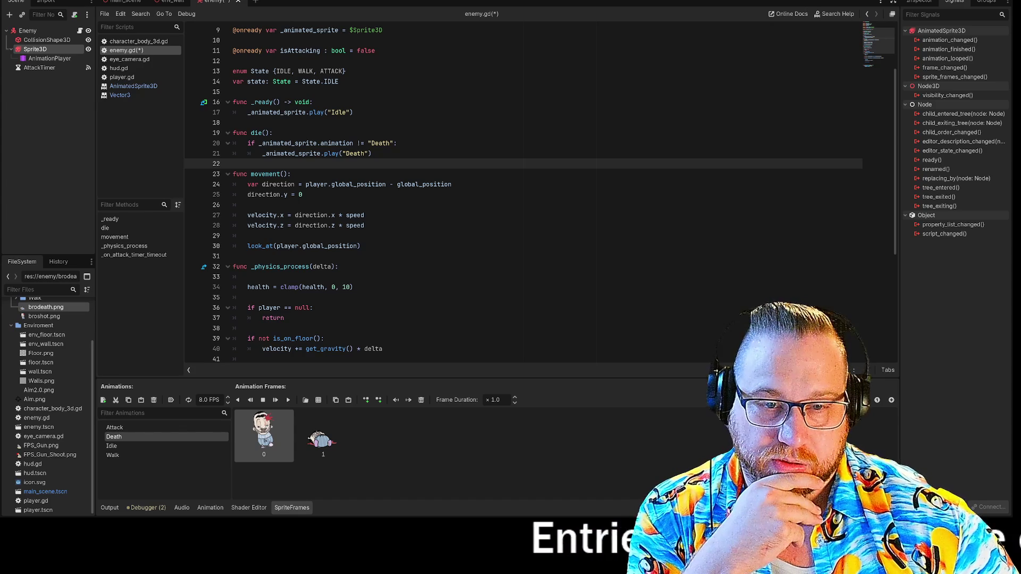
- Change line 42 to if (health == 0) && (_animated_sprite.animation != "Death"):
scroll(523, 194, "down", 4)
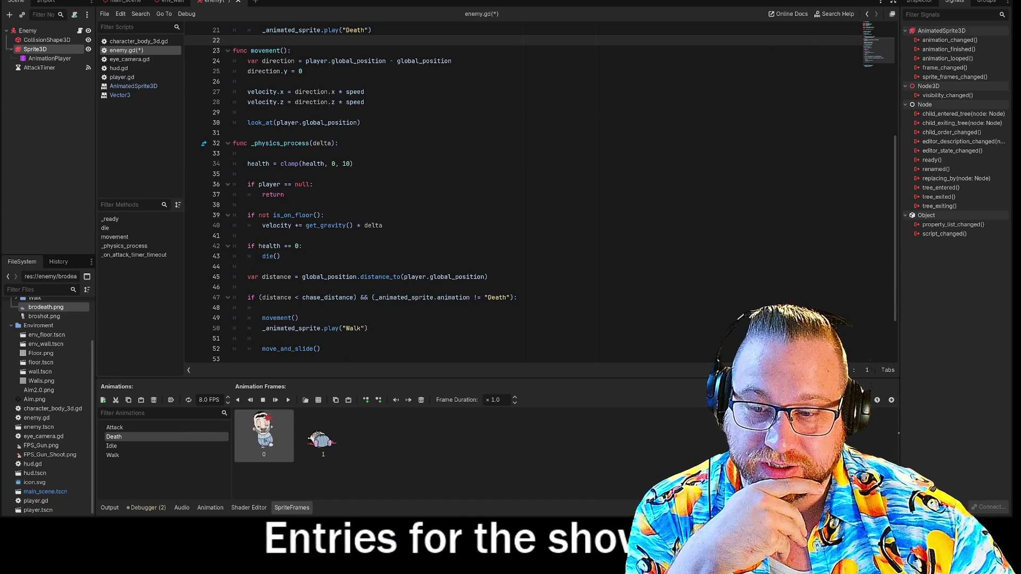
left_click(303, 245)
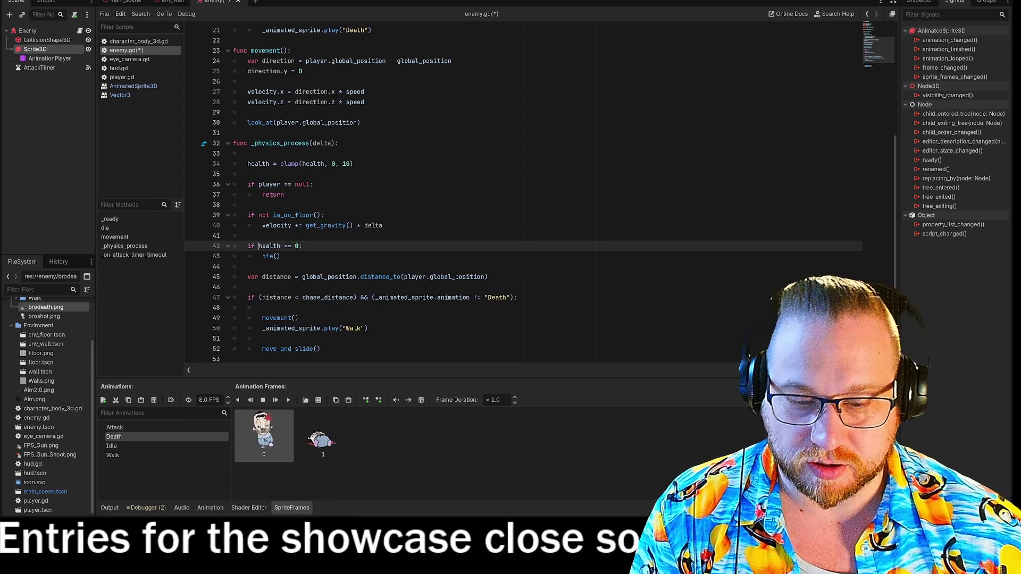
type("(")
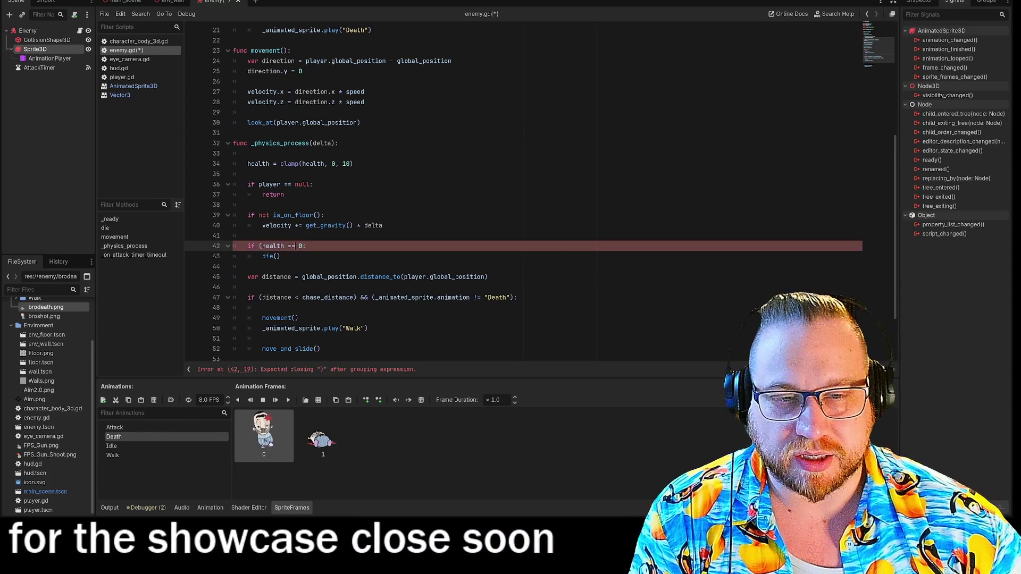
type(") 77")
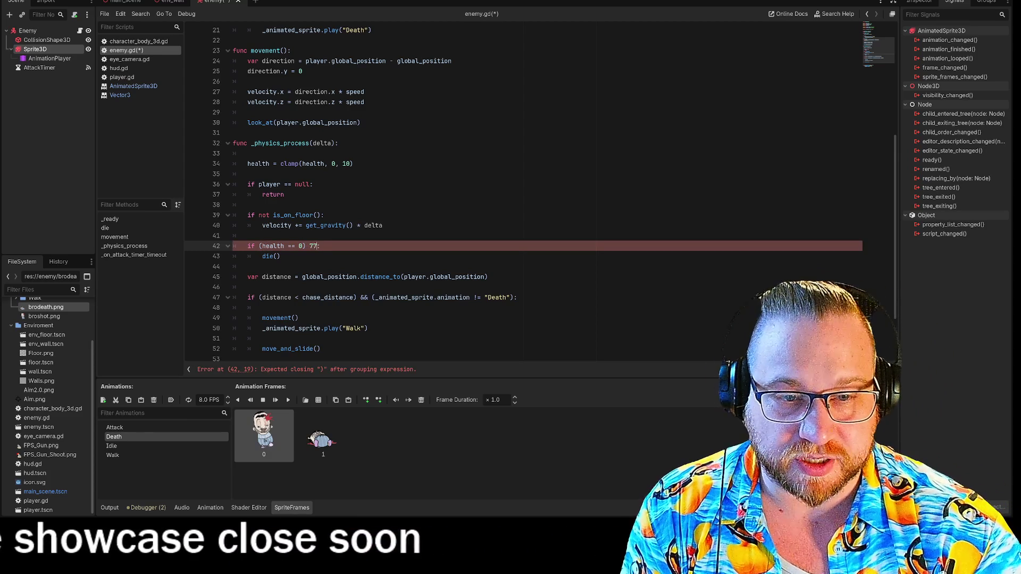
key("BackSpace")
key("BackSpace")
type("&& (_")
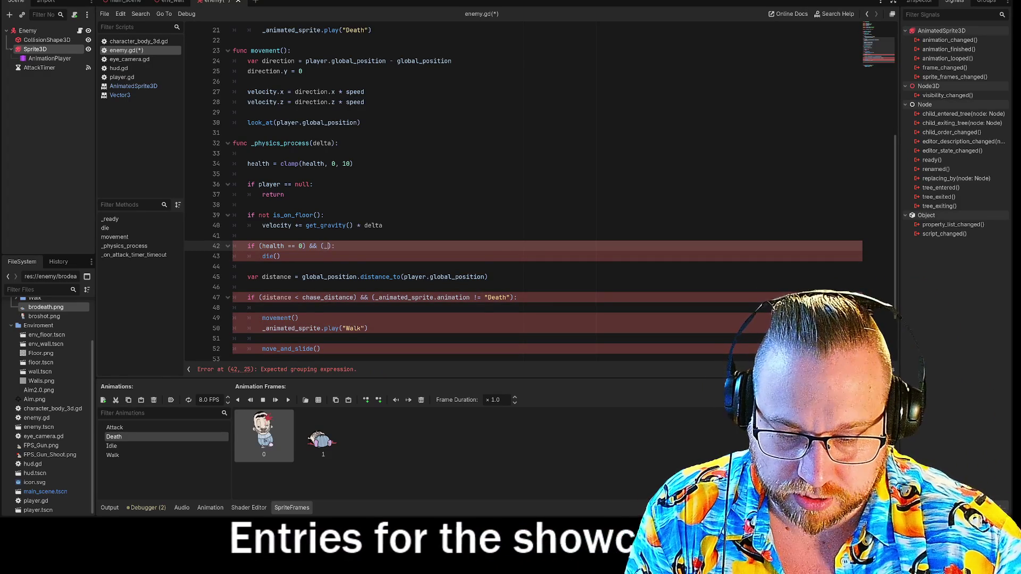
type("_an")
key("Return")
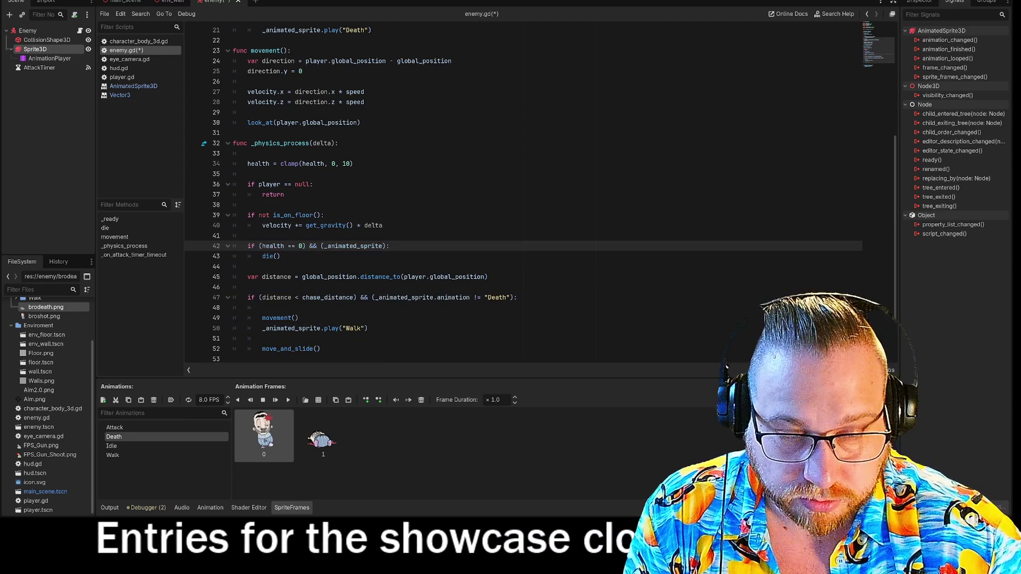
type(".")
key("Return")
type("!")
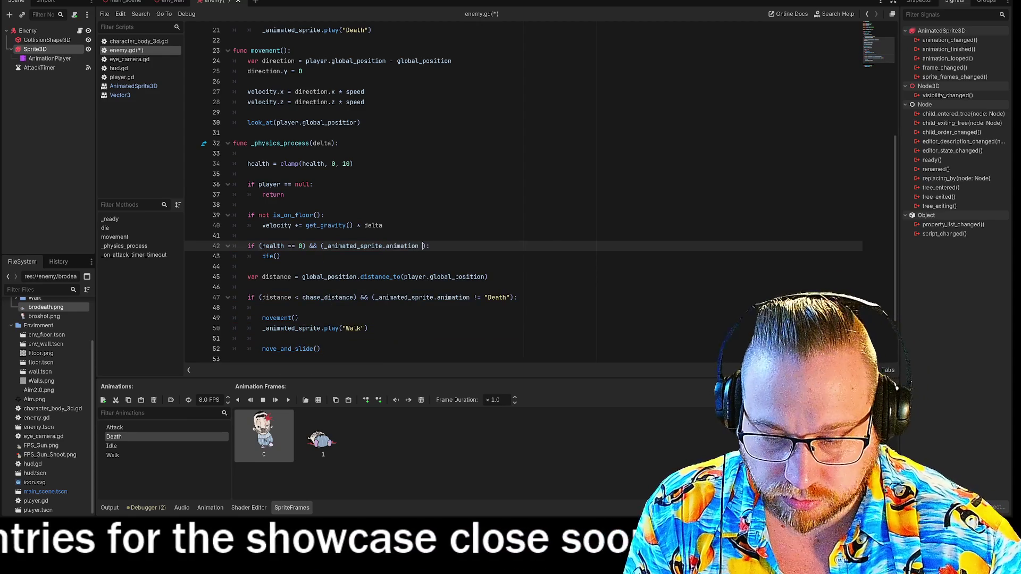
type("=")
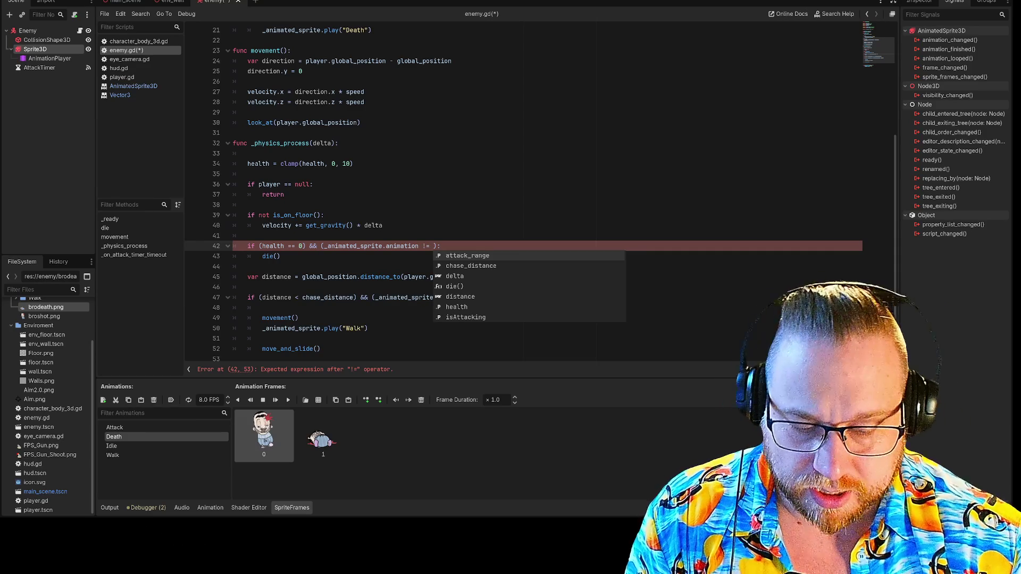
type("\"Death")
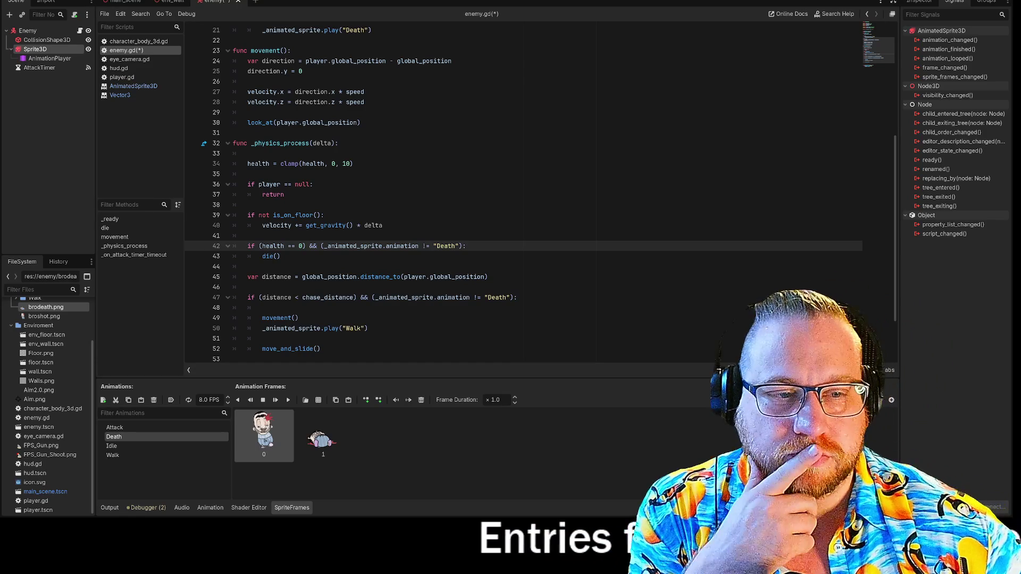
left_click(248, 266)
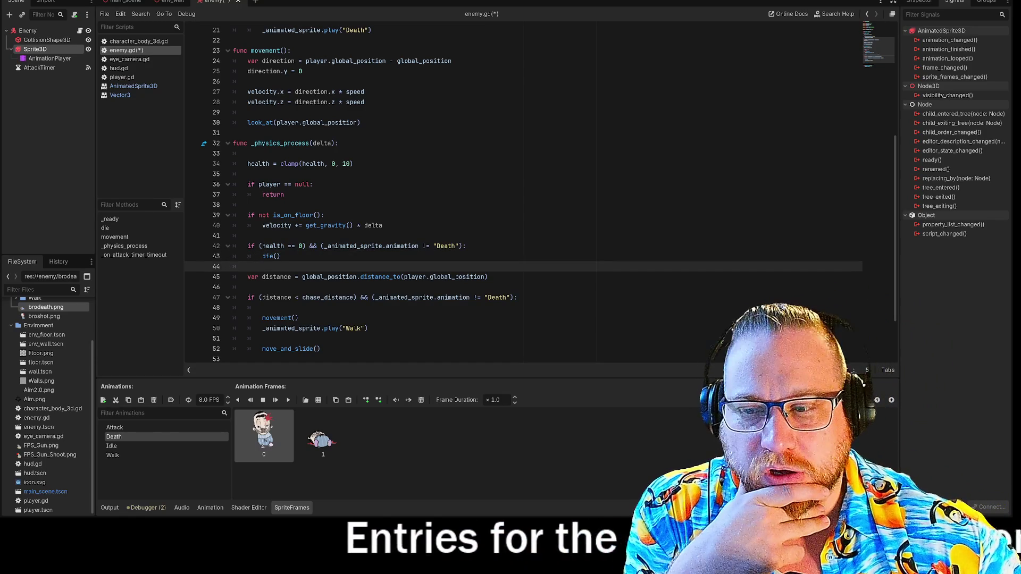
- Save and run the game with F5, then reposition and enlarge the game window
key("F5")
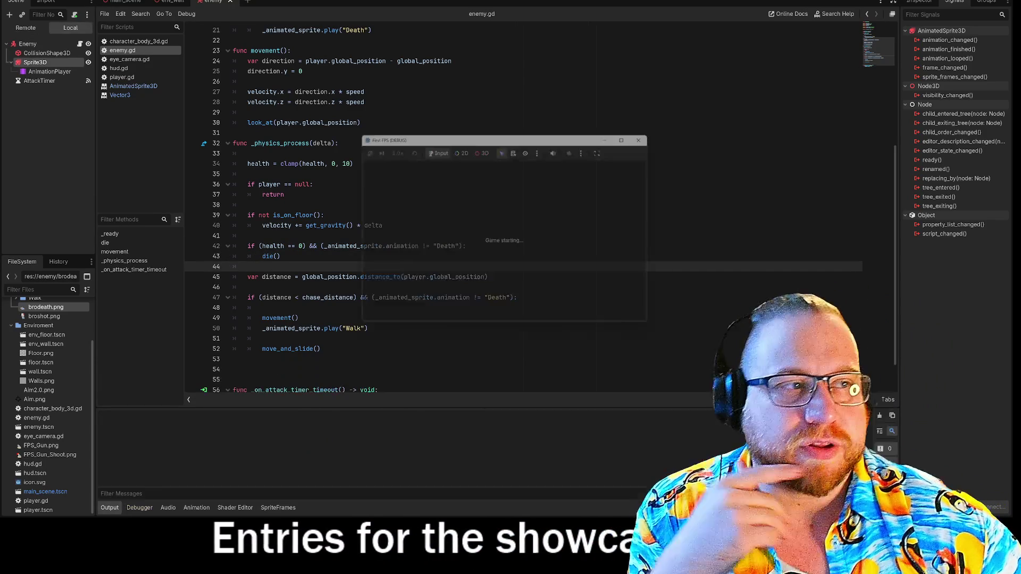
left_click_drag(381, 118, 147, 1)
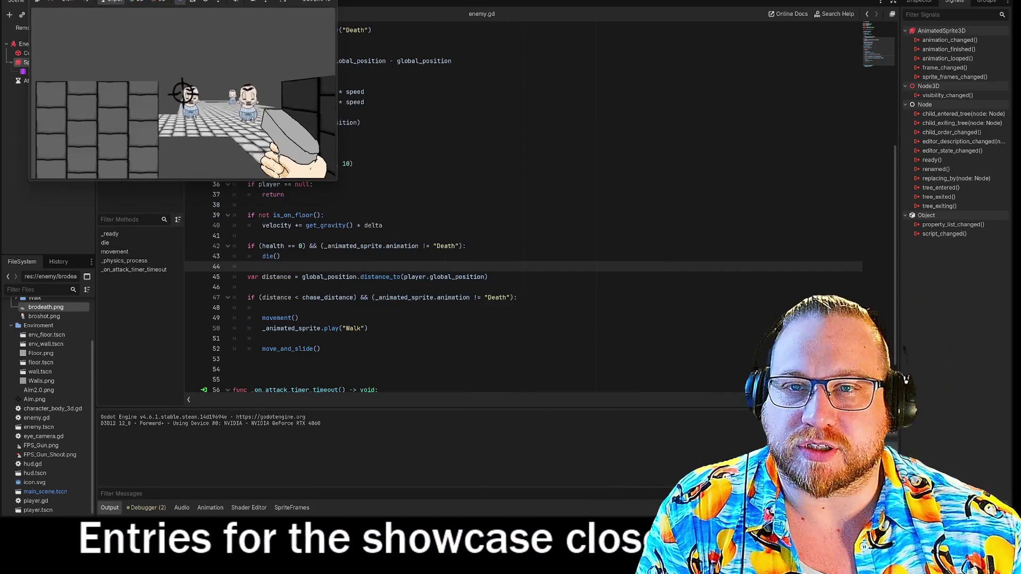
mouse_move(345, 186)
left_mouse_down()
mouse_move(403, 313)
mouse_move(638, 456)
mouse_move(699, 459)
left_mouse_up()
left_click(710, 410)
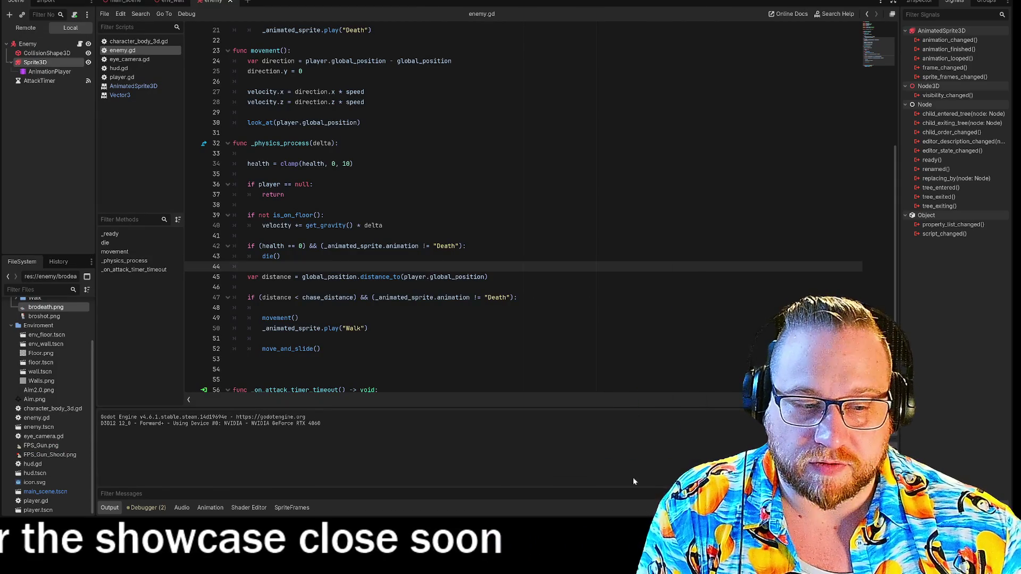
mouse_move(663, 467)
left_click(706, 479)
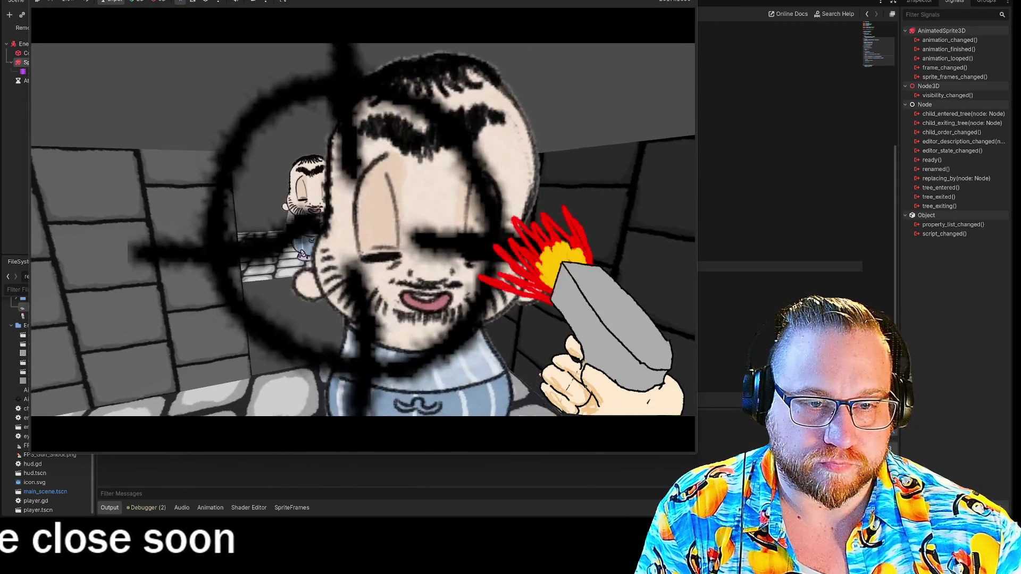
- Walk through the level with WASD, shooting the enemies in the crosshair
left_click(351, 234)
key("s")
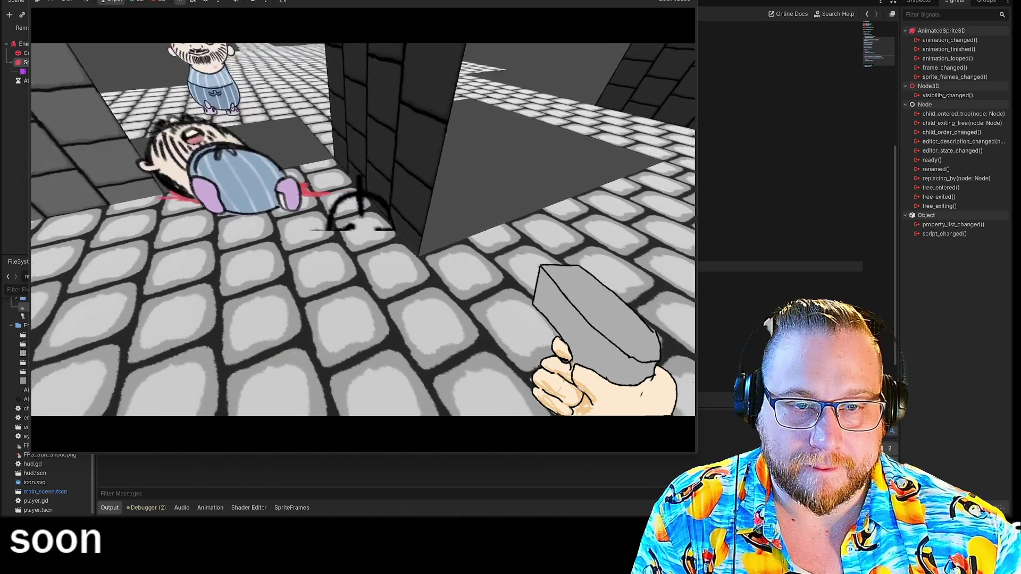
key("s")
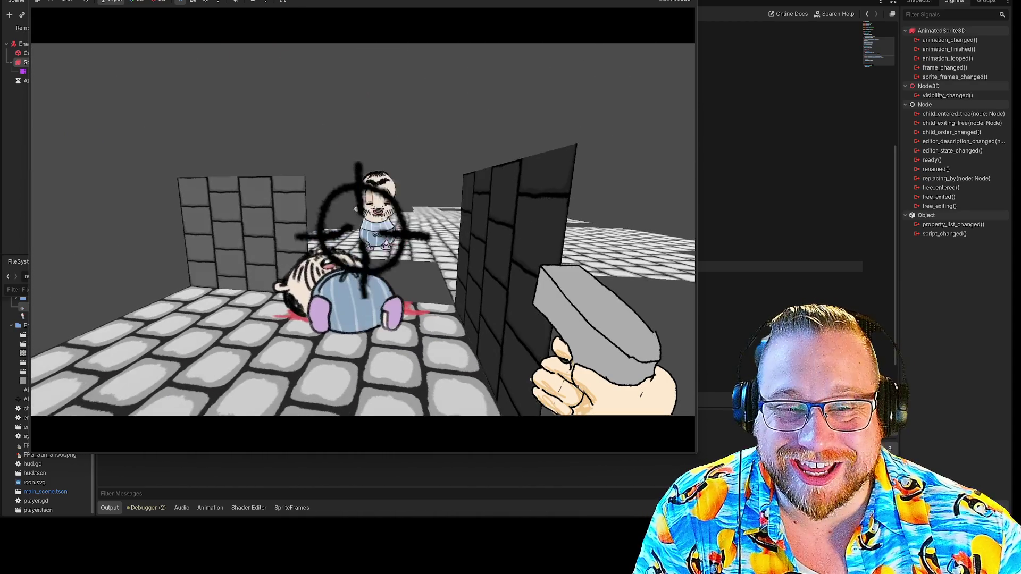
key("w")
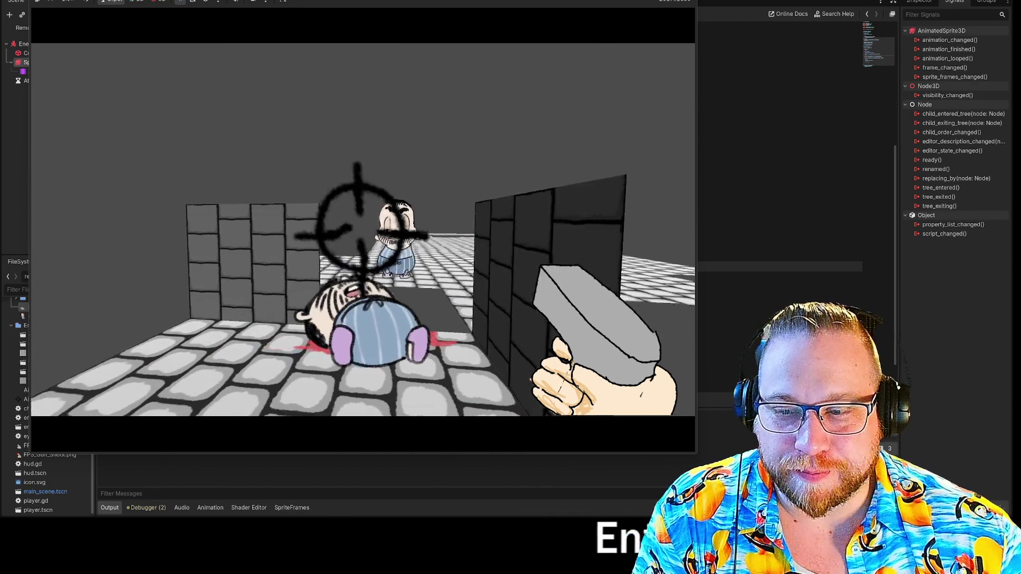
left_click(363, 229)
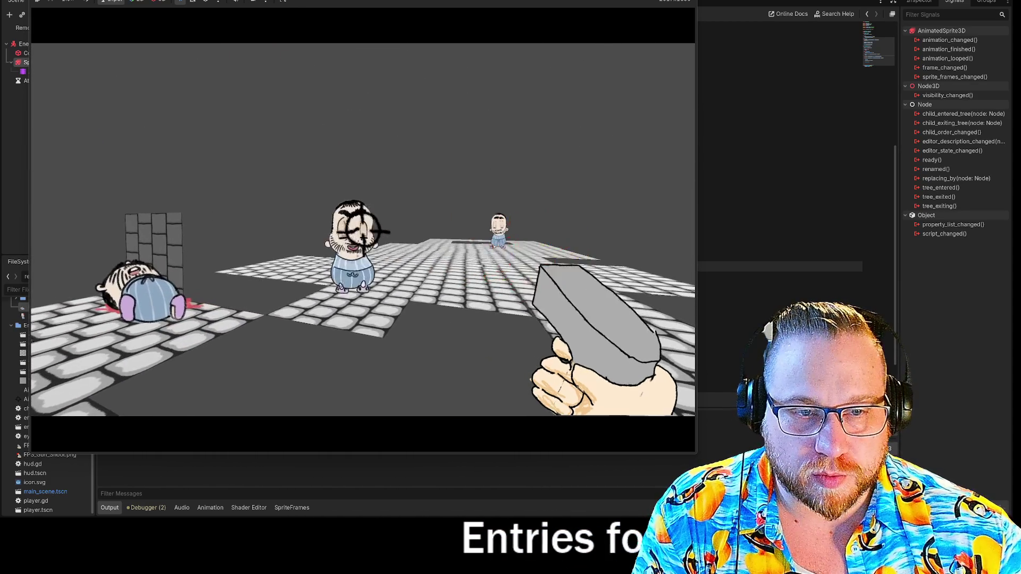
key("w")
key("w")
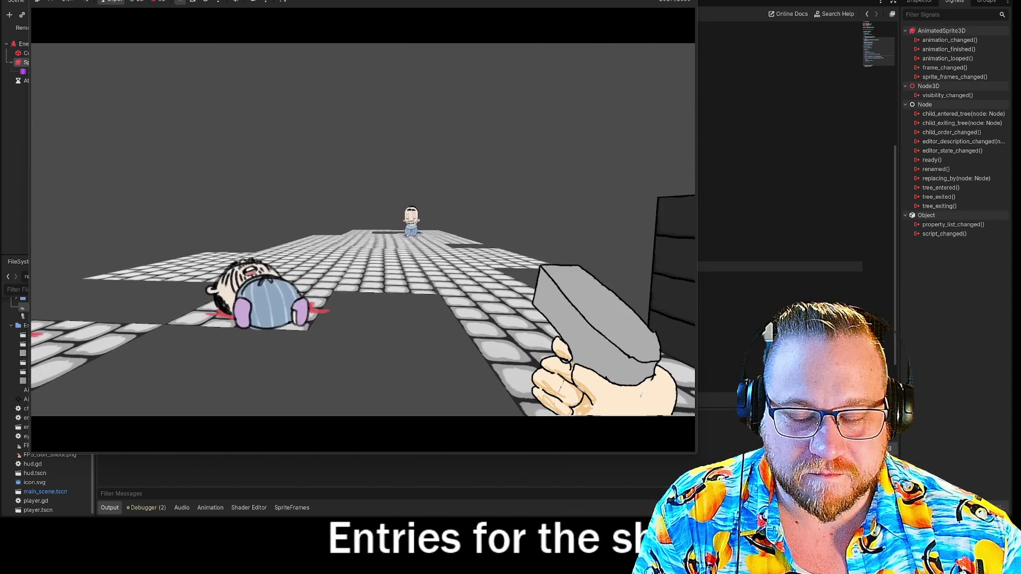
key("w")
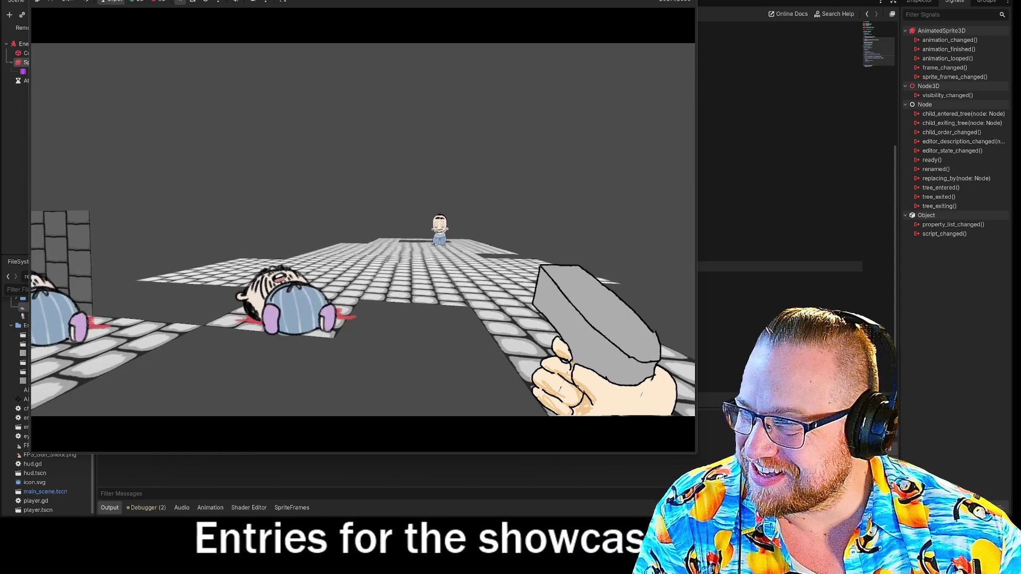
key("w")
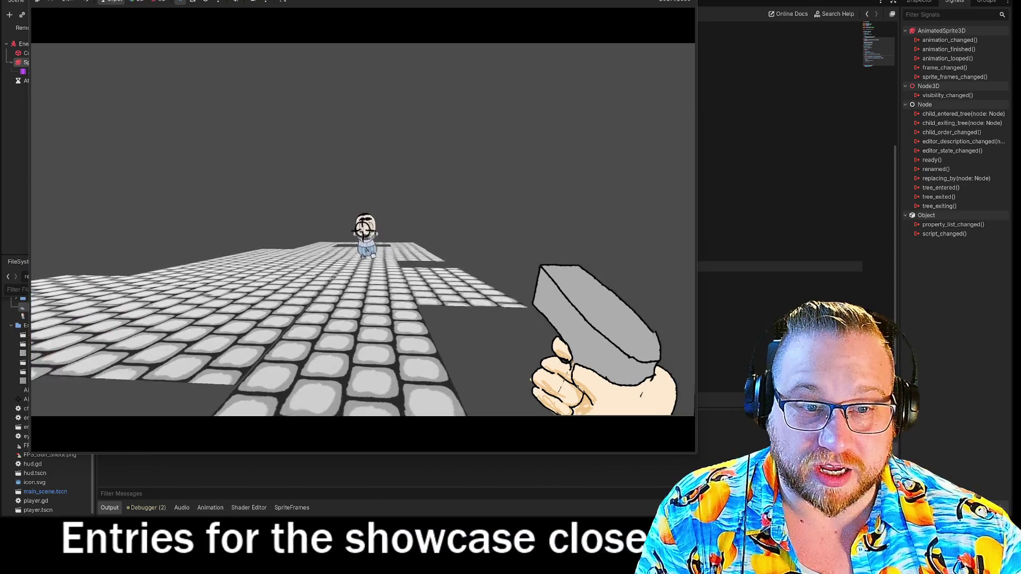
left_click(366, 229)
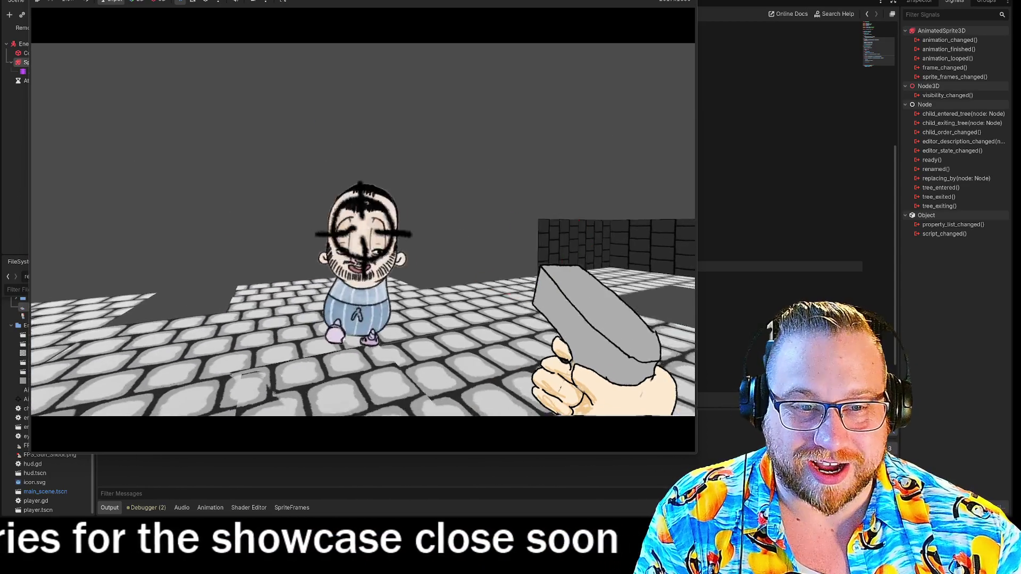
left_click(366, 229)
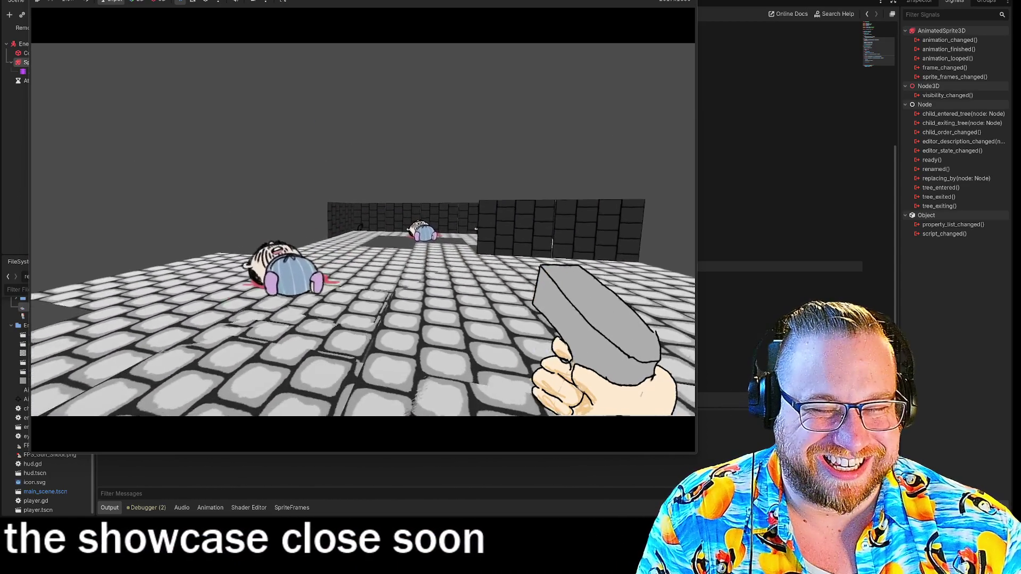
- Walk up to the dead enemies, then stop the game and switch to Steam
key("w")
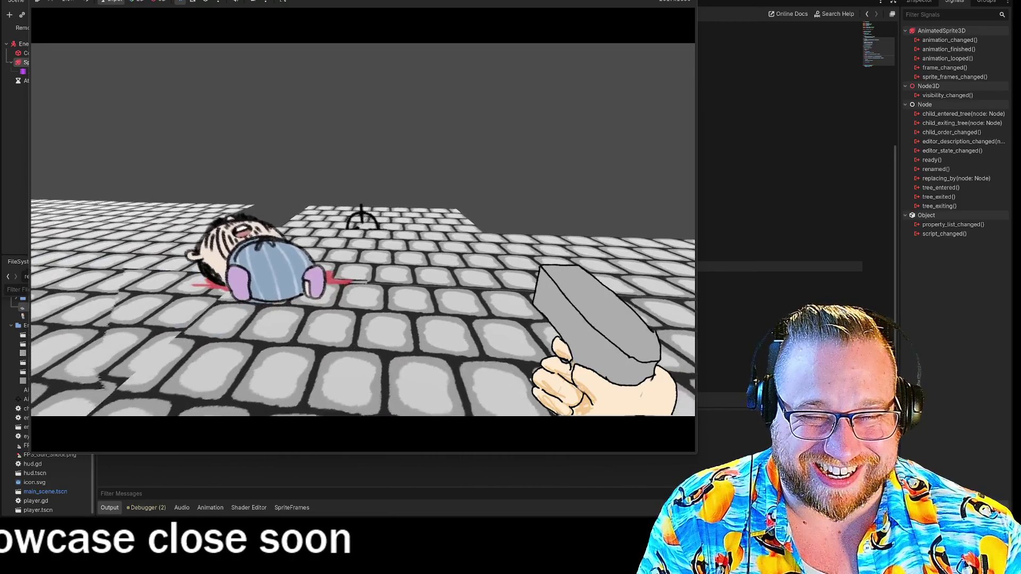
key("s")
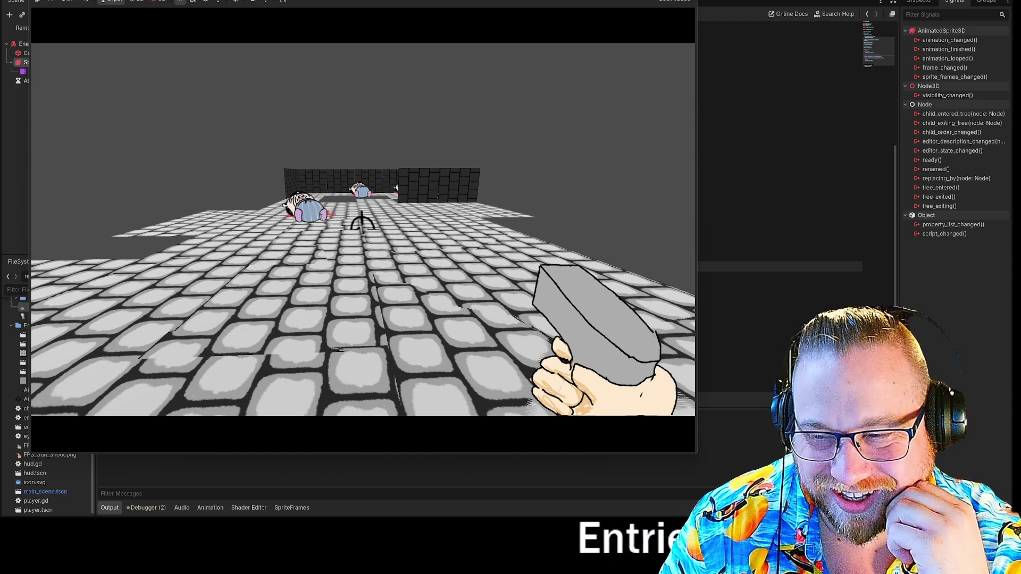
key("w")
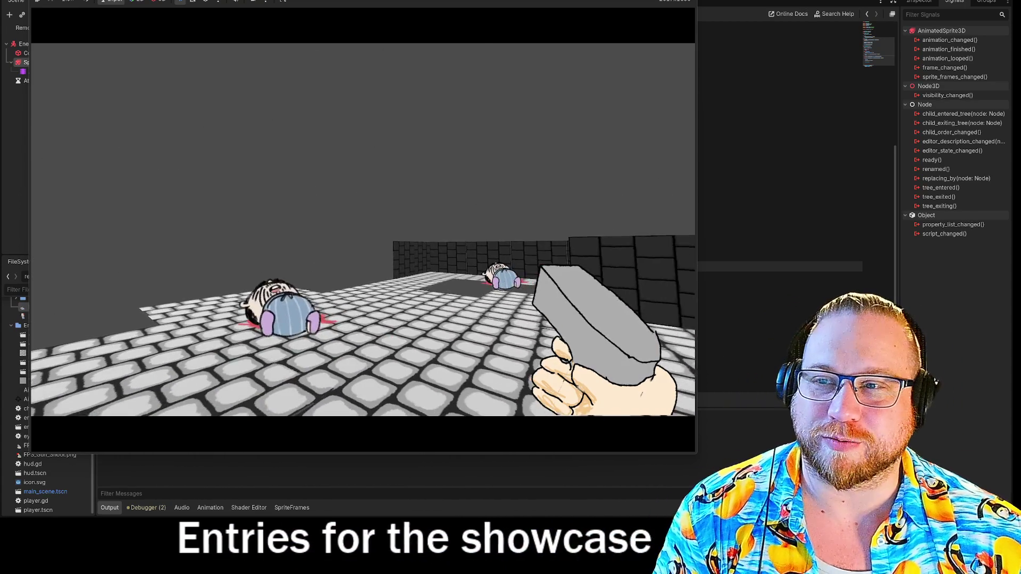
key("Escape")
key("alt+Tab")
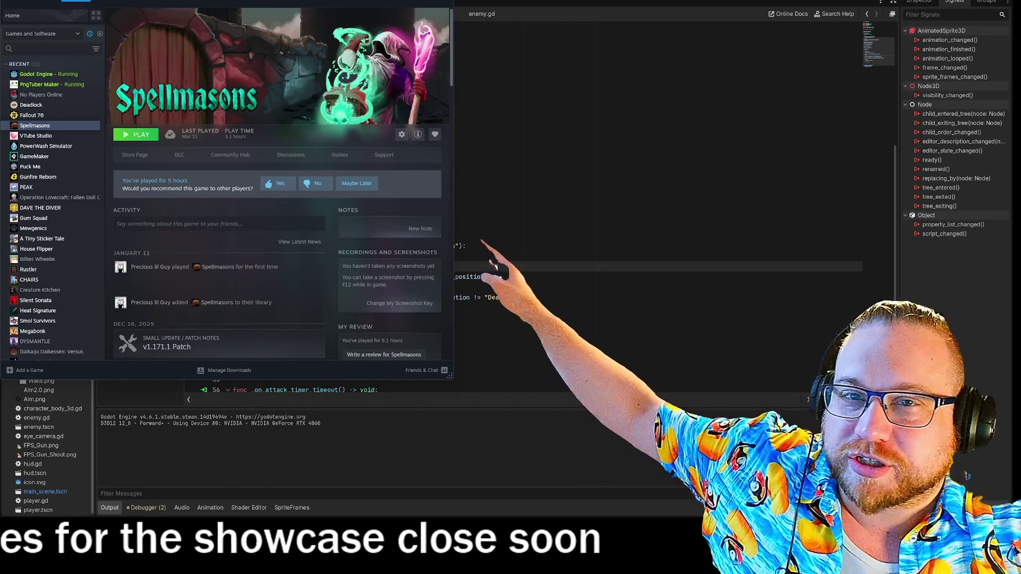
- Move the Steam library window mid-screen and close it, dismissing the desktop context menu
mouse_move(275, 3)
left_mouse_down()
mouse_move(356, 155)
mouse_move(410, 316)
mouse_move(428, 263)
mouse_move(450, 280)
left_mouse_up()
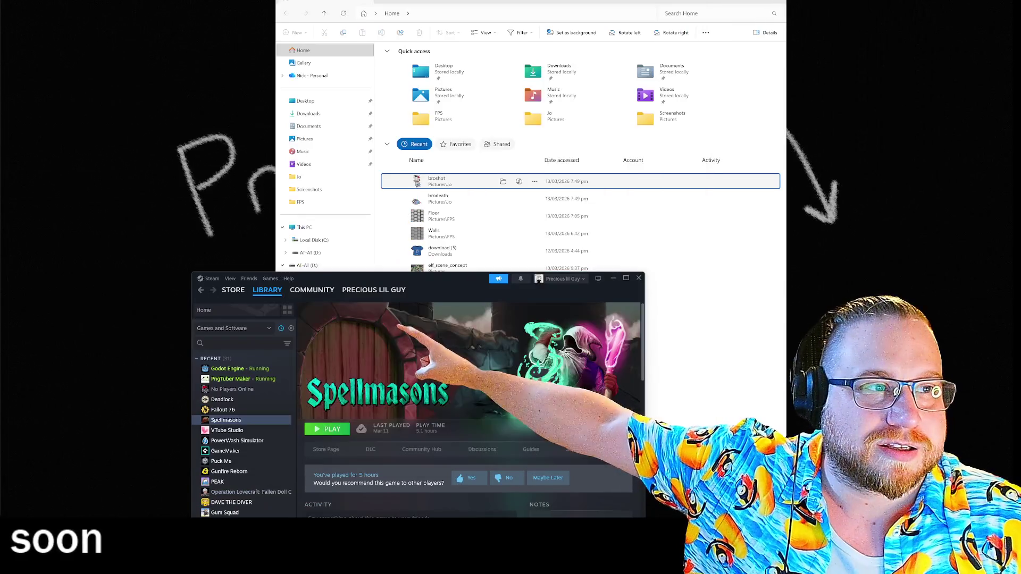
left_click(769, 16)
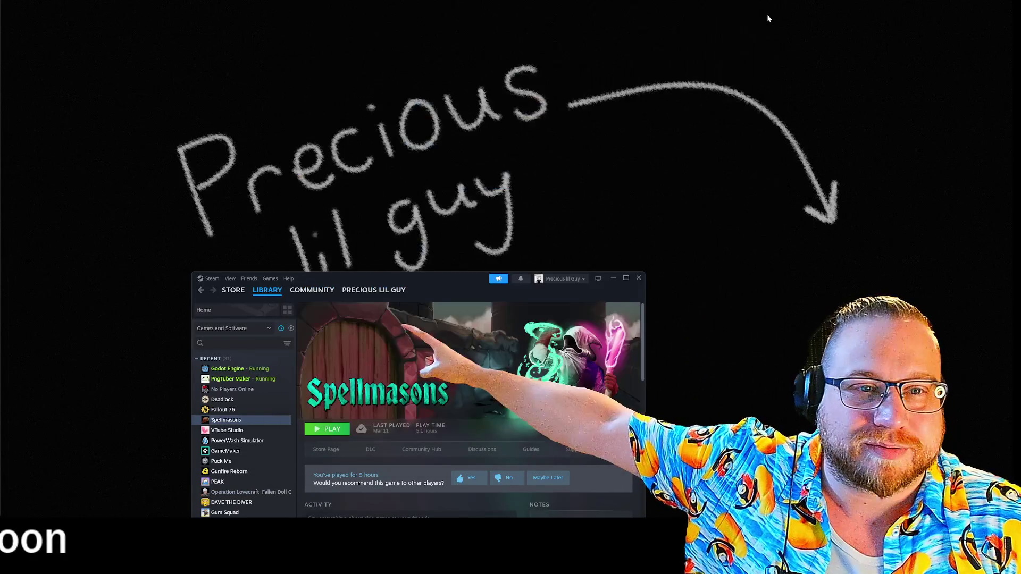
left_click(638, 279)
right_click(456, 365)
left_click(141, 365)
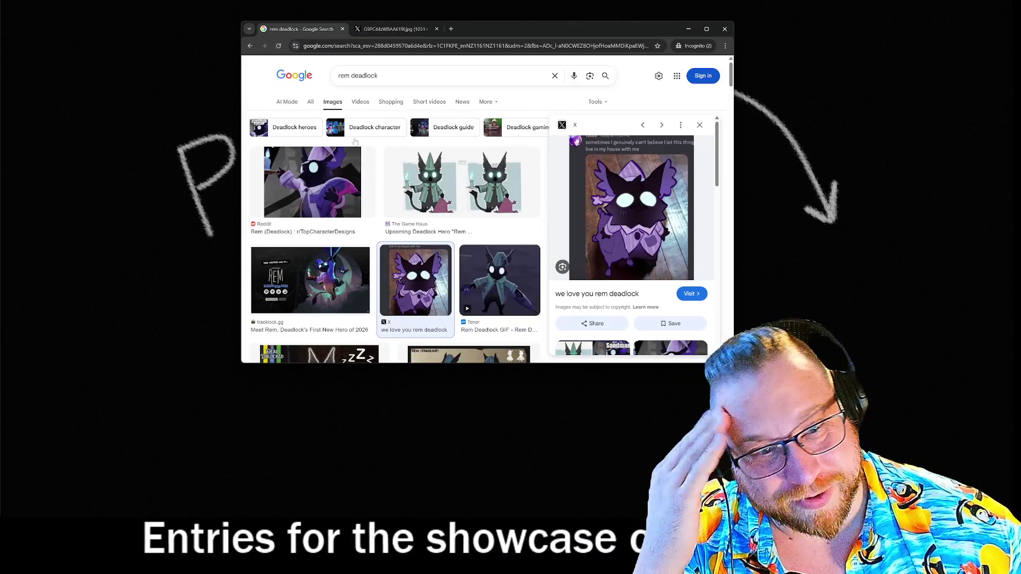
- Open the full Reddit Rem design sheet in a new tab, view it, then return to results
scroll(461, 192, "down", 5)
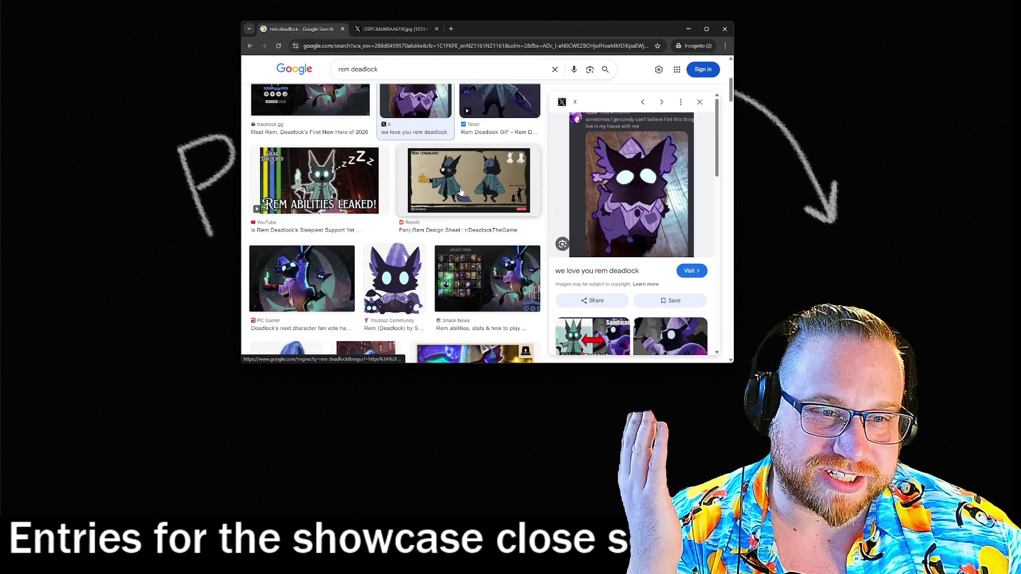
right_click(461, 192)
left_click(489, 266)
left_click(468, 183)
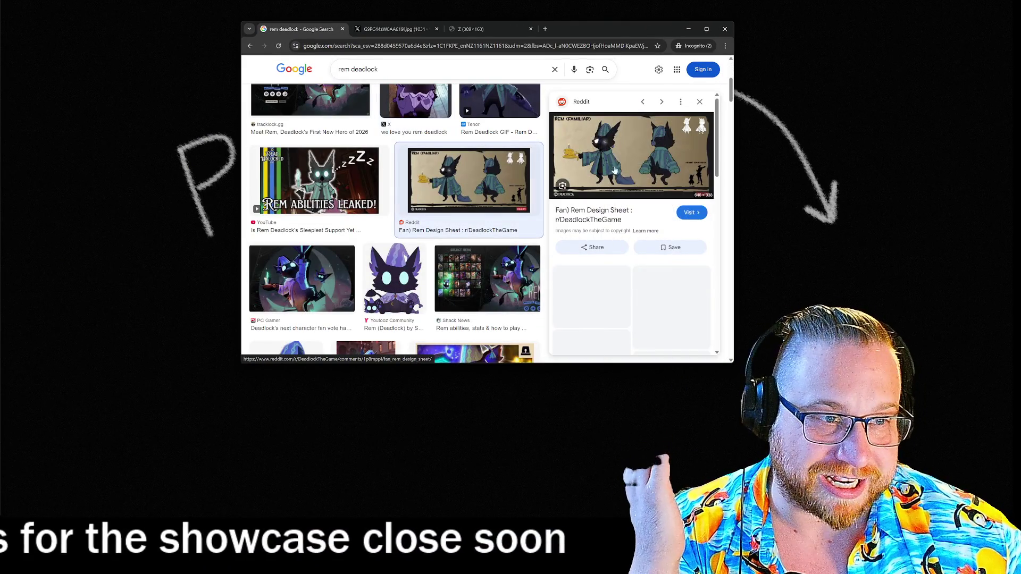
right_click(618, 158)
left_click(659, 266)
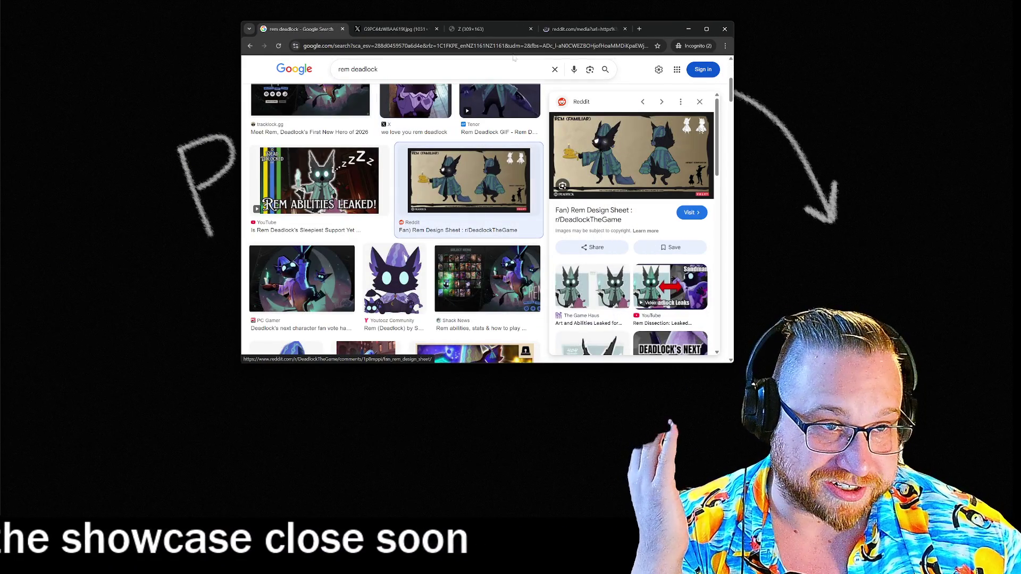
left_click(530, 29)
left_click(491, 30)
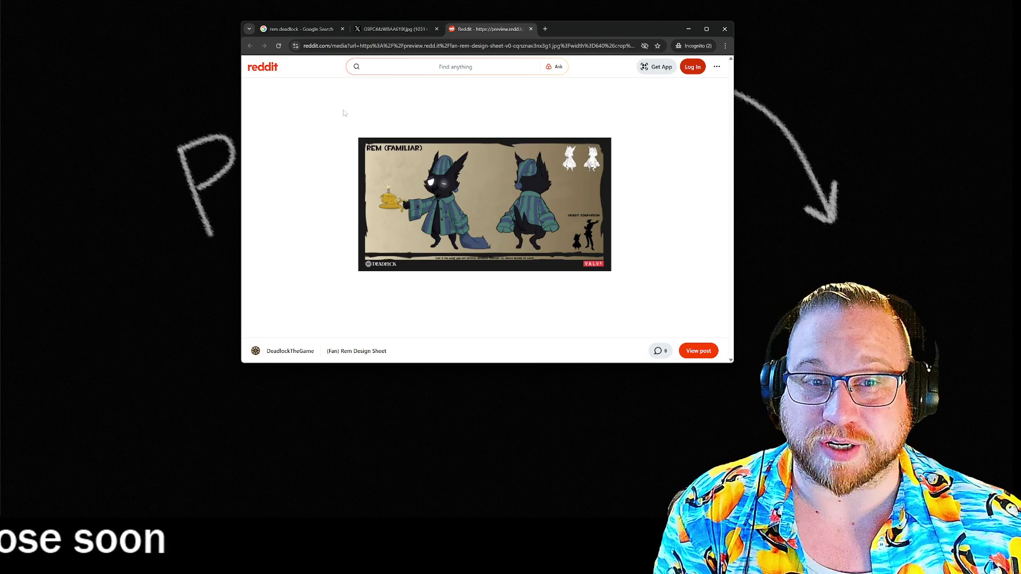
left_click(296, 30)
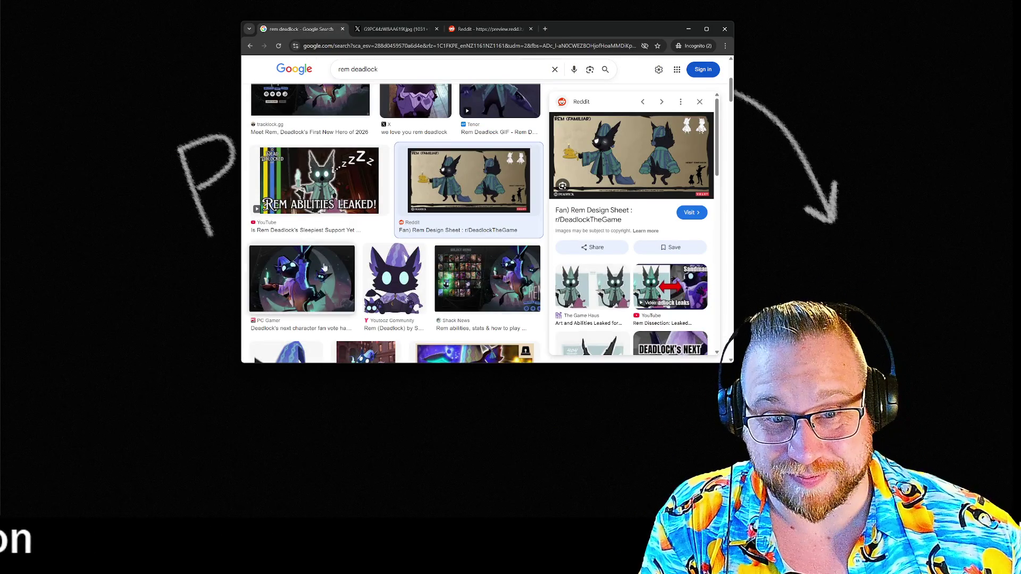
- Open the PC Gamer Rem artwork in a new tab, enlarge the window, then return to results
left_click(302, 278)
right_click(633, 159)
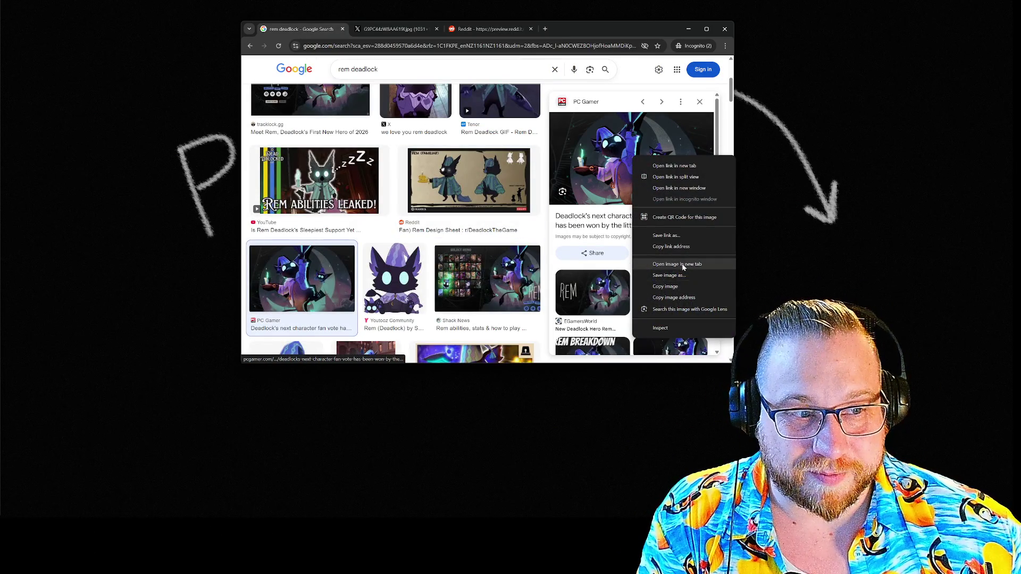
left_click(684, 265)
left_click(585, 29)
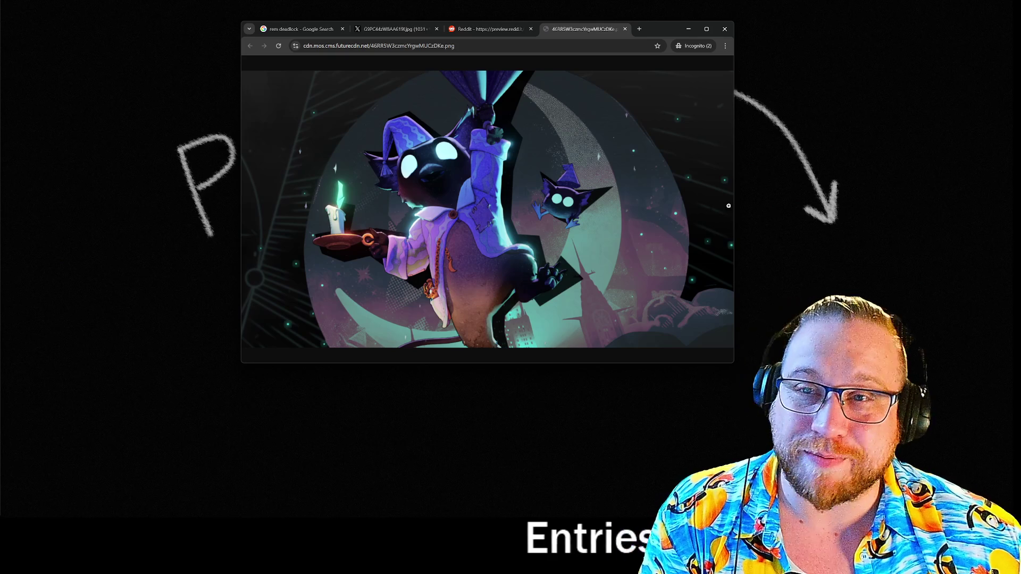
left_click_drag(733, 370, 822, 386)
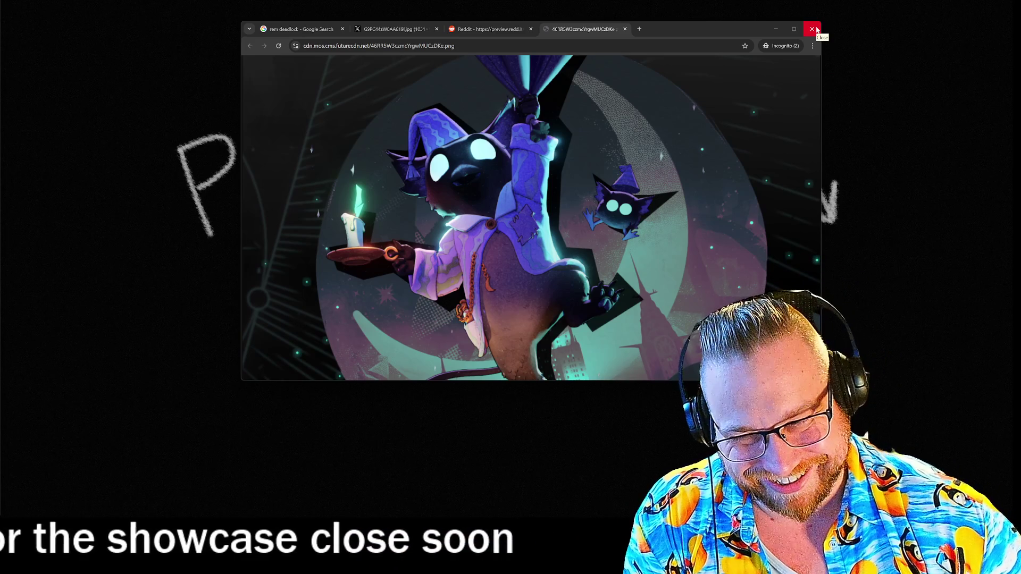
left_click(319, 29)
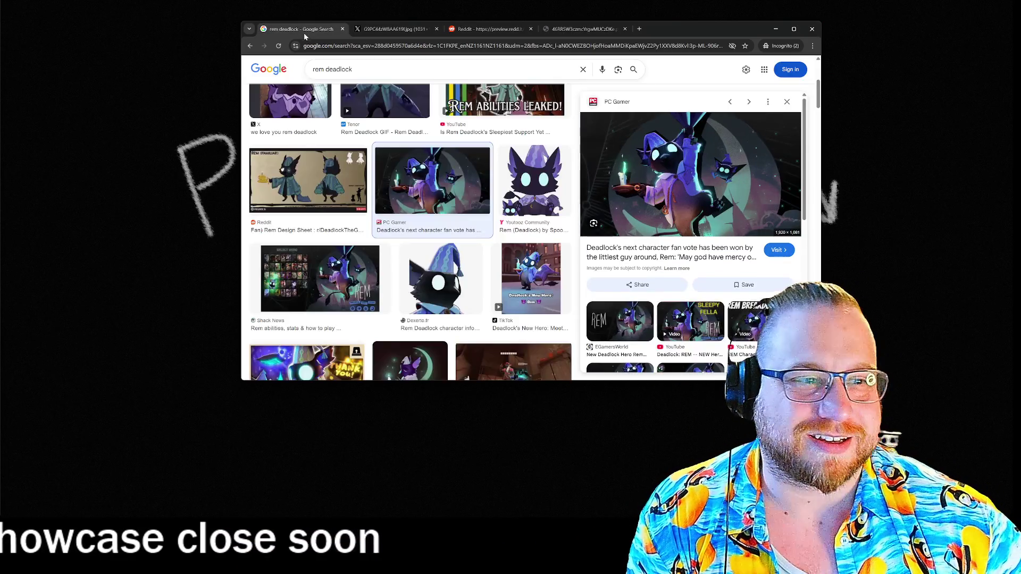
- Preview the TikTok "Deadlock's New Hero" and Instagram Rem #deadlock results
left_click(560, 198)
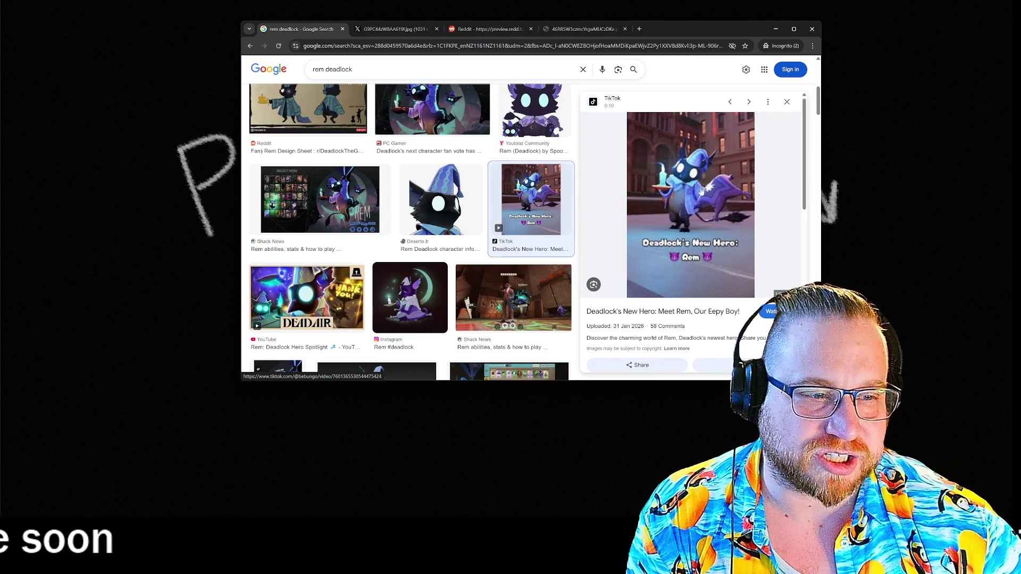
scroll(471, 254, "down", 2)
left_click(408, 224)
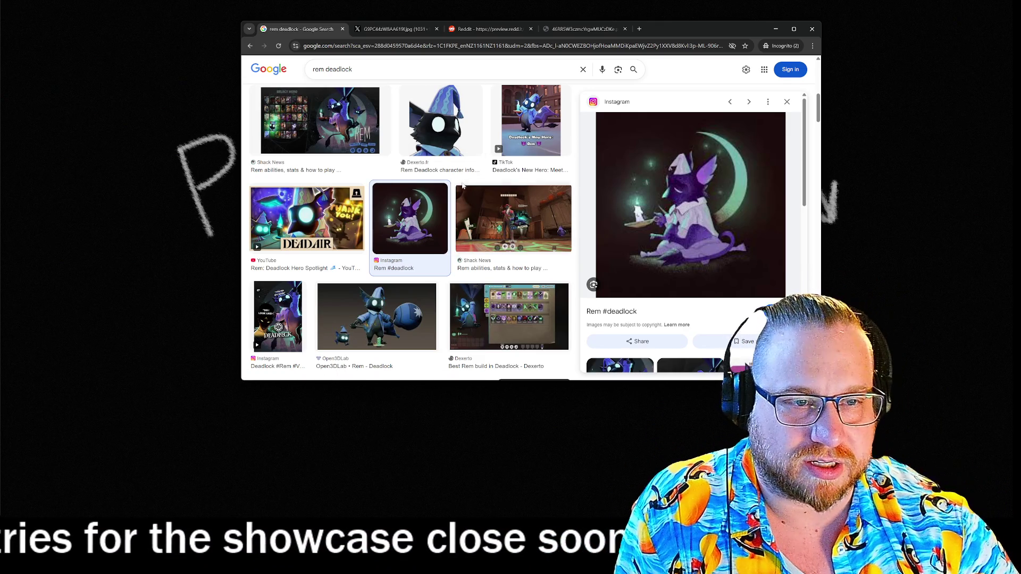
- Scroll down to preview the DeviantArt chalkboard Rem image, then close Chrome
scroll(455, 180, "down", 3)
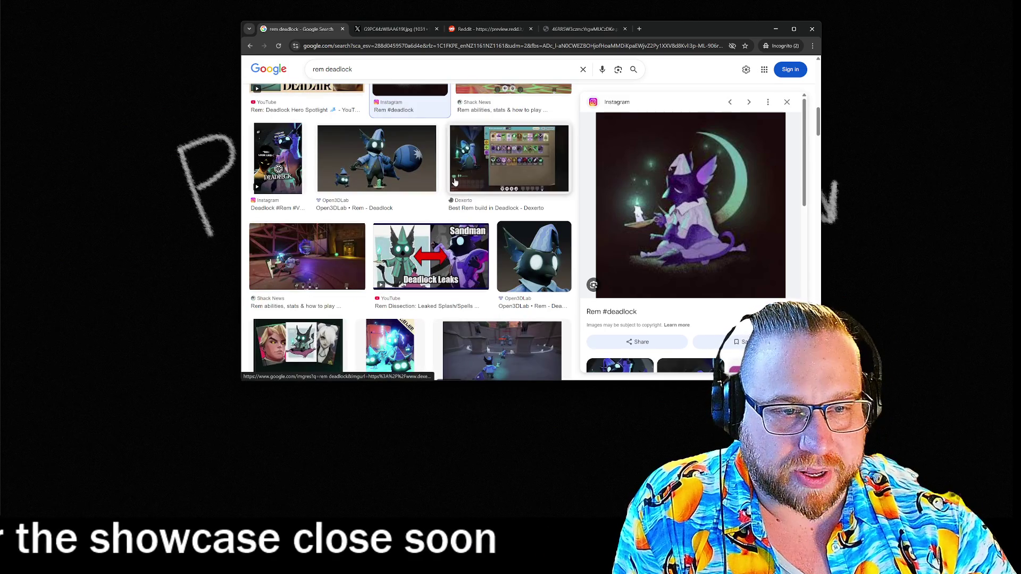
scroll(455, 182, "down", 3)
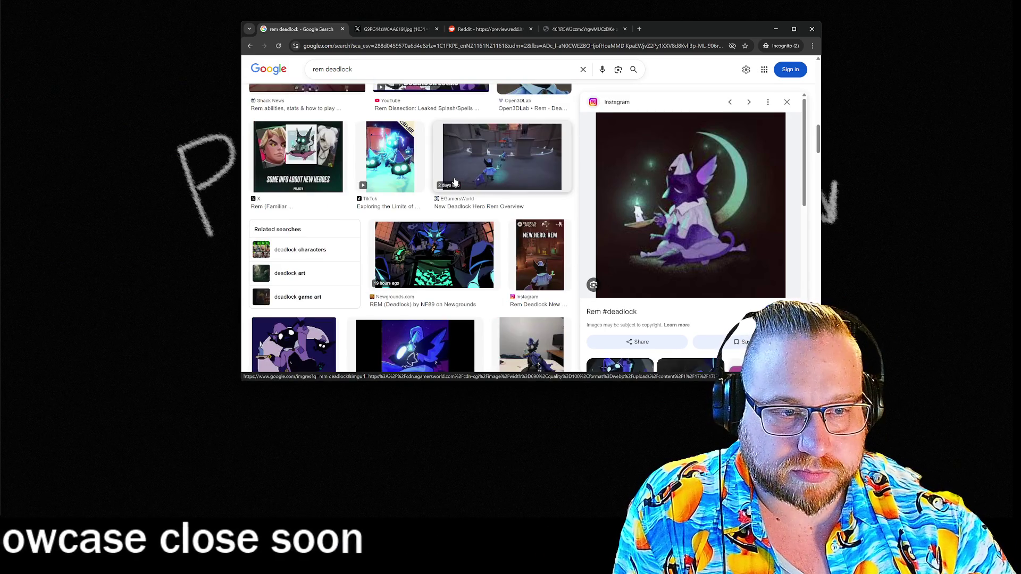
scroll(455, 180, "down", 2)
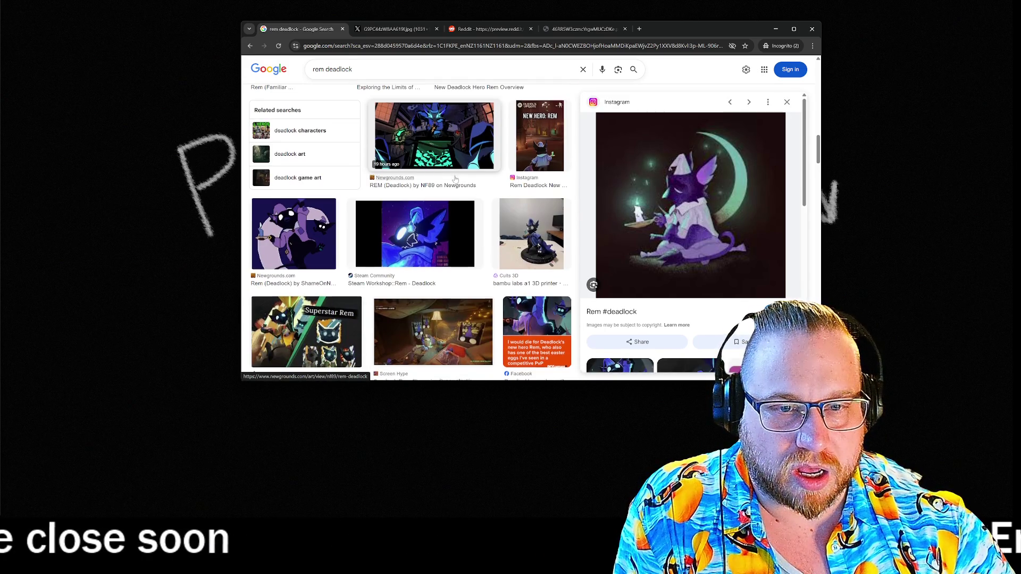
scroll(455, 180, "down", 3)
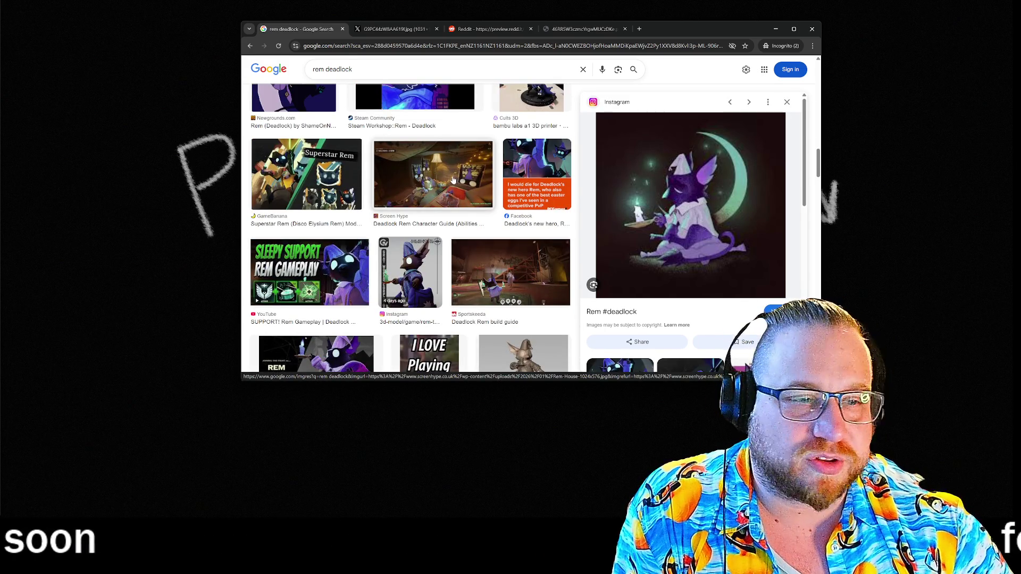
scroll(451, 181, "down", 5)
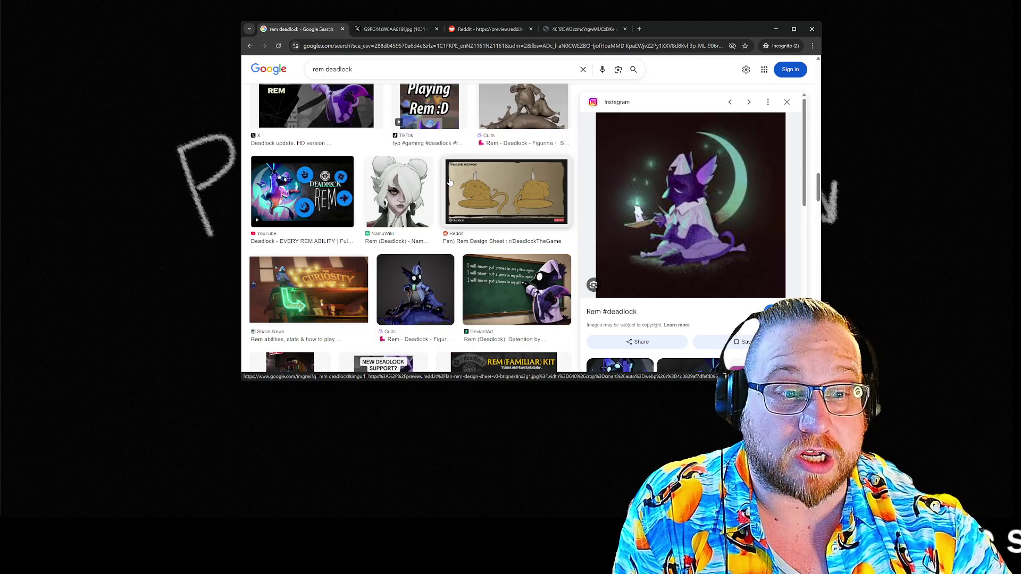
scroll(449, 182, "down", 2)
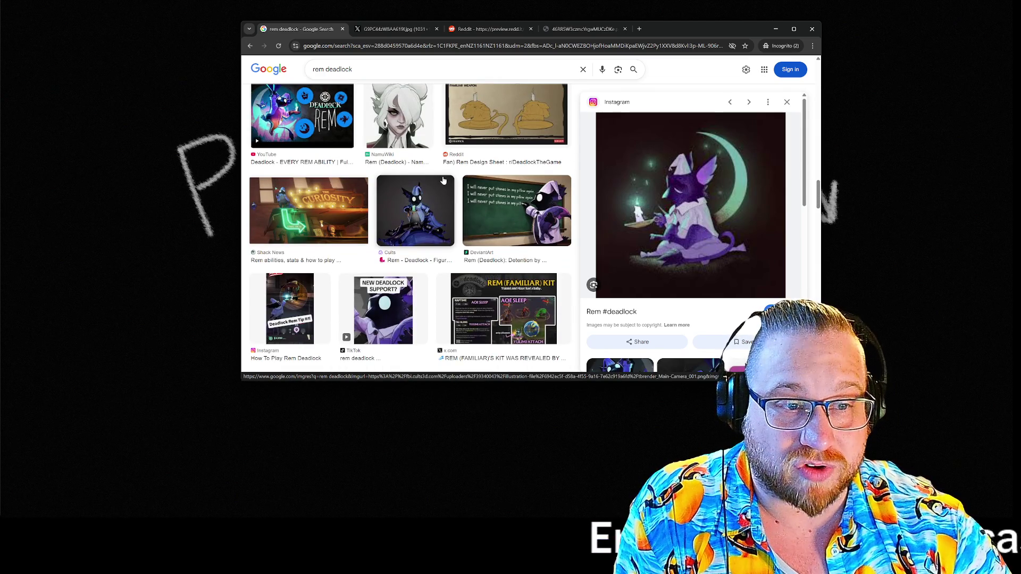
left_click(508, 217)
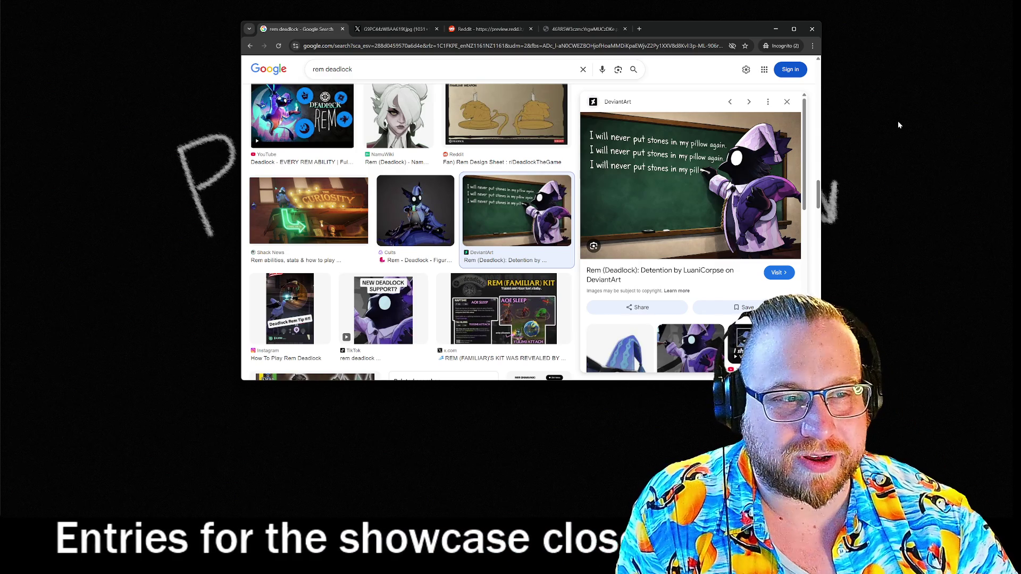
left_click(820, 33)
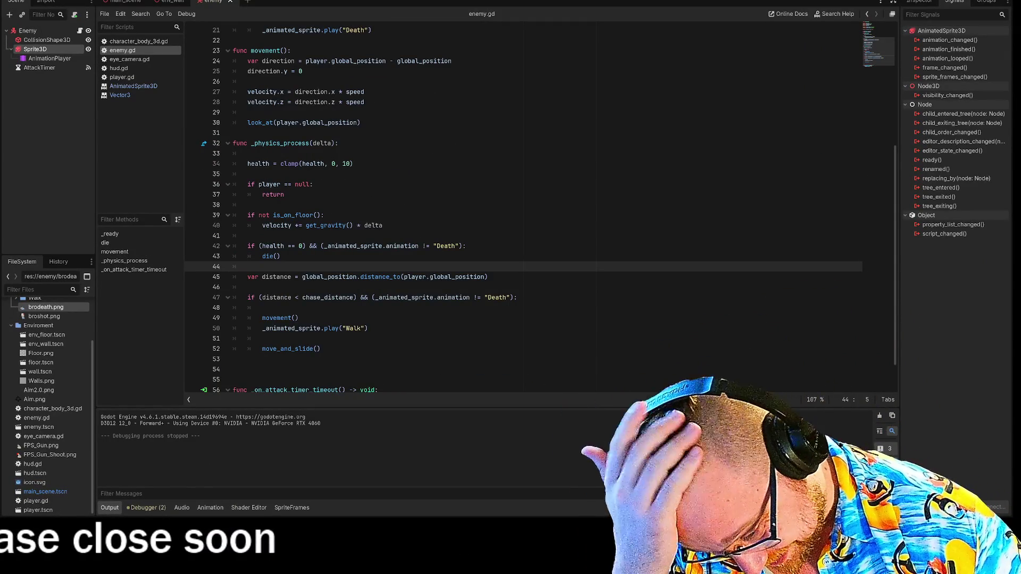
- Add an onready var coll referencing the CollisionShape3D node on line 10
left_click(45, 40)
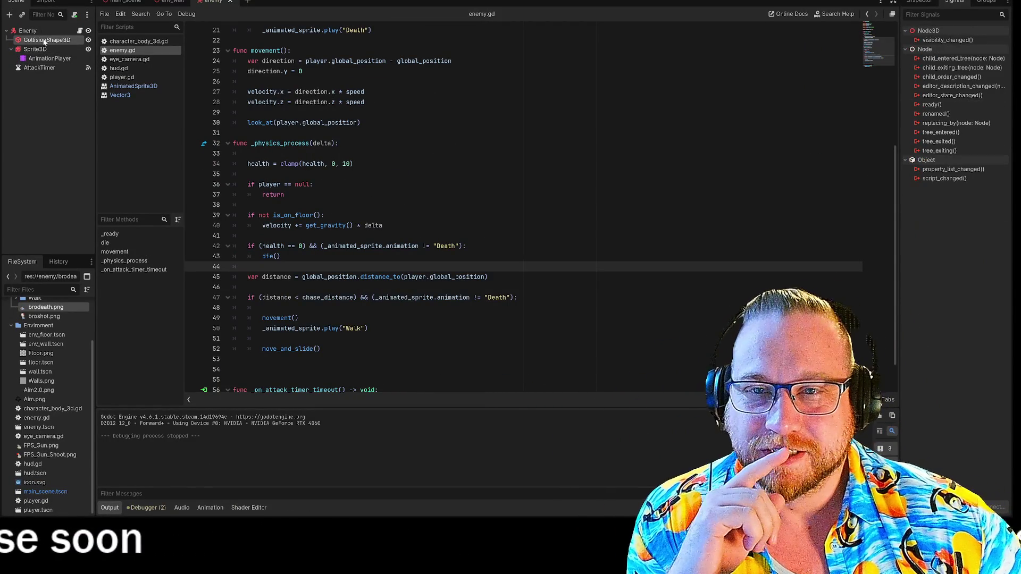
scroll(478, 213, "up", 5)
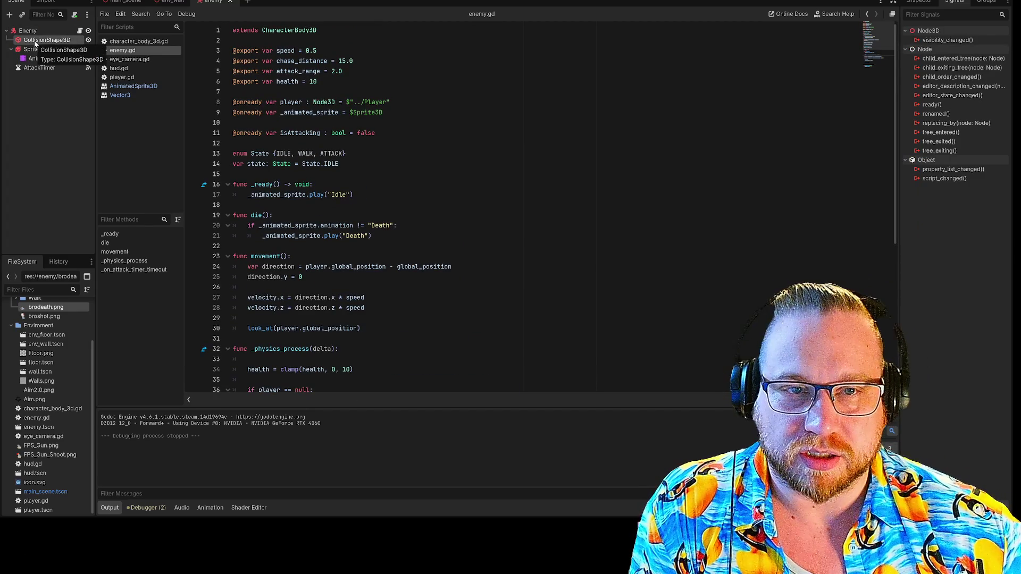
left_click(383, 112)
key("Return")
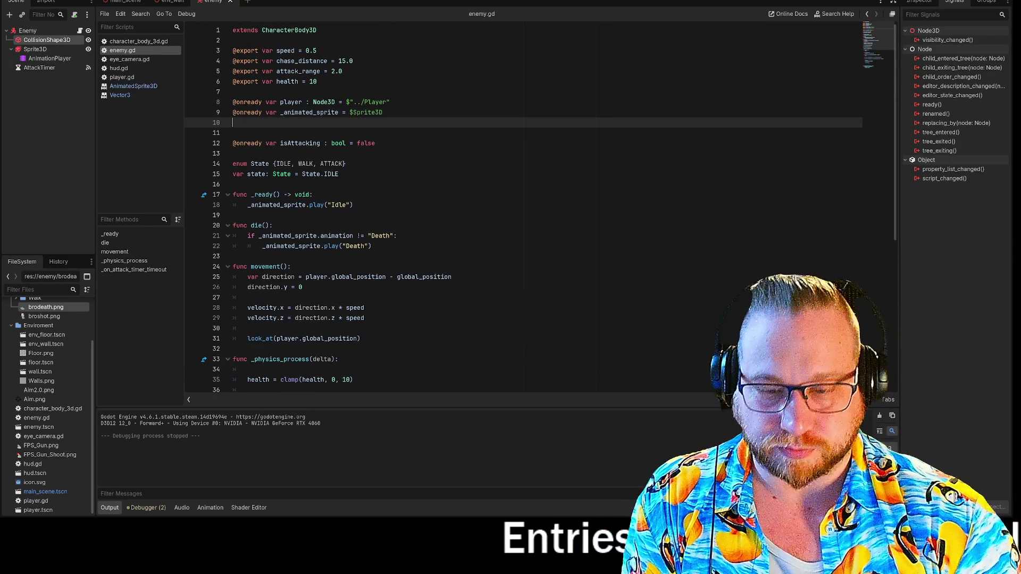
type("@onready var")
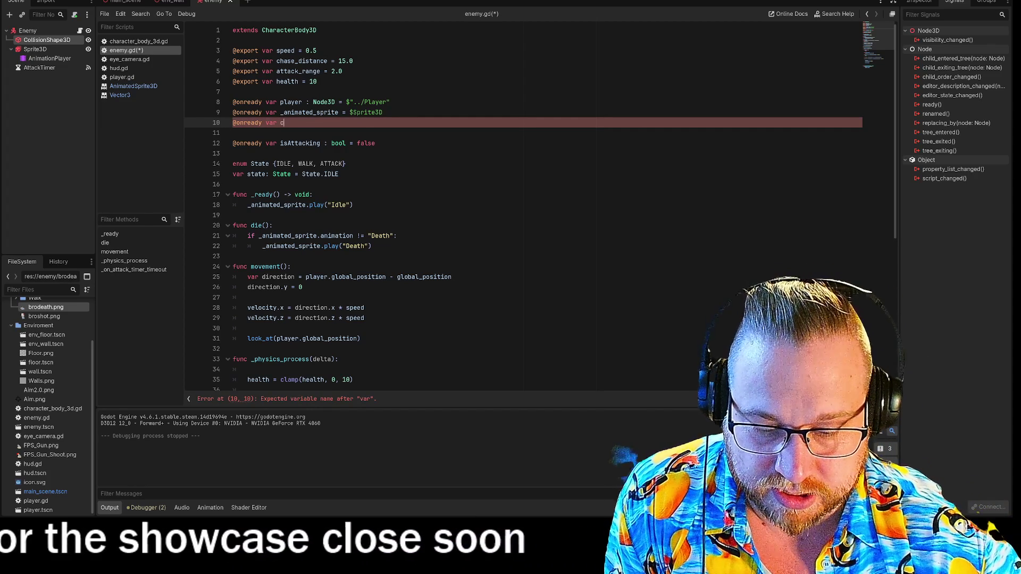
type("coll")
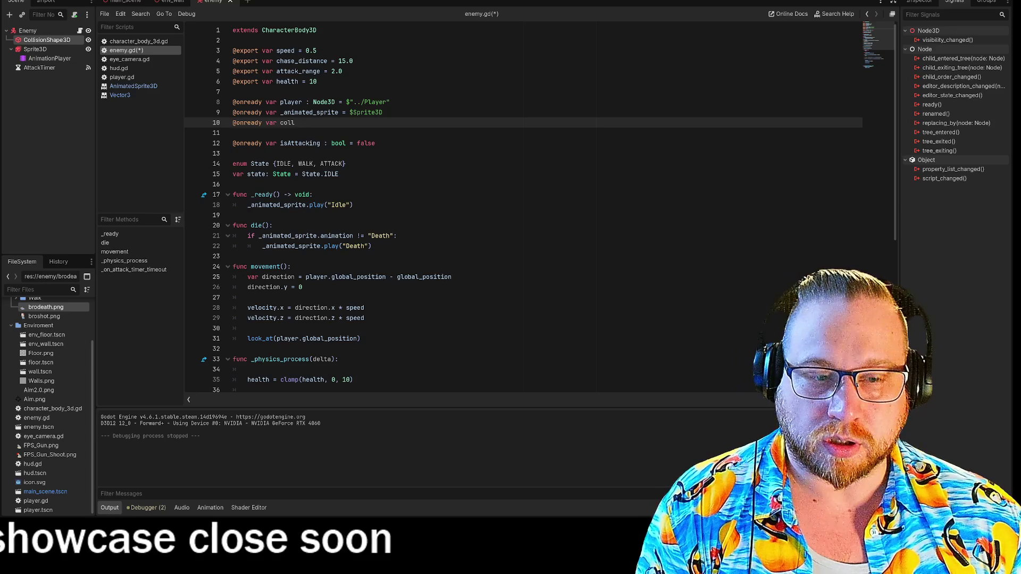
type(" =")
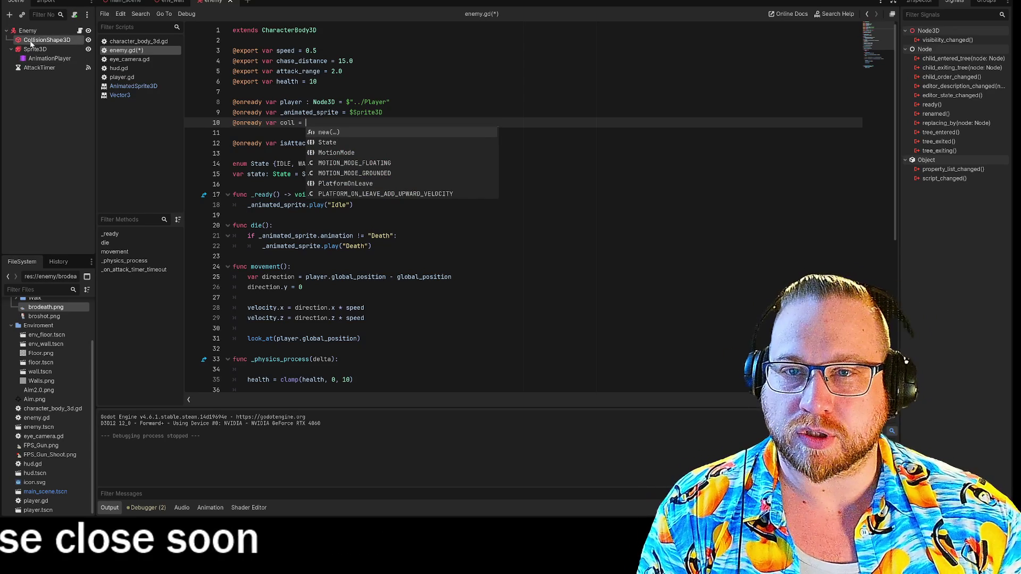
left_click_drag(31, 44, 291, 108)
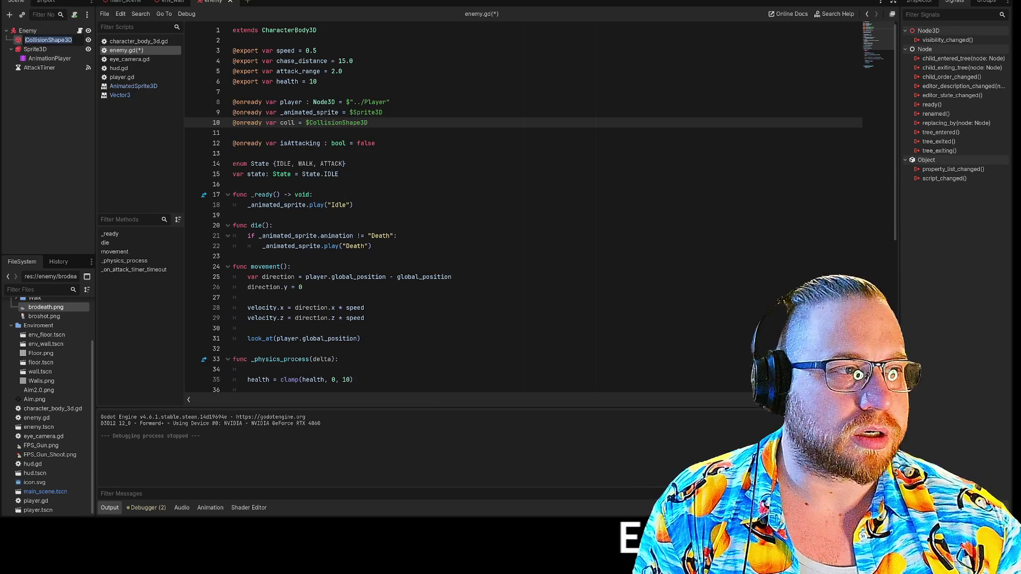
- Inspect the collision shape's properties and place the cursor after the Death check line
left_click(920, 4)
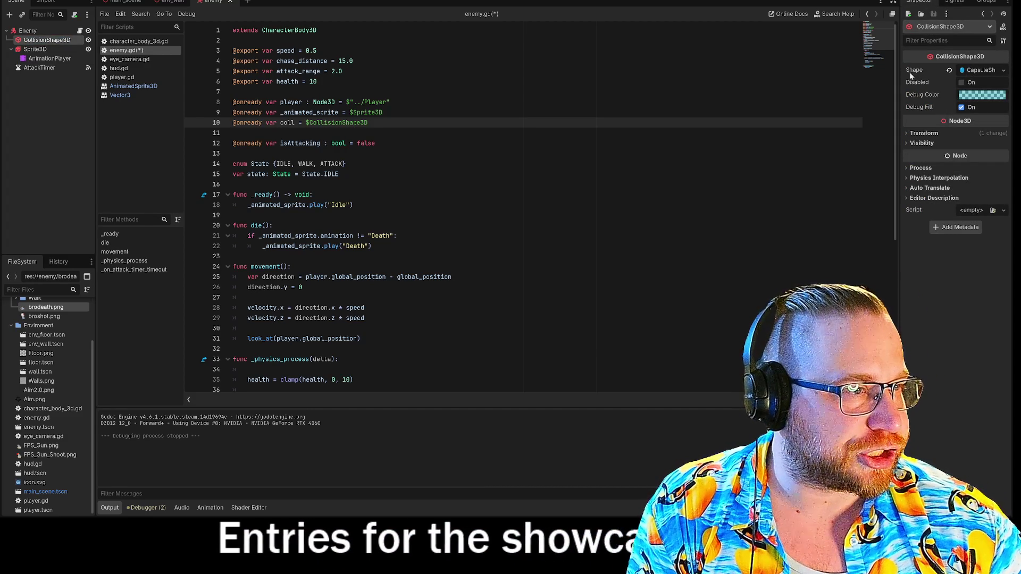
scroll(478, 212, "down", 8)
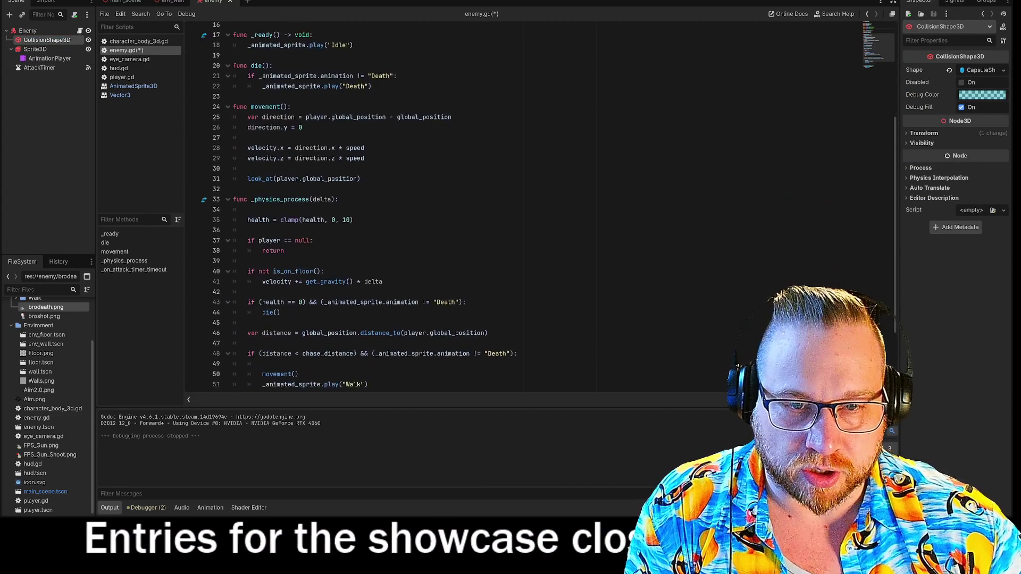
scroll(478, 212, "up", 8)
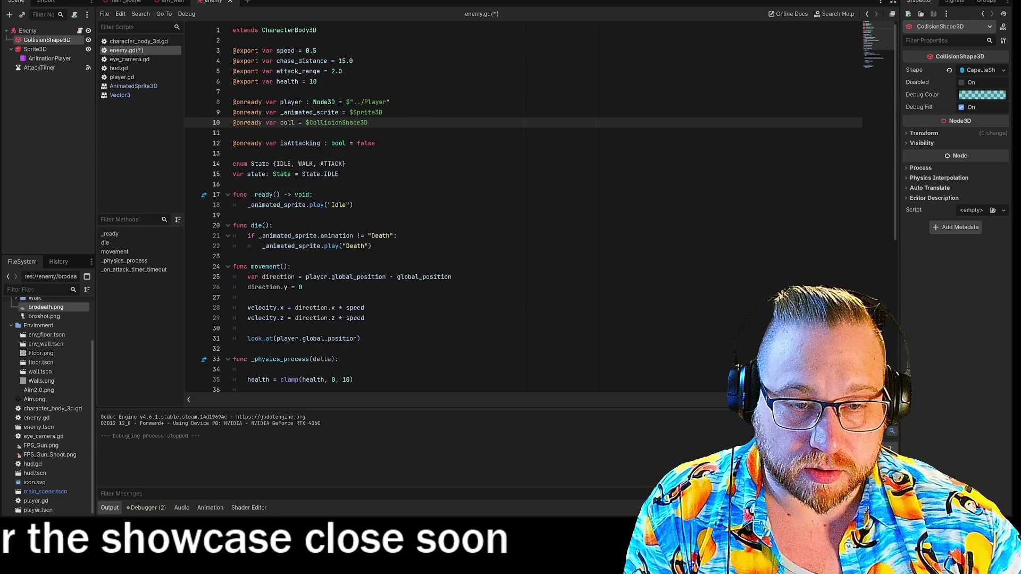
left_click(397, 236)
- Add a coll.shape line in die(), trying none or empty as its value
key("Return")
type("coll")
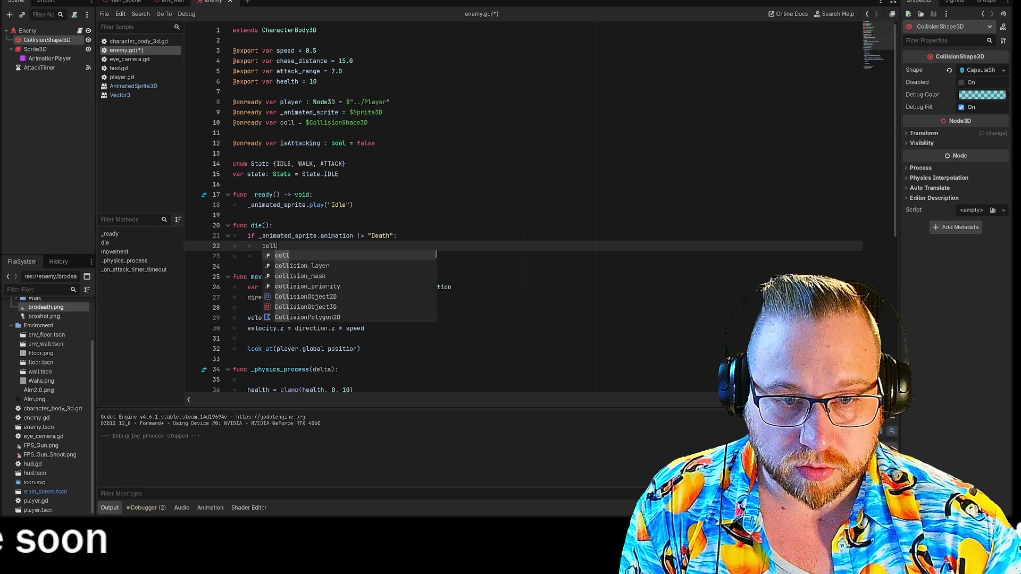
type(".shape")
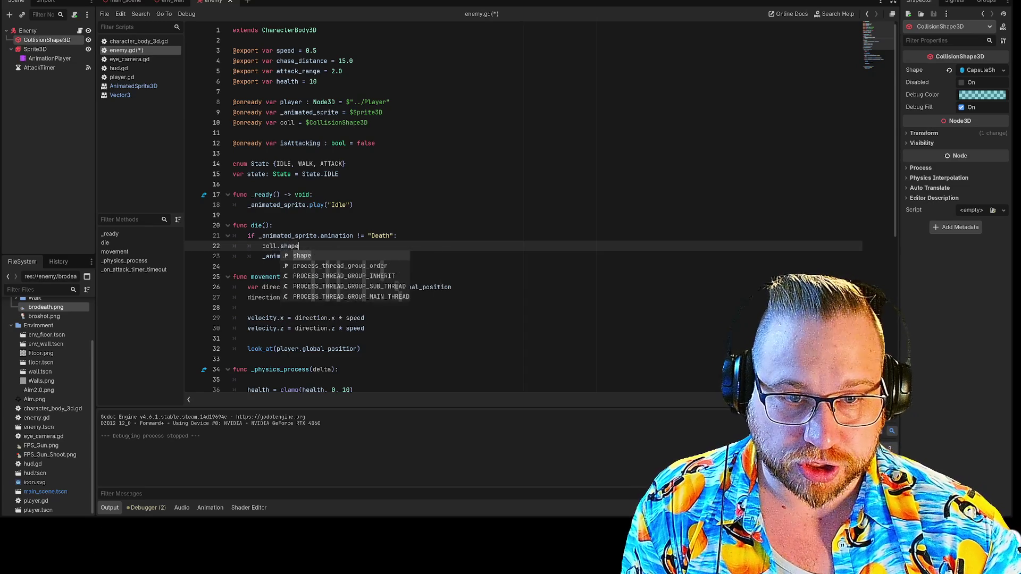
key("Return")
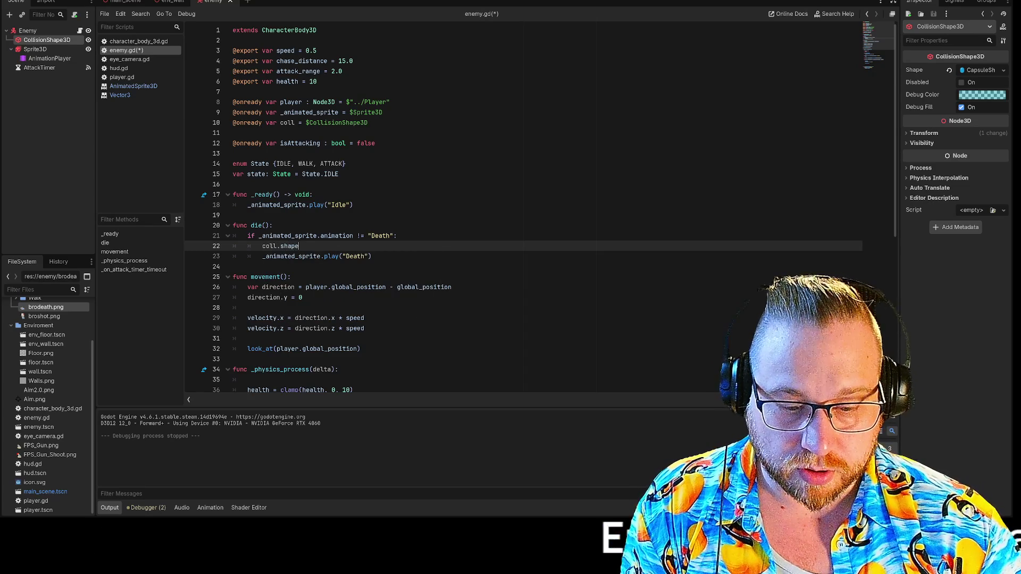
type(" = ")
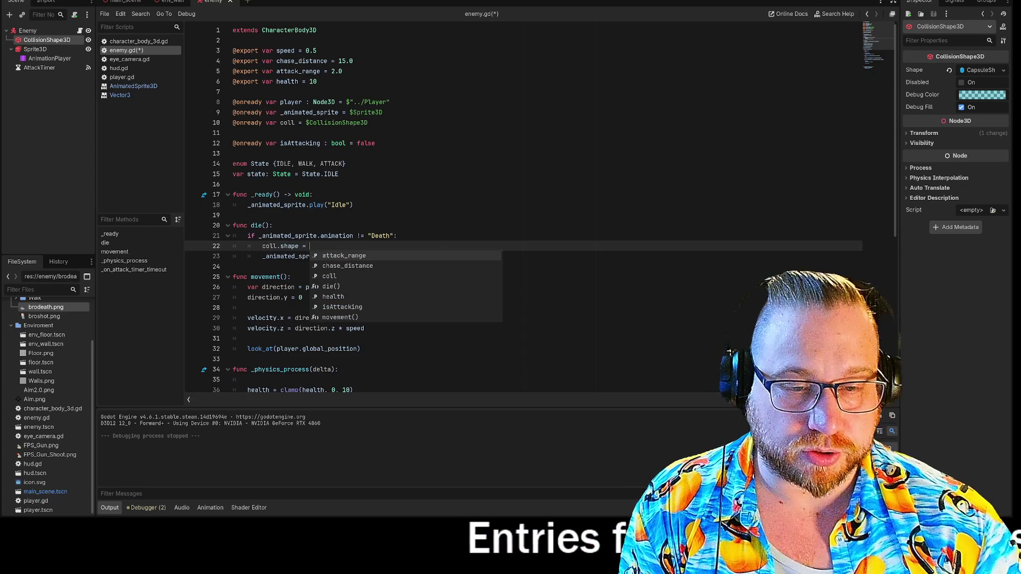
type("noner")
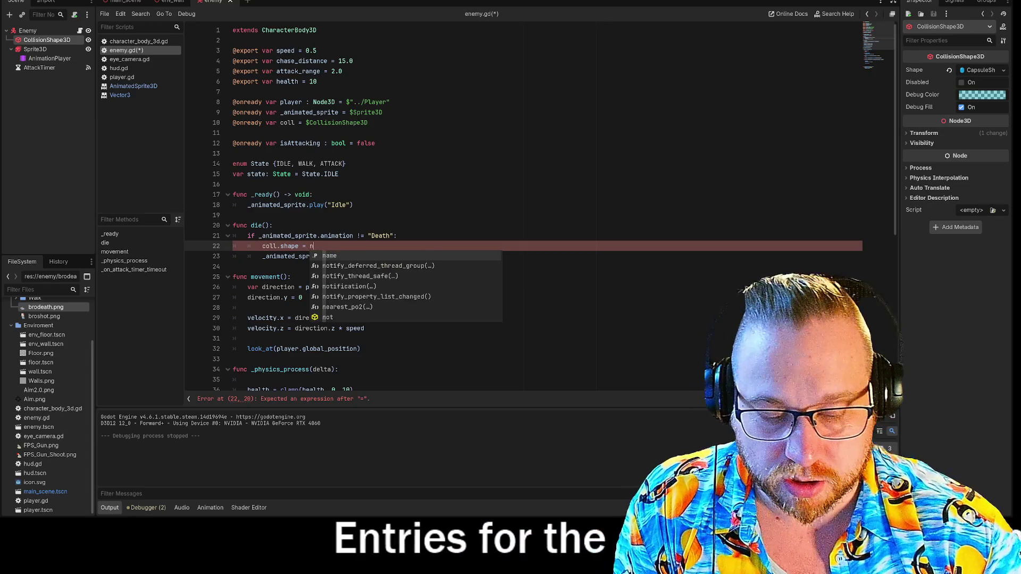
key("BackSpace")
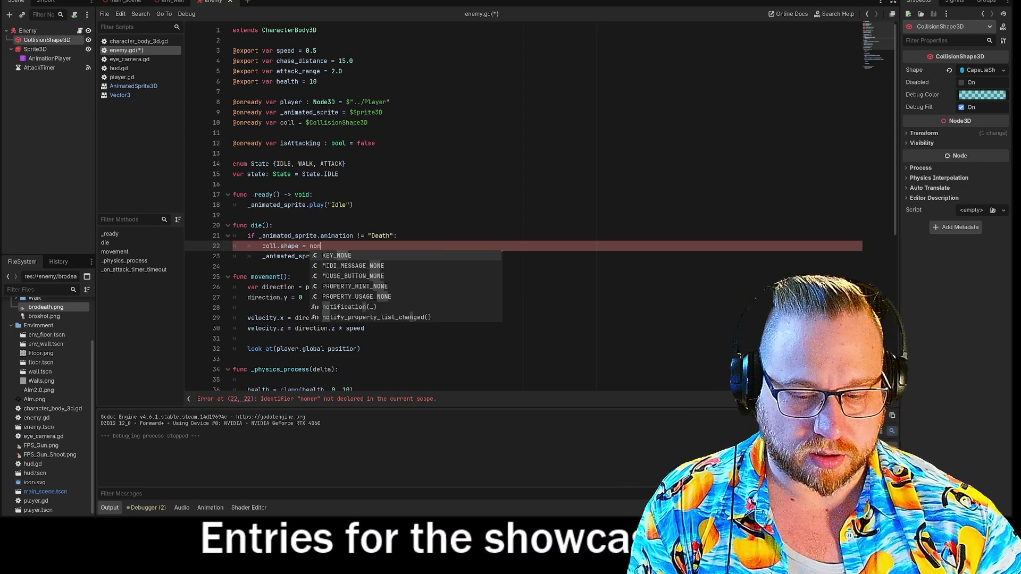
left_click(233, 184)
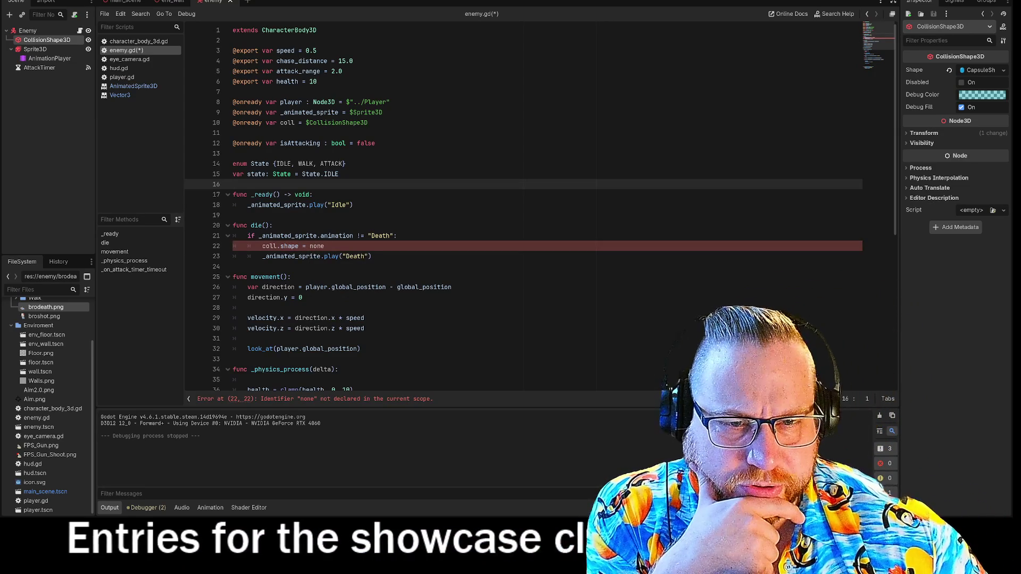
left_click(324, 246)
key("BackSpace")
key("BackSpace")
key("BackSpace")
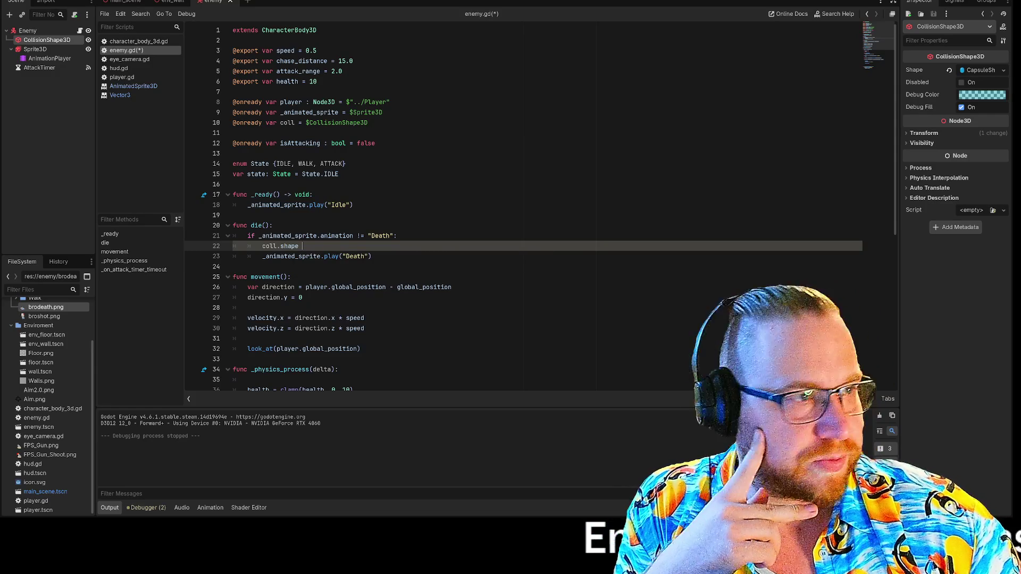
left_click(1005, 70)
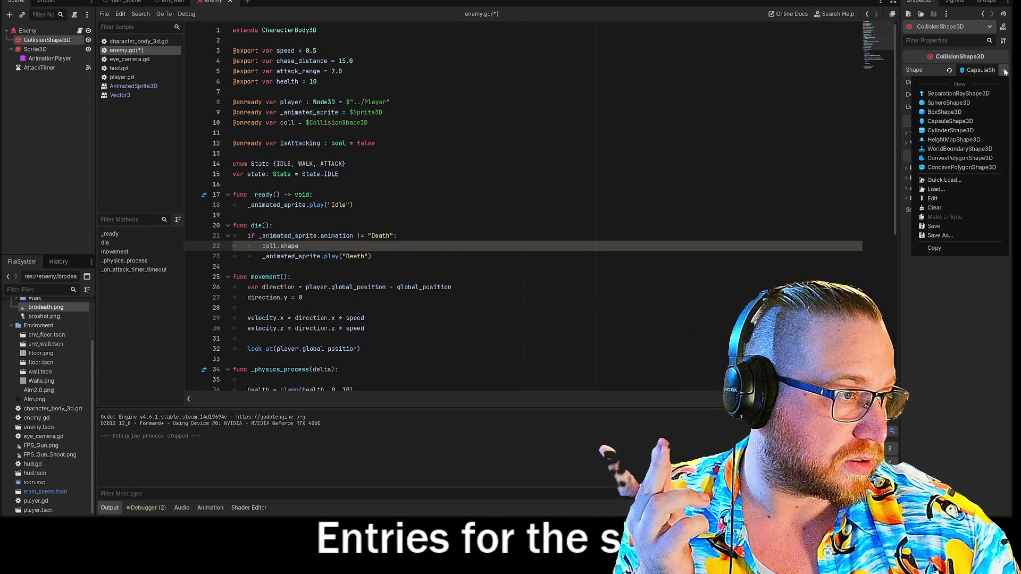
key("Escape")
type("= em")
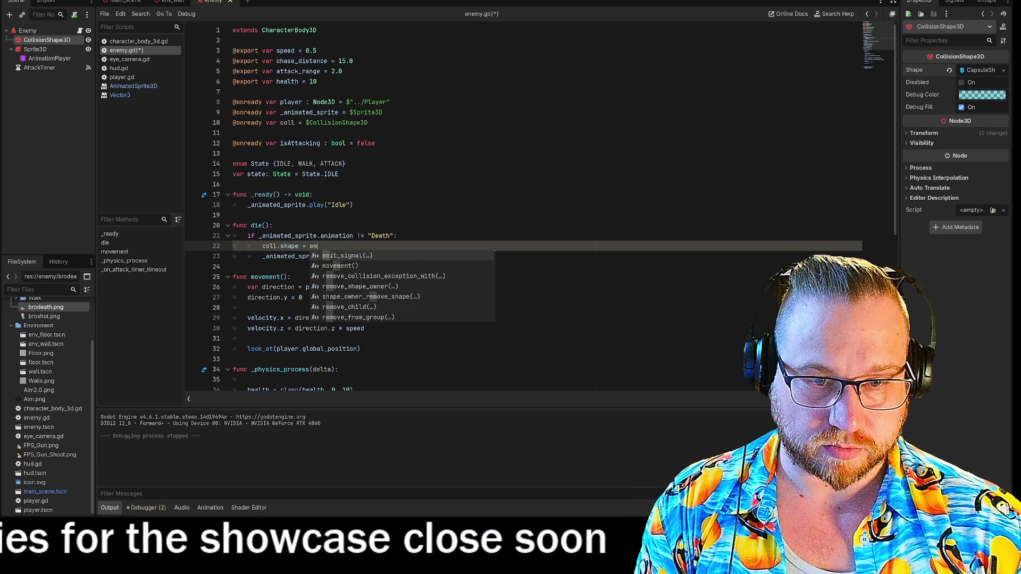
type("p")
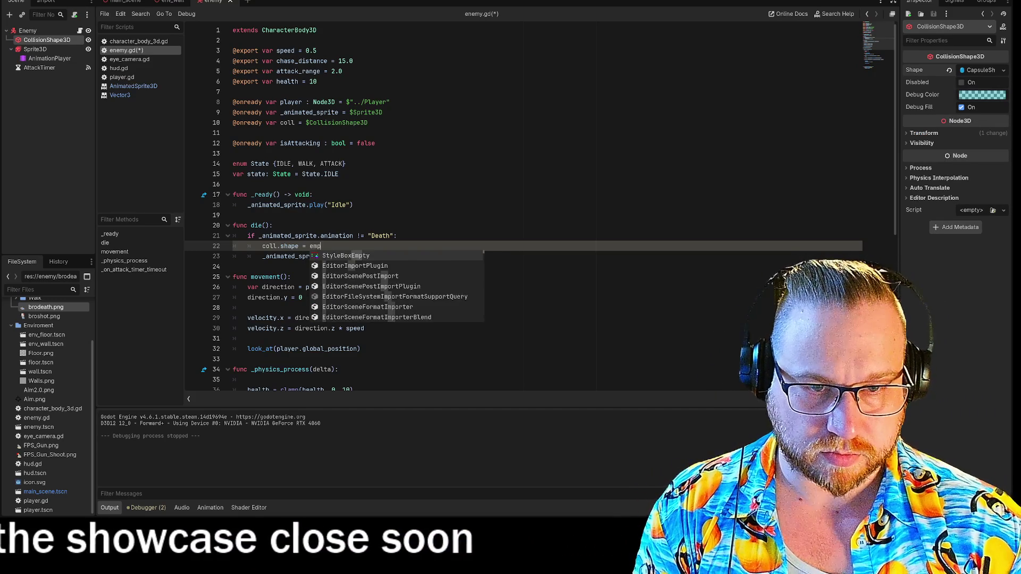
type("ty")
key("BackSpace")
key("BackSpace")
key("BackSpace")
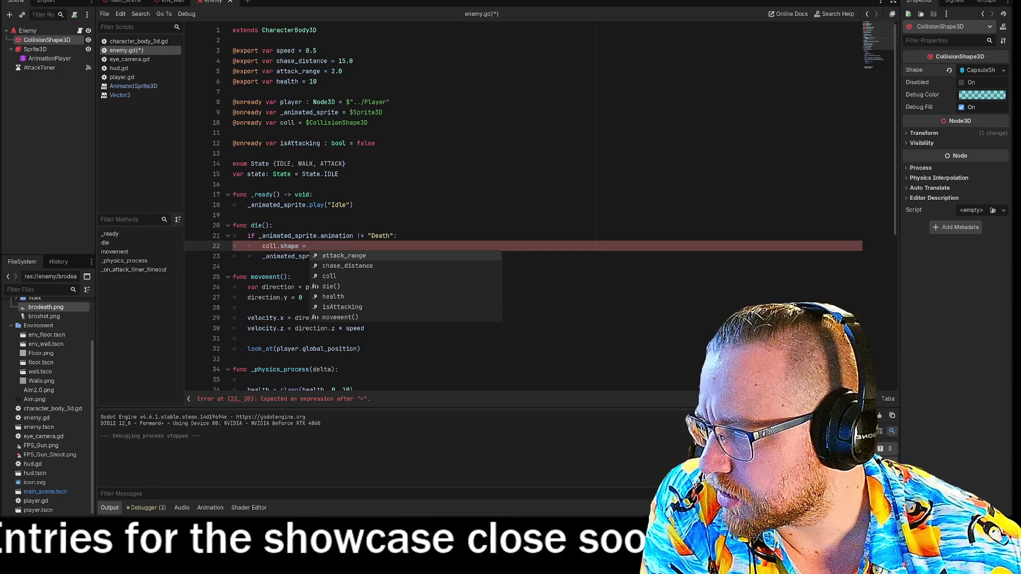
- Change the line to coll.shape.disable, then save and run the game with F5
key("BackSpace")
key("BackSpace")
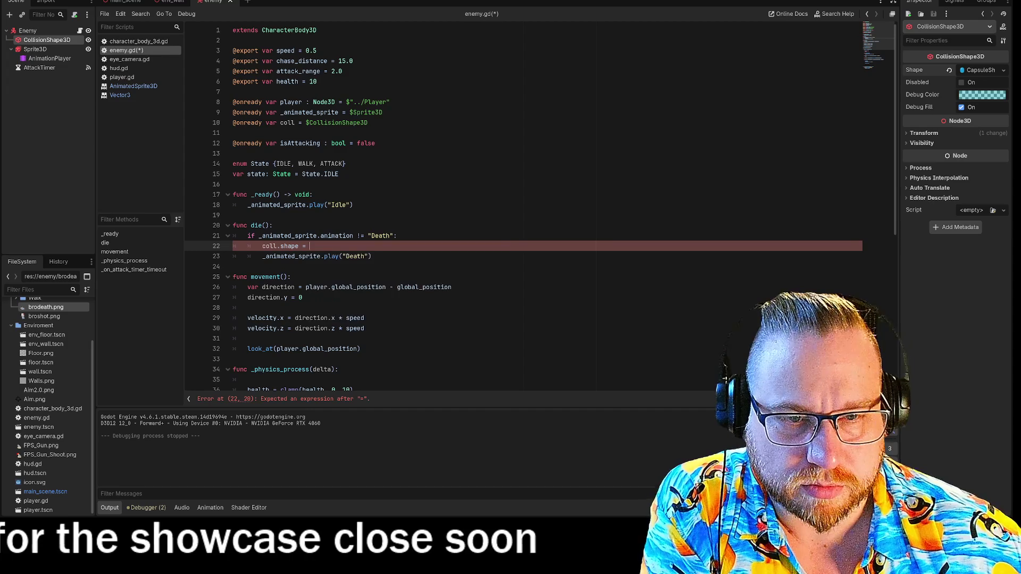
key("BackSpace")
type(".")
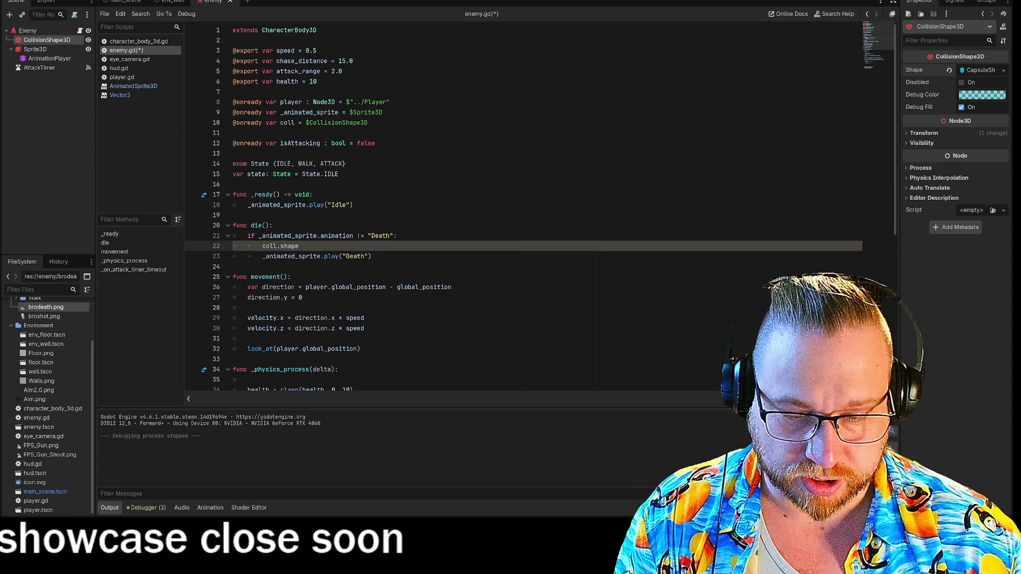
type("disable")
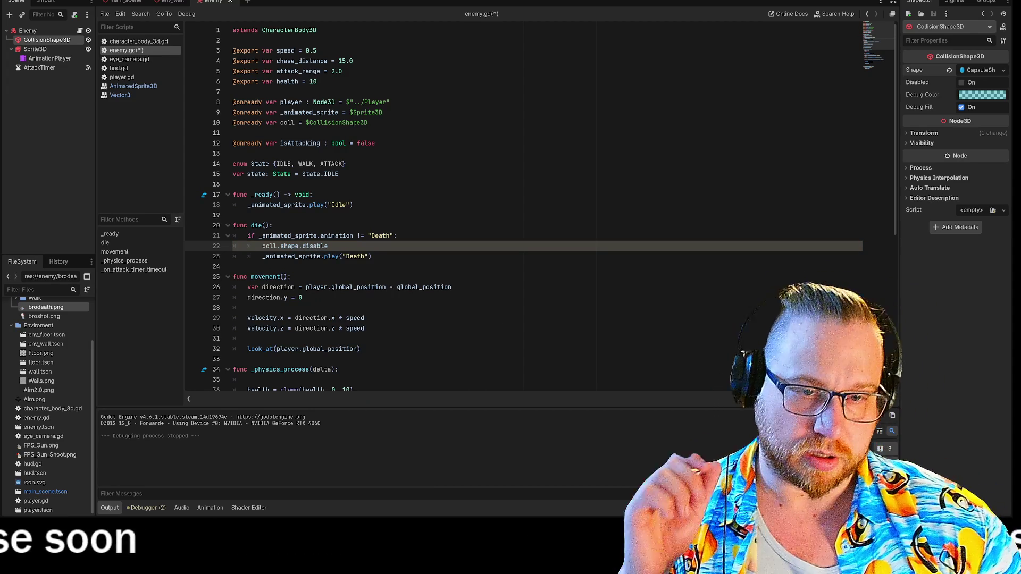
left_click(233, 266)
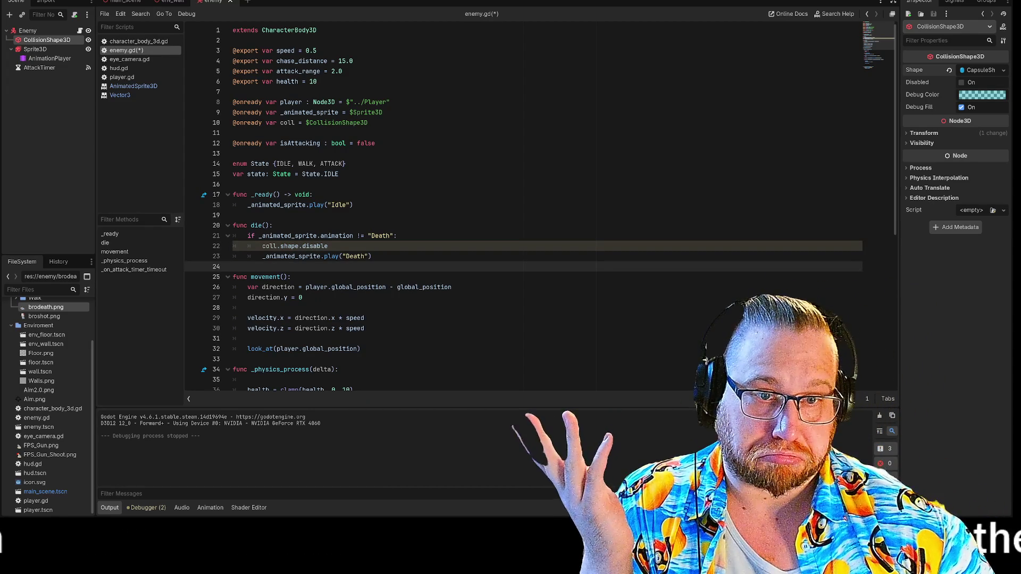
left_click(328, 246)
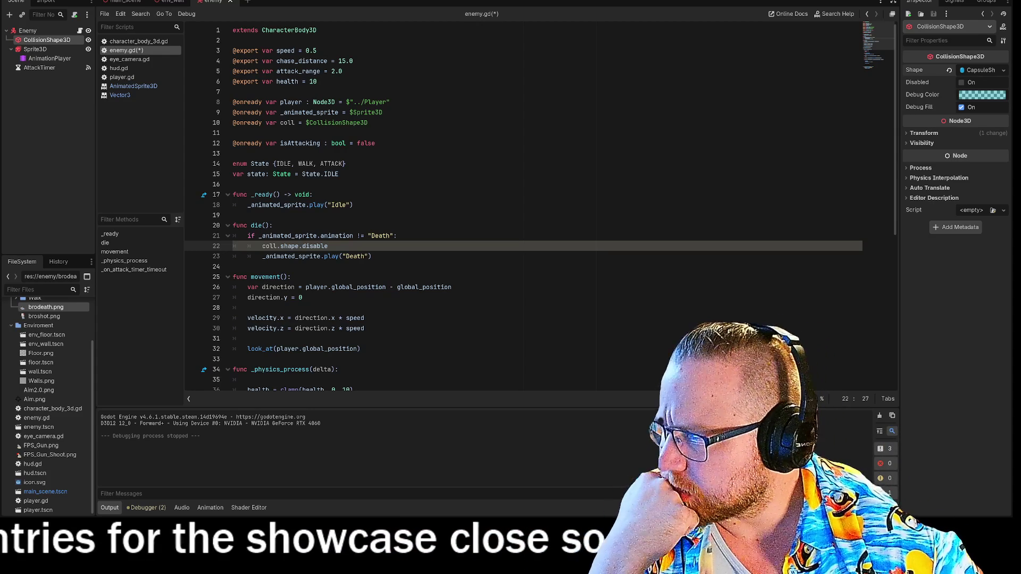
key("F5")
left_click(505, 242)
left_click(505, 242)
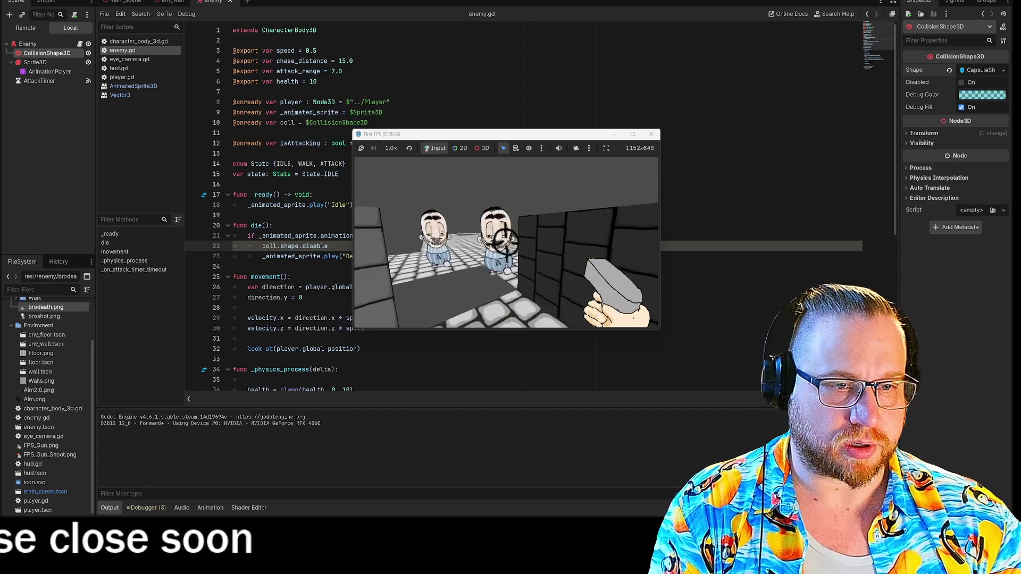
left_click(505, 242)
left_click(505, 242)
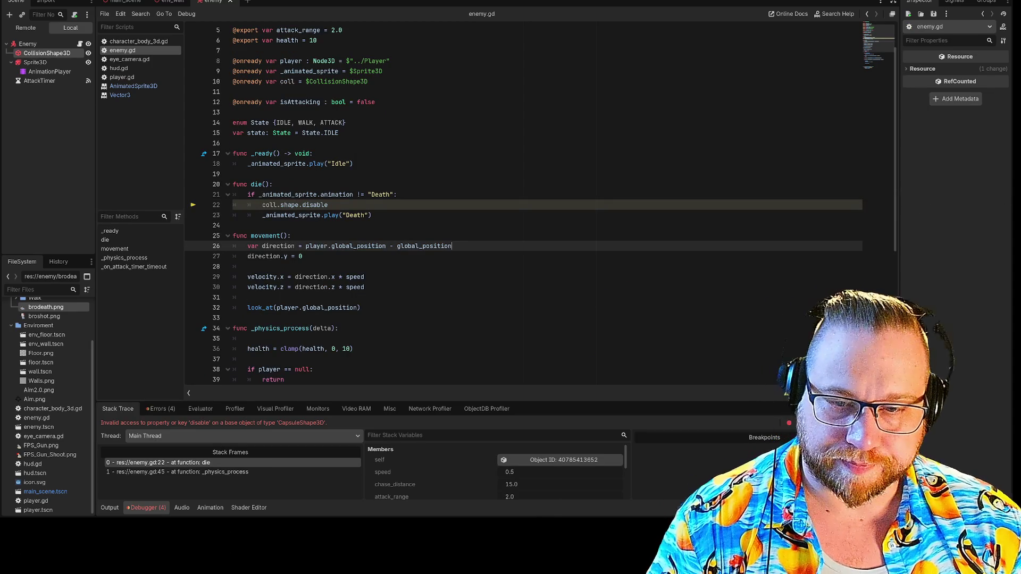
left_click(302, 205)
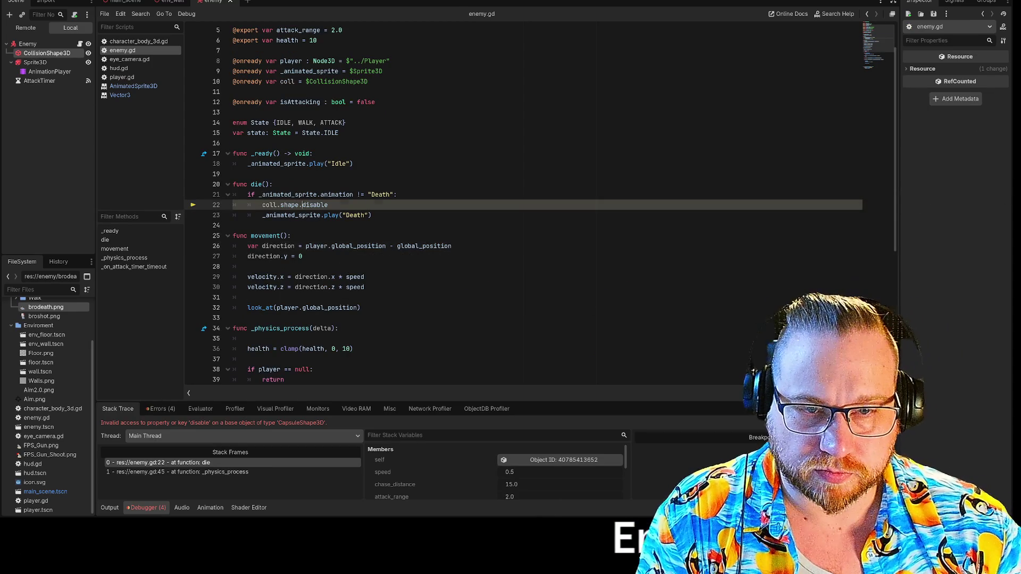
type("=")
key("ctrl+space")
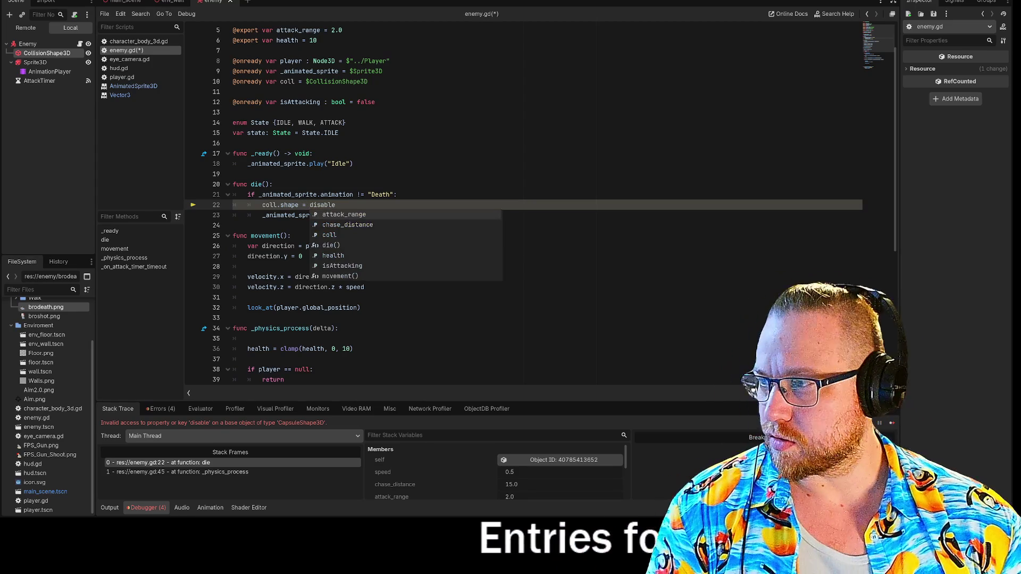
left_click(336, 205)
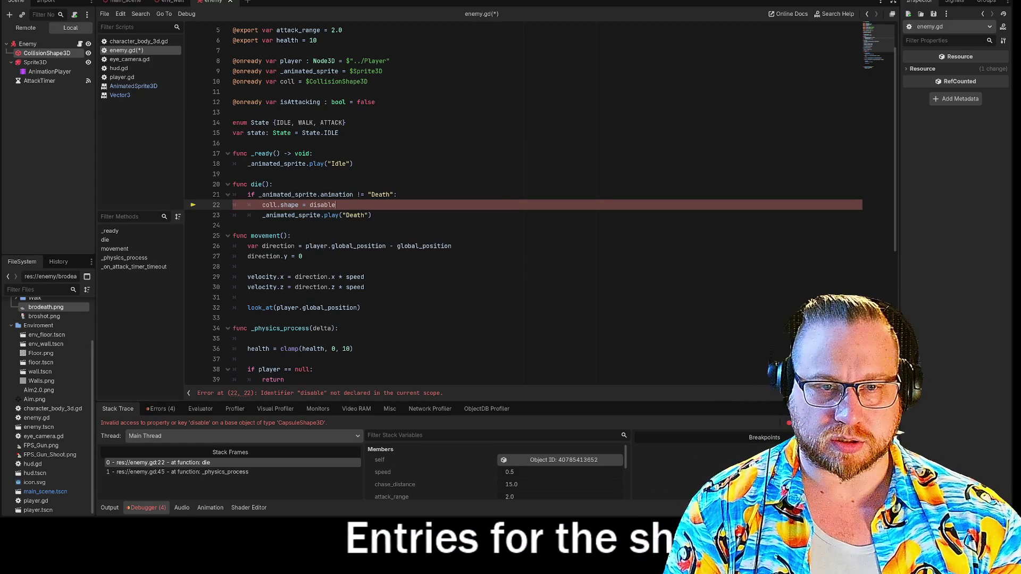
key("BackSpace")
key("BackSpace")
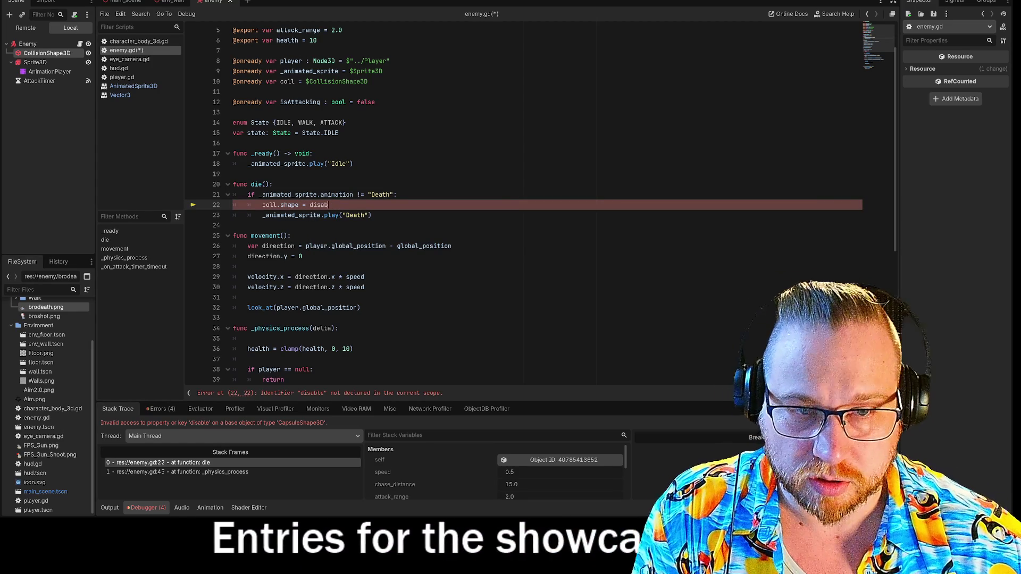
type("led")
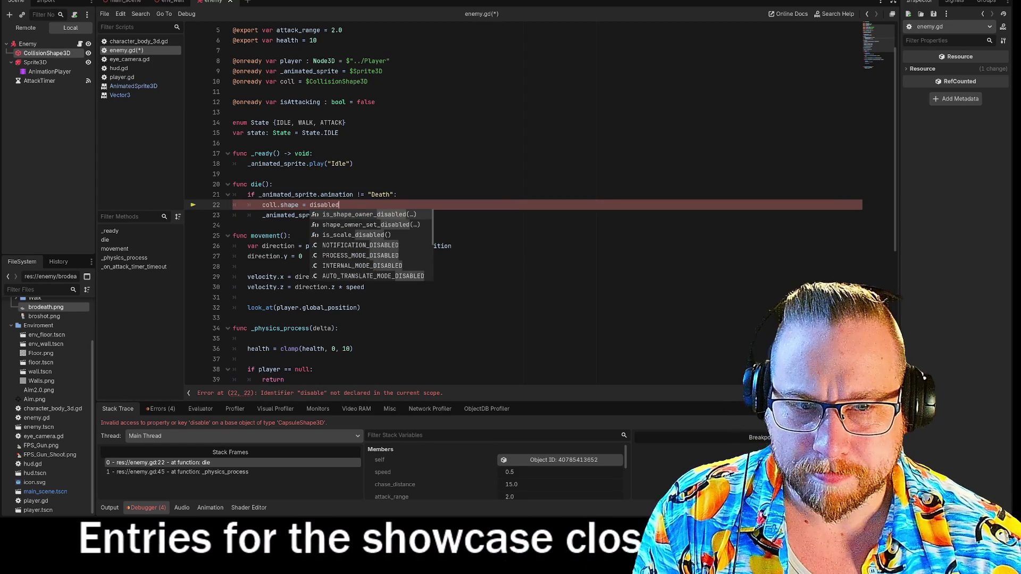
key("BackSpace")
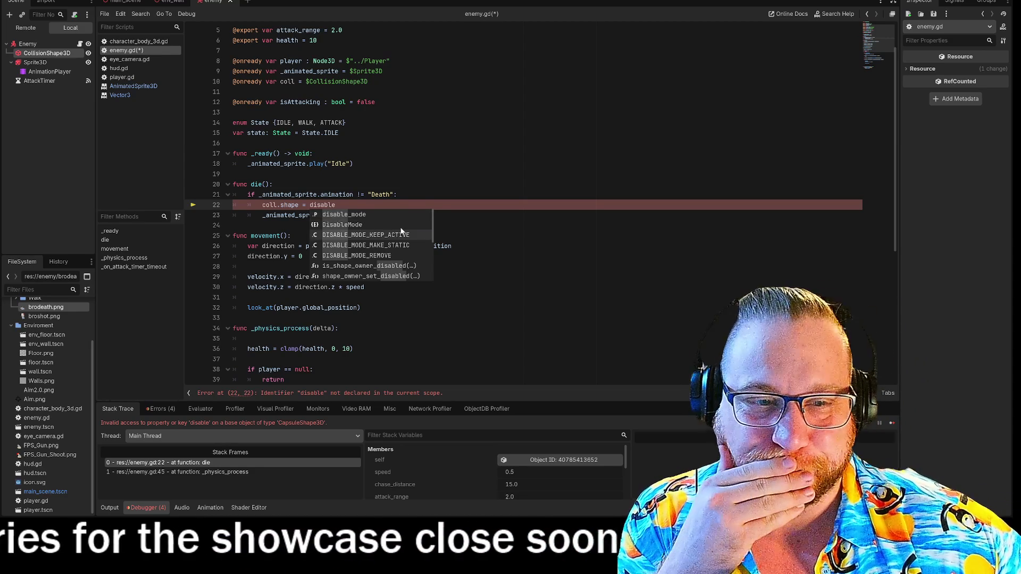
scroll(402, 232, "down", 1)
scroll(341, 272, "down", 3)
scroll(340, 273, "up", 4)
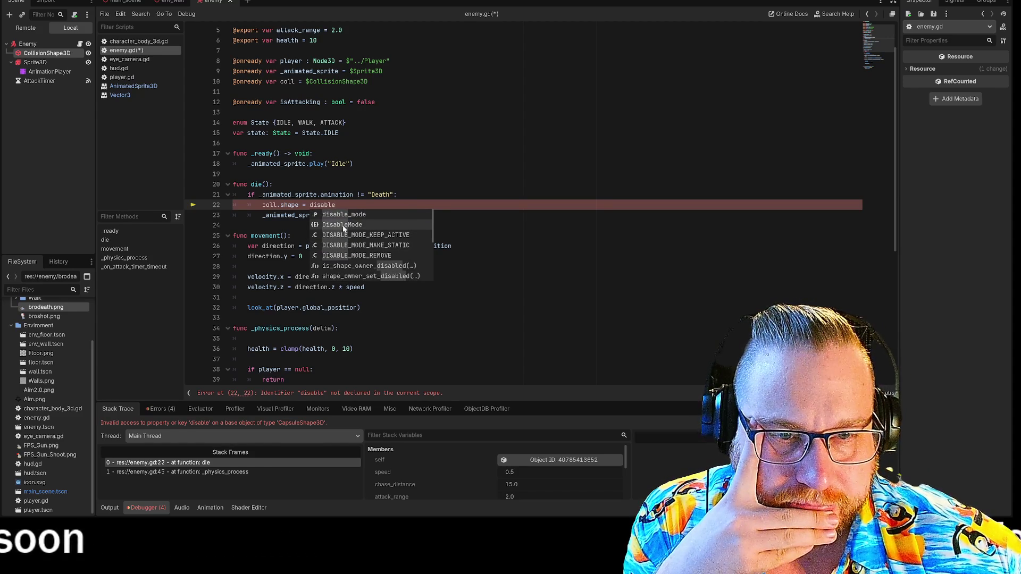
left_click(272, 184)
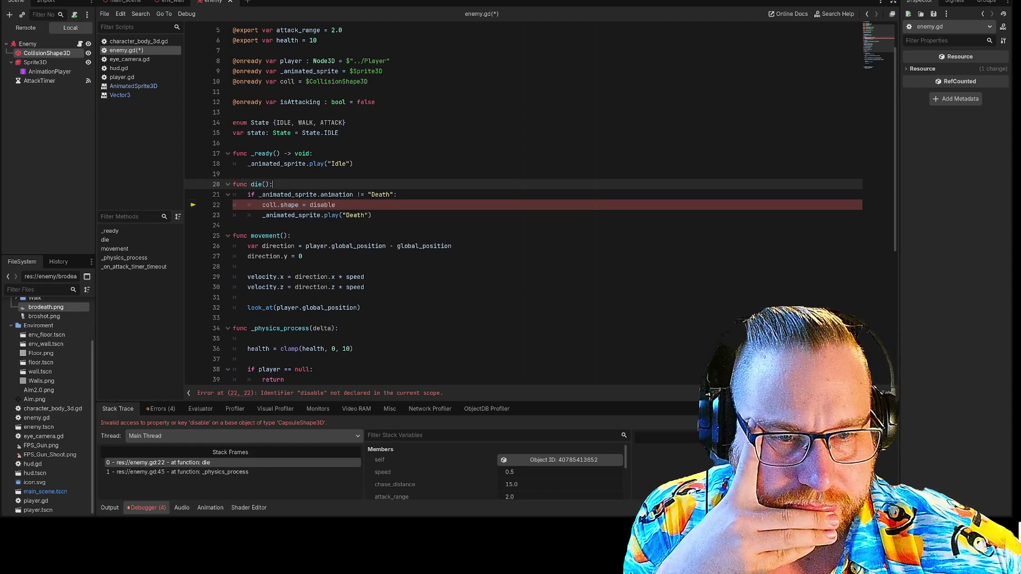
left_click(336, 205)
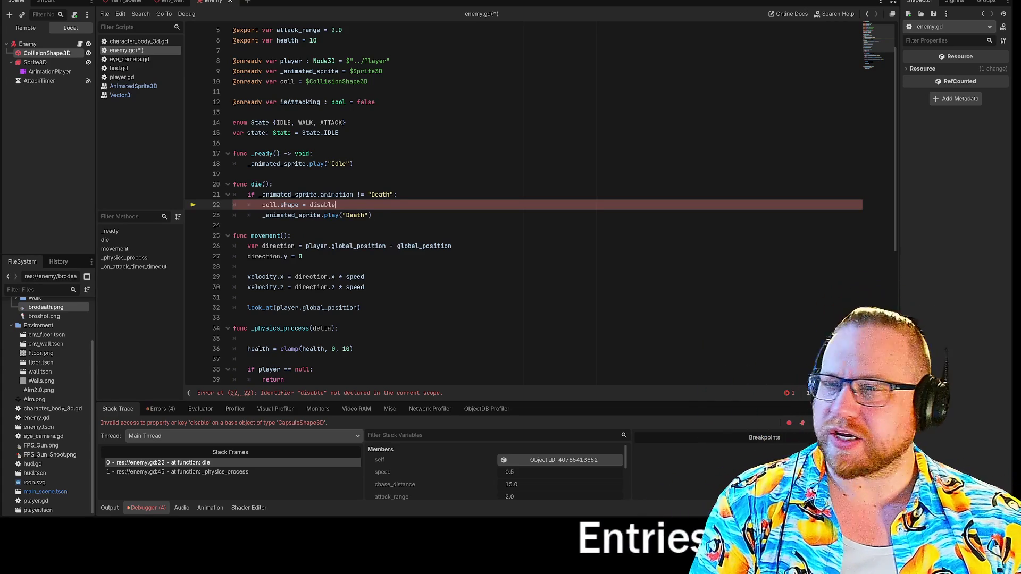
scroll(524, 205, "up", 2)
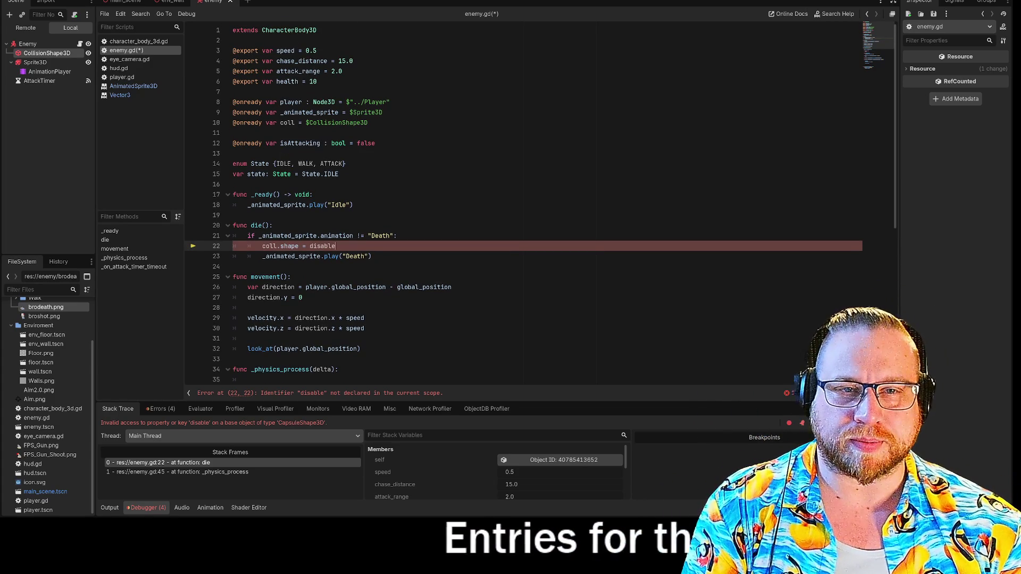
scroll(524, 205, "down", 3)
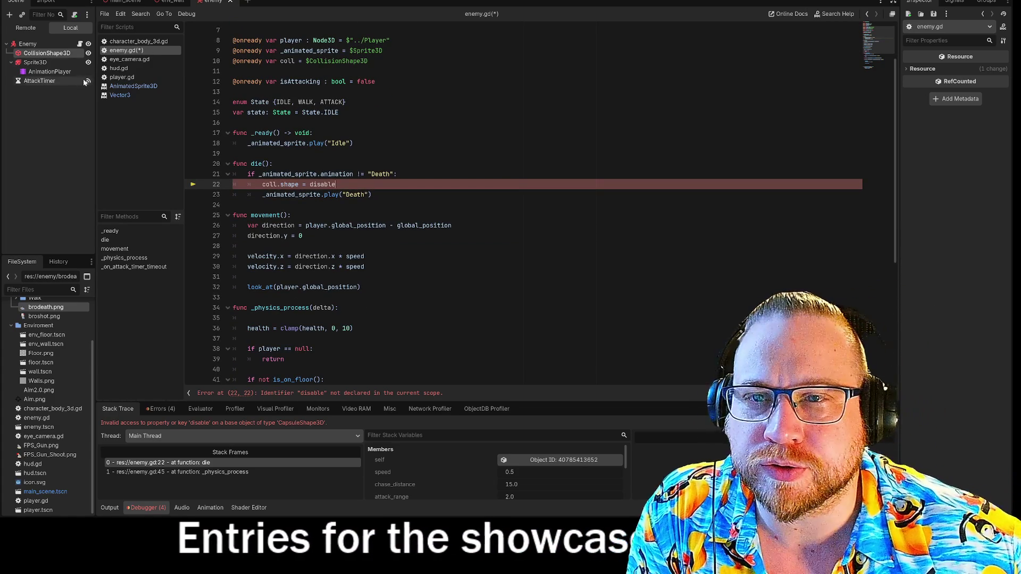
- Select CollisionShape3D and toggle its Visibility setting off and back on in the Inspector
left_click(46, 53)
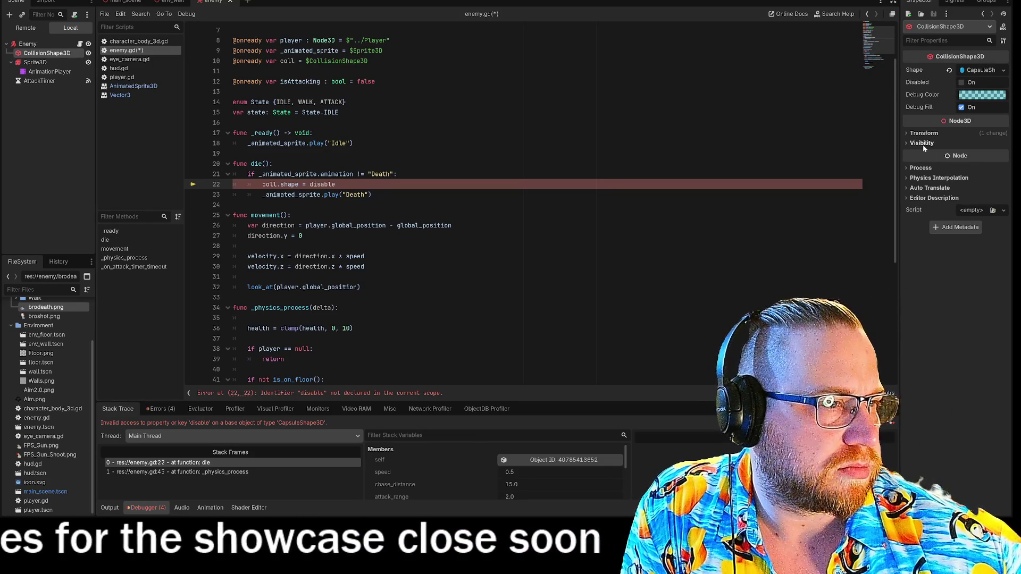
left_click(905, 143)
left_click(905, 142)
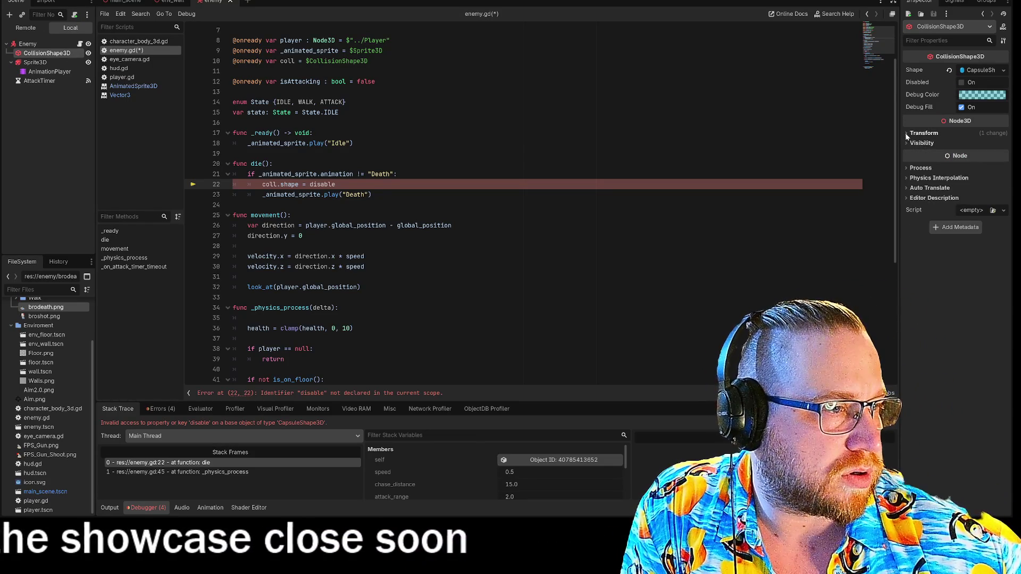
left_click(904, 143)
left_click(962, 154)
left_click(963, 154)
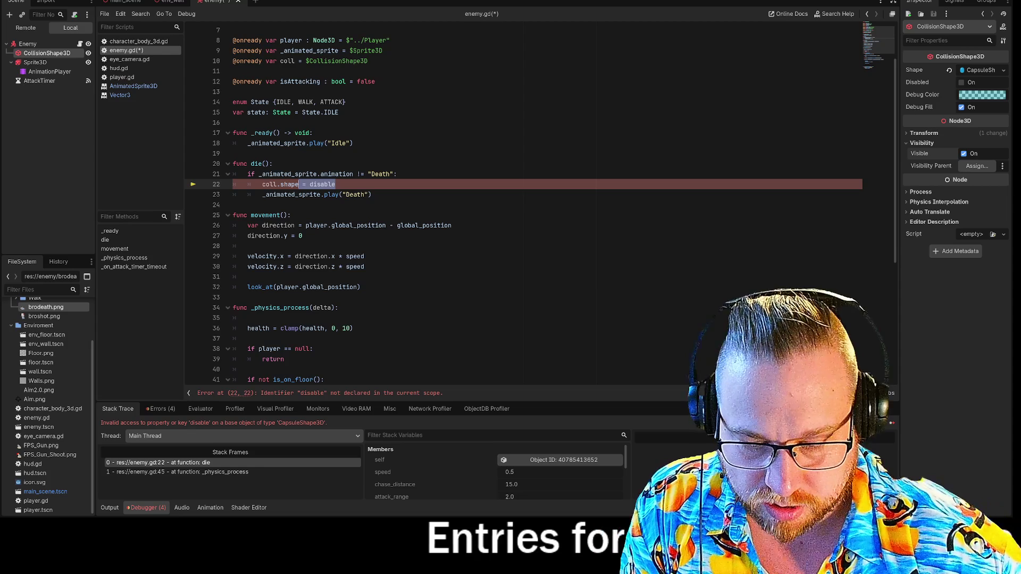
- Change line 22 to coll.shape.disabled = true, then save and run the game
type("led")
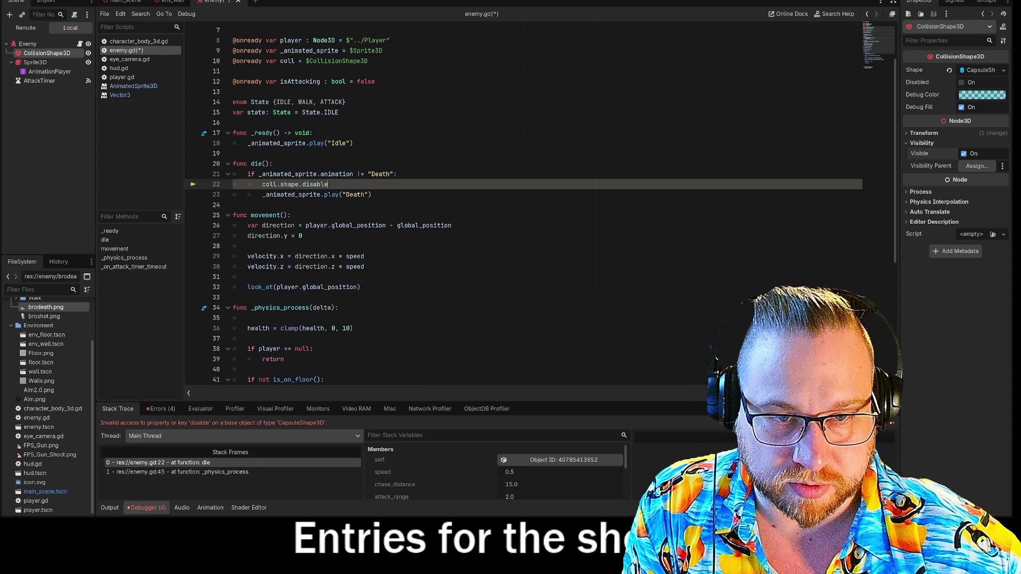
type(" = o")
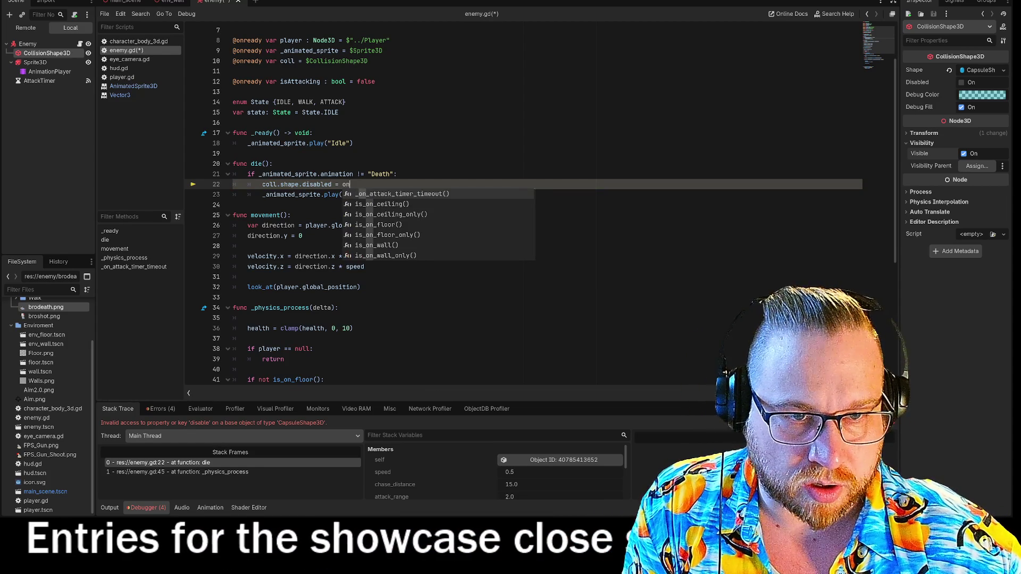
type("n")
double_click(346, 184)
type("true")
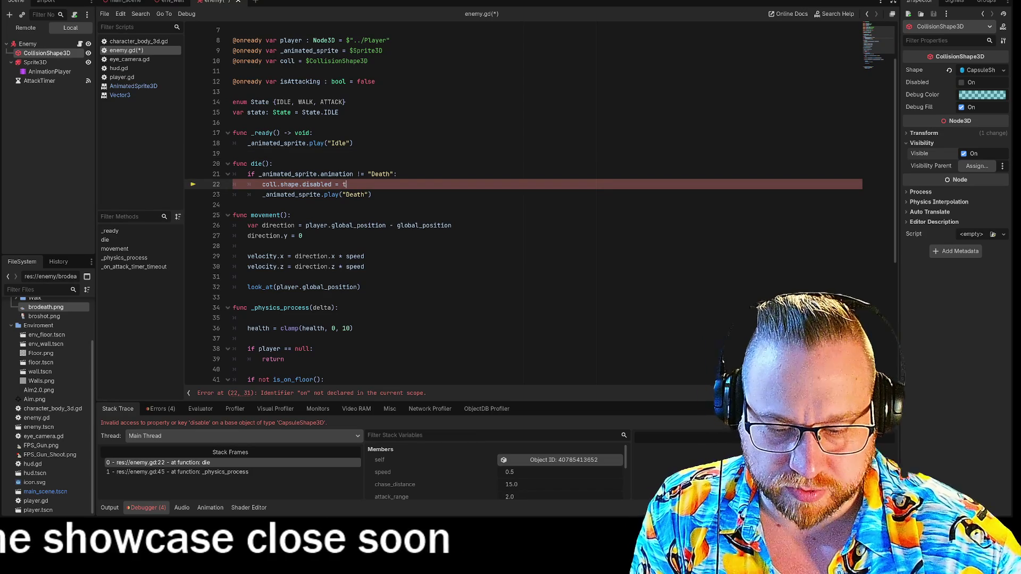
left_click(372, 195)
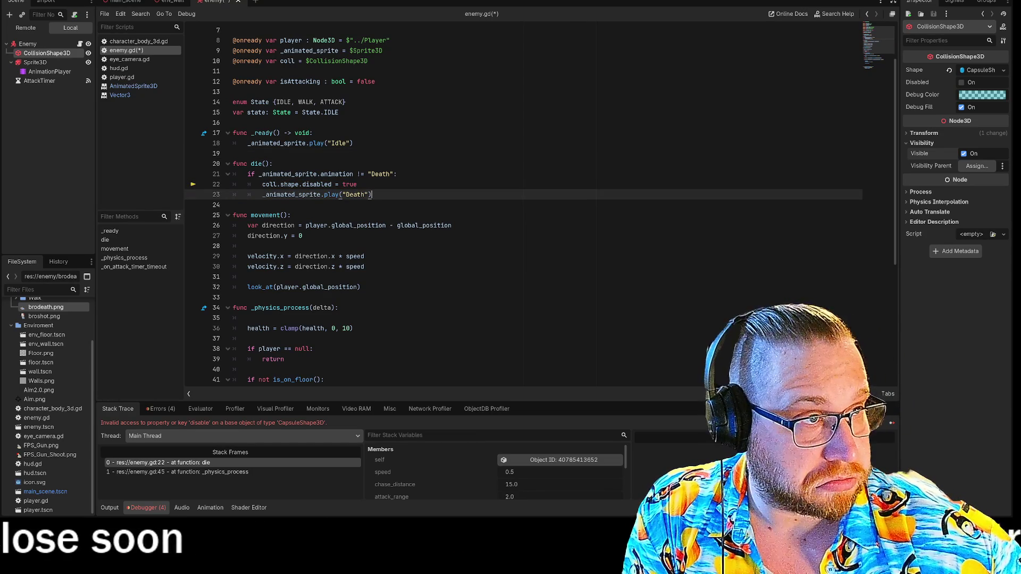
key("F5")
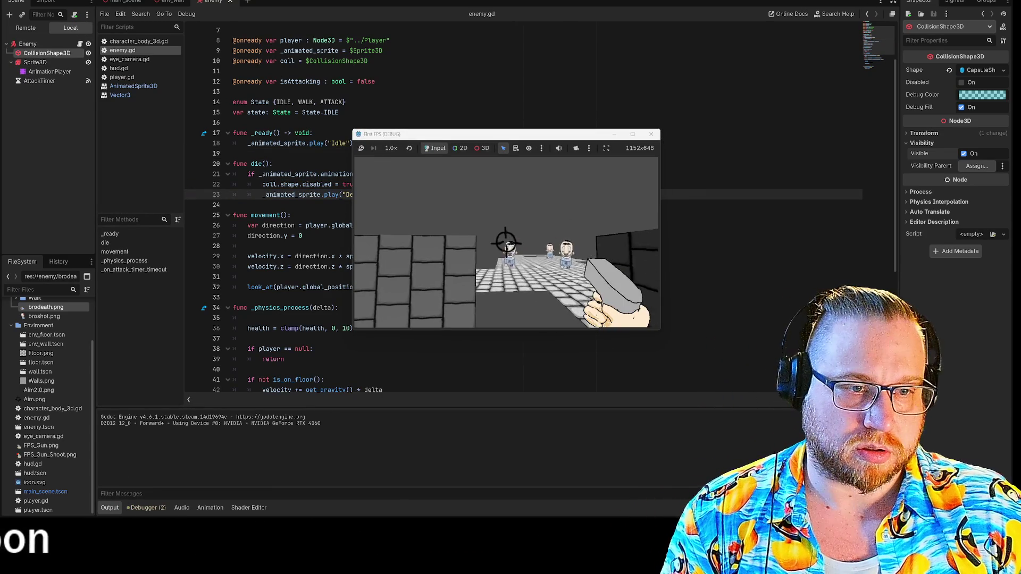
- Shoot the approaching enemies until the debugger halts on the line 22 'disabled' error
left_click(506, 243)
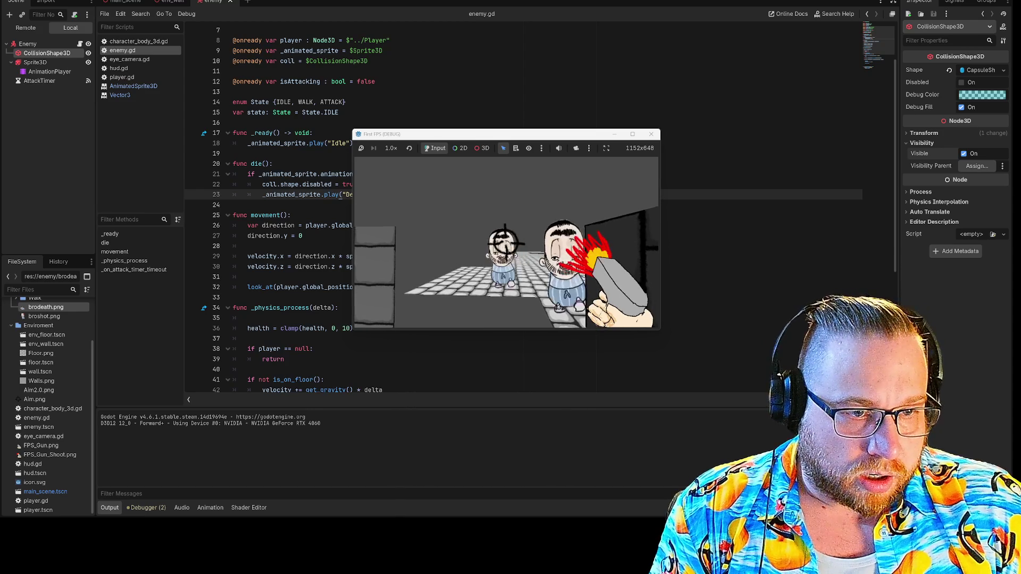
left_click(505, 243)
left_click(508, 247)
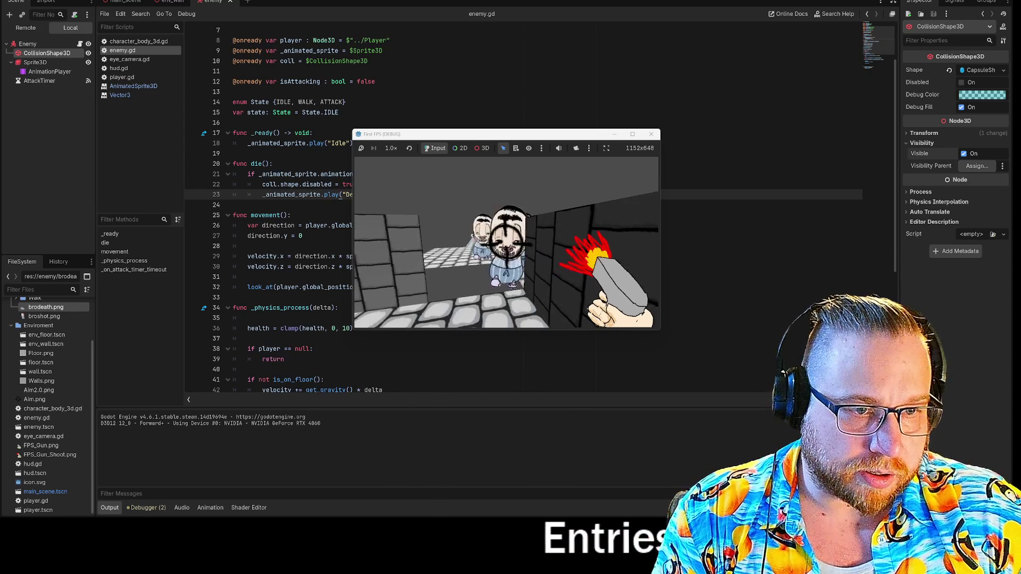
left_click(505, 243)
type("s")
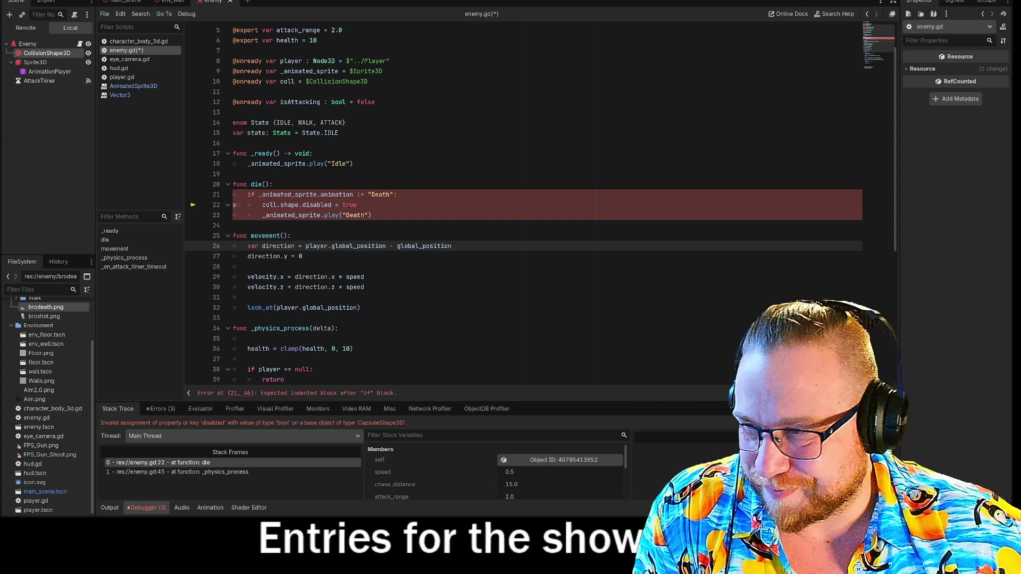
- Drag brodeathtap.png from the file browser into the enemy folder, preview it, then reselect CollisionShape3D
key("super+e")
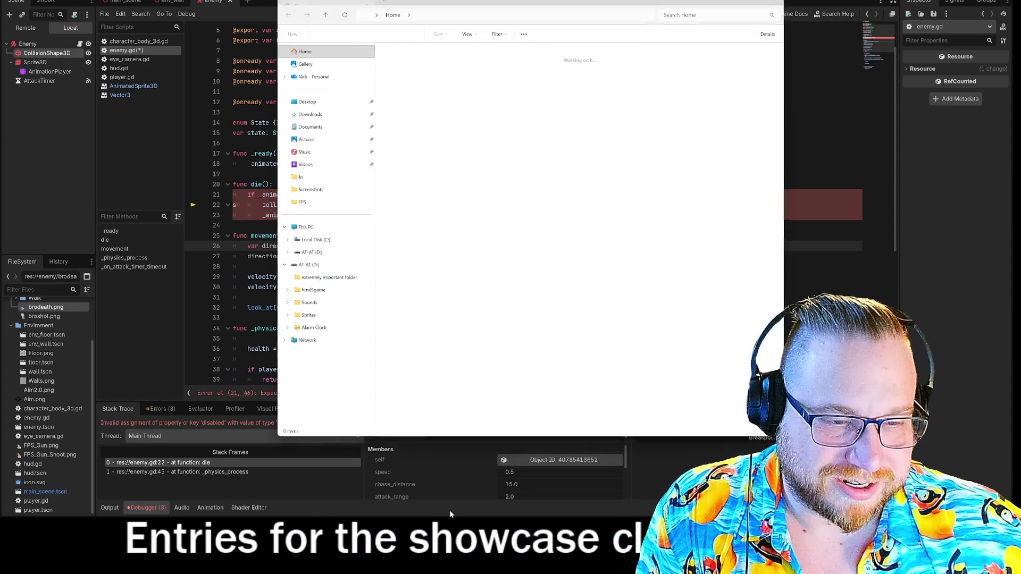
mouse_move(445, 189)
left_mouse_down()
mouse_move(136, 247)
mouse_move(34, 301)
mouse_move(38, 316)
left_mouse_up()
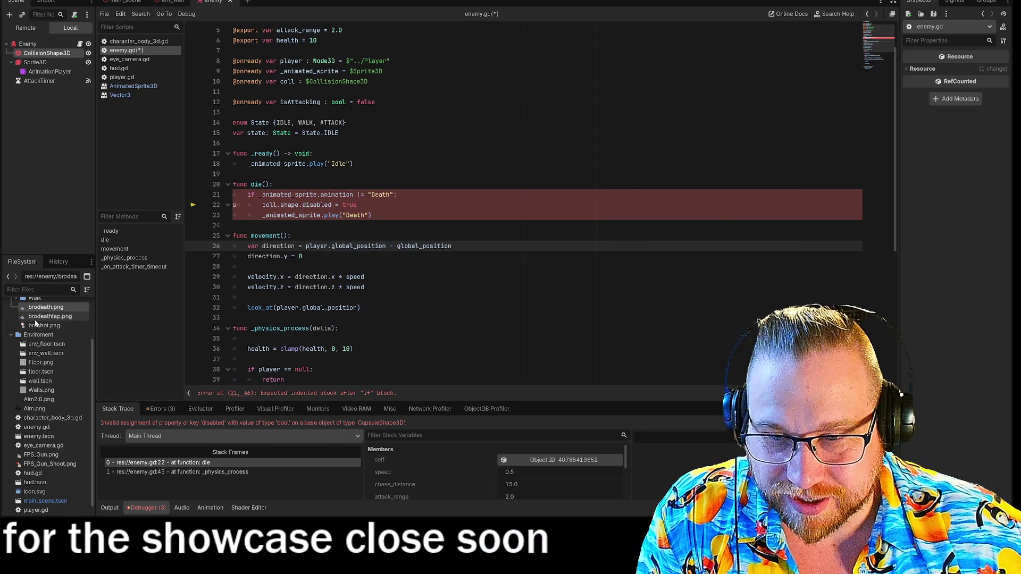
left_click(38, 317)
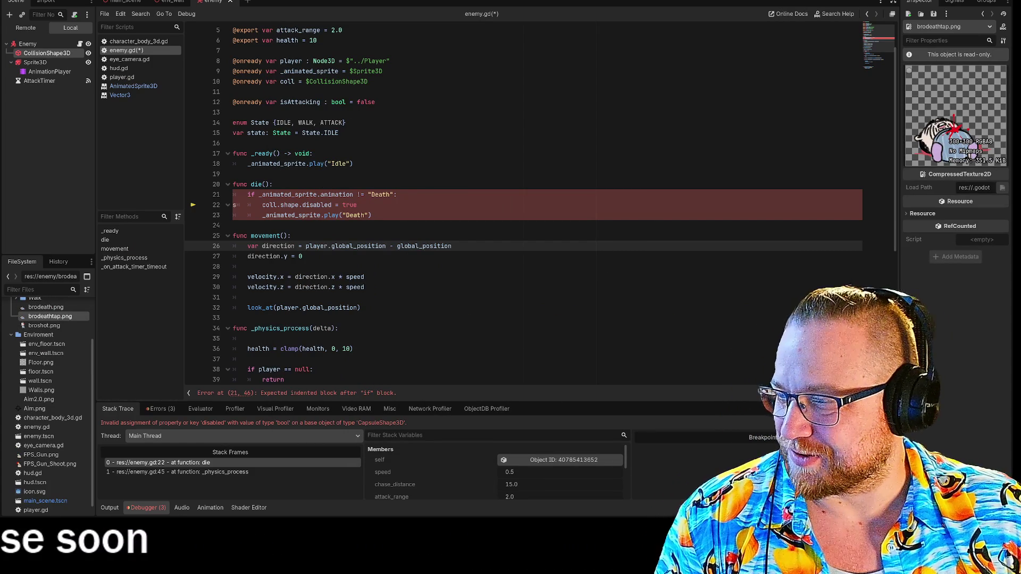
left_click(357, 204)
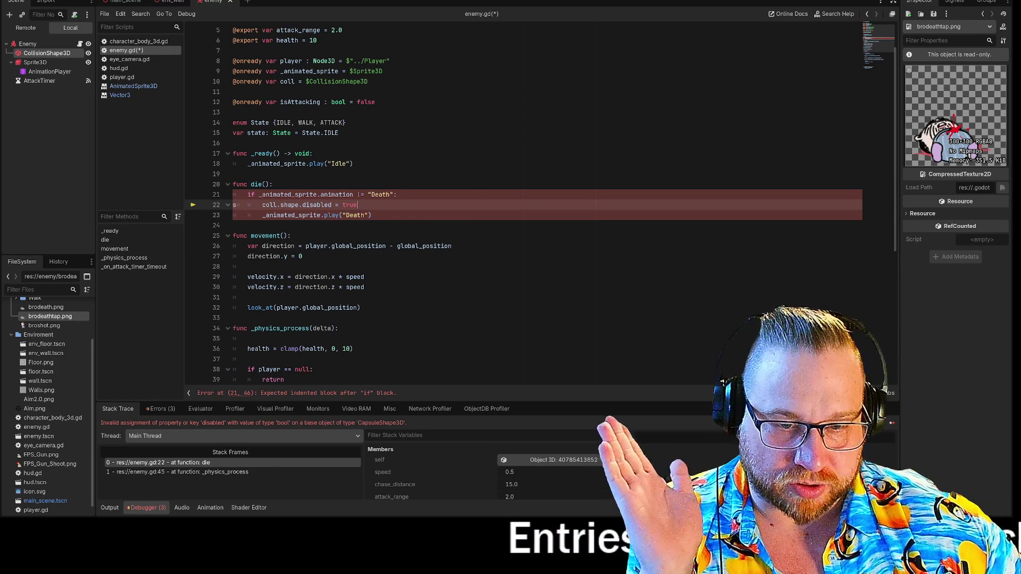
left_click(37, 54)
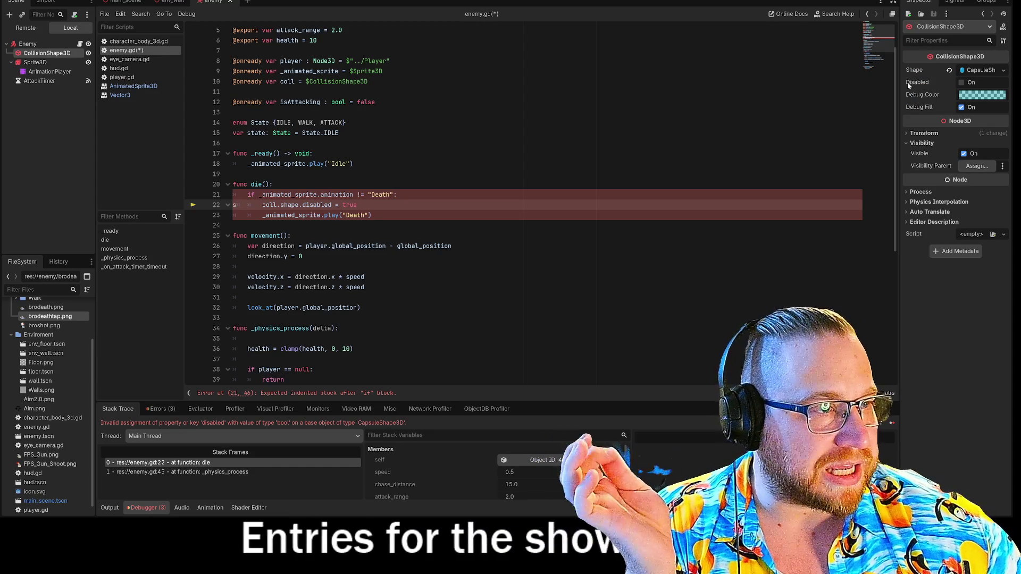
- Change line 22 to coll.Disabled = true and run the game
double_click(316, 204)
type("Disabled")
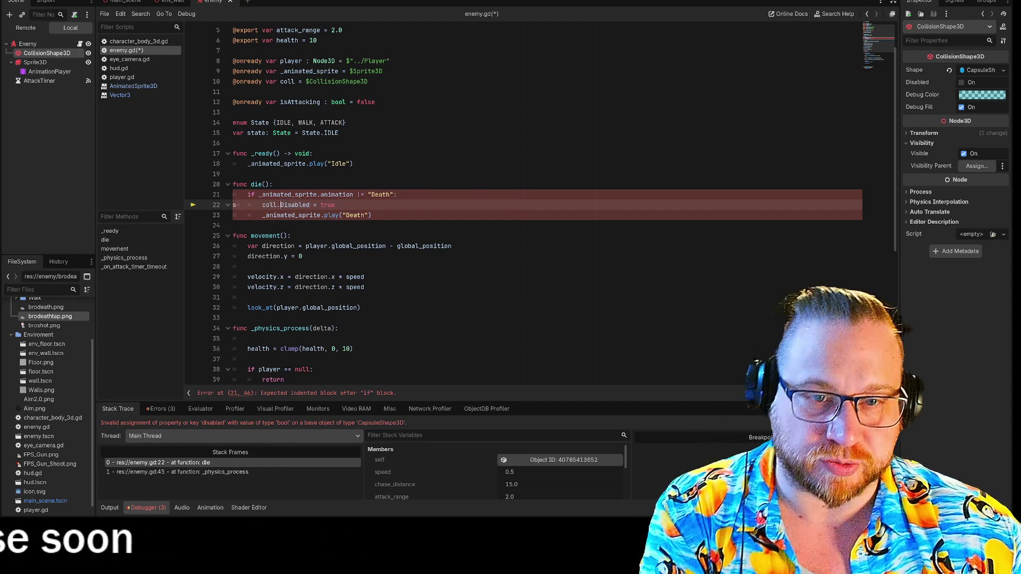
left_click(372, 215)
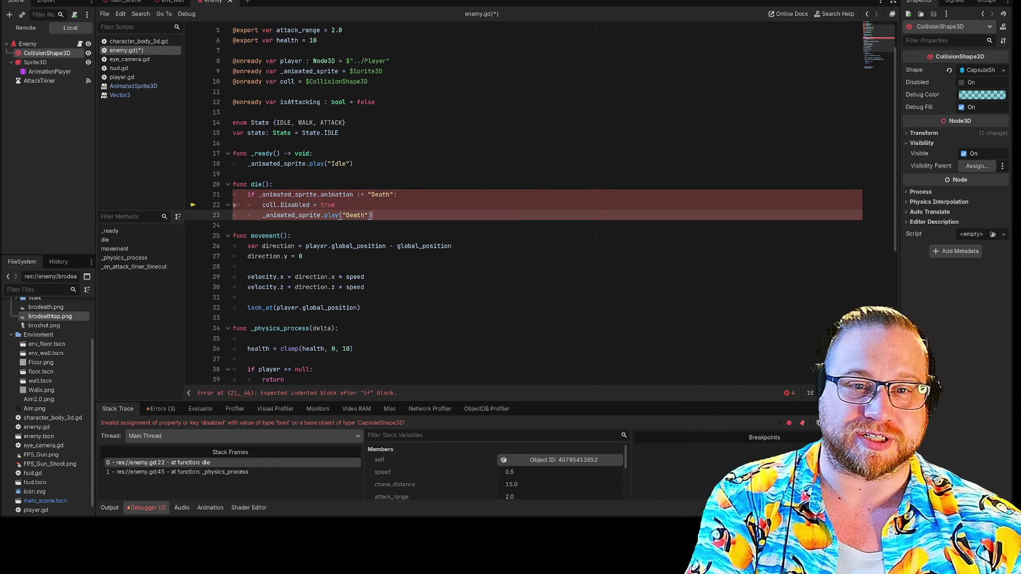
left_click(272, 184)
key("F5")
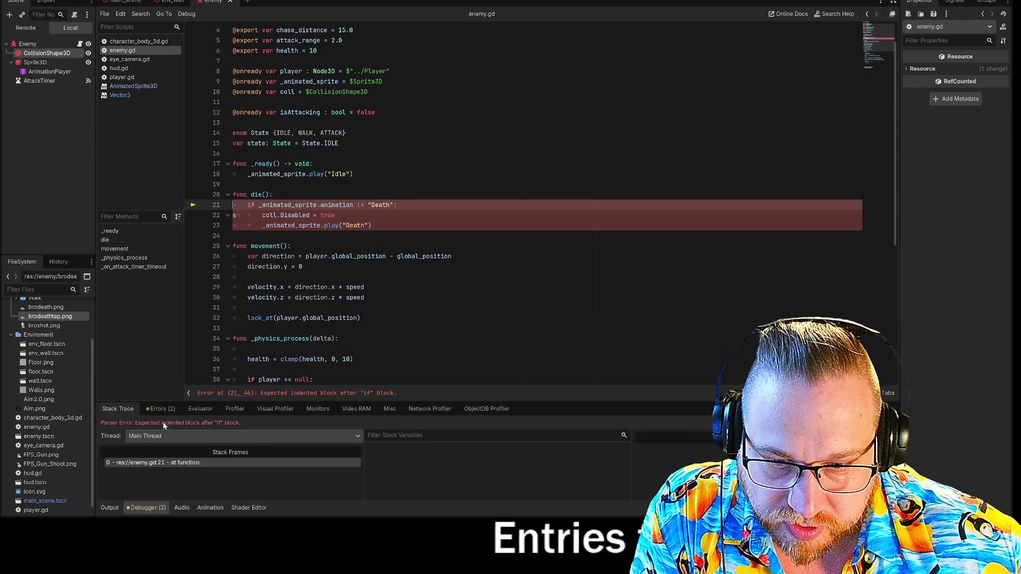
- Indent the Death animation line on line 23 one level deeper and rerun the game
left_click(262, 214)
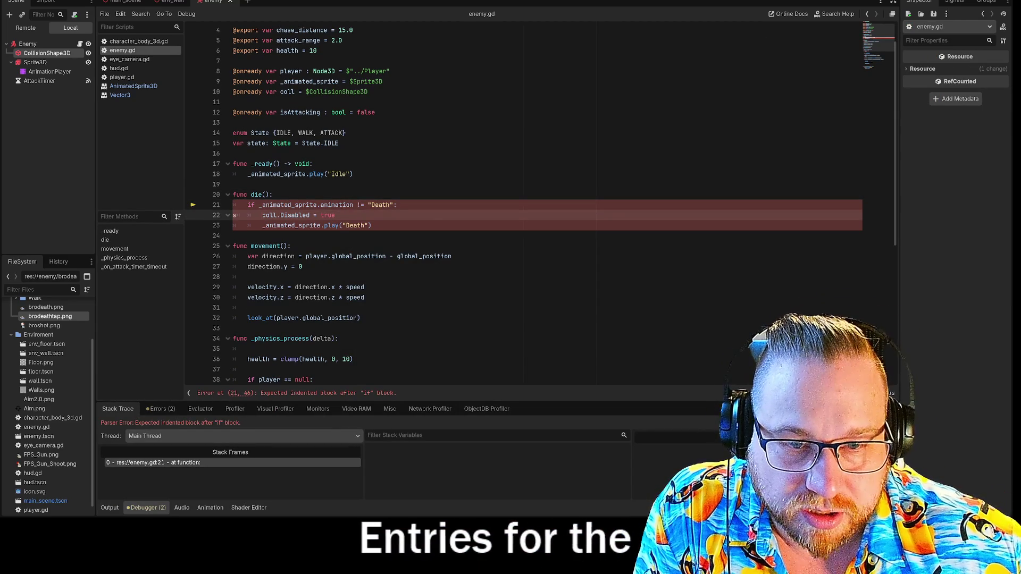
left_click(372, 225)
left_click(262, 215)
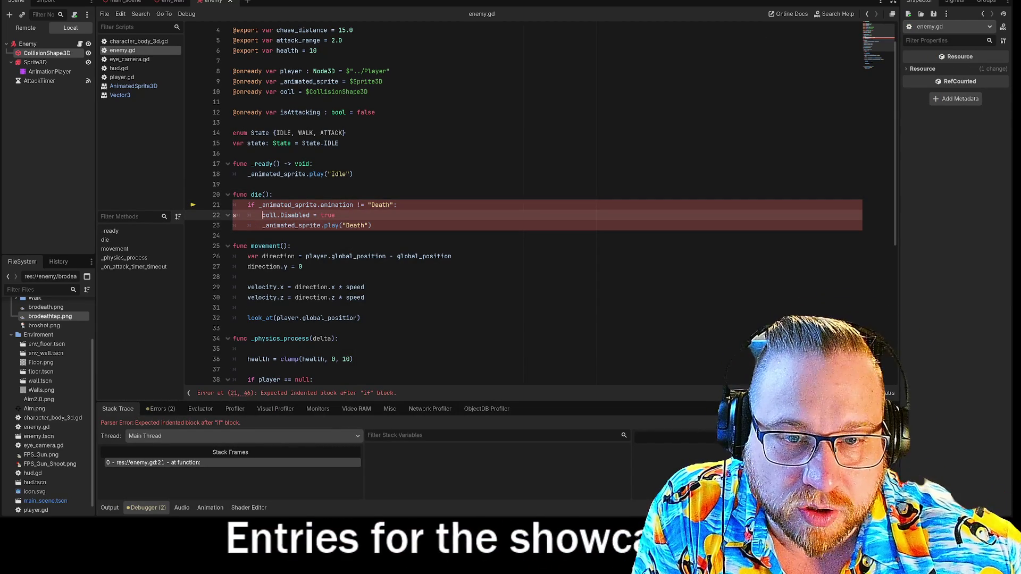
left_click(262, 225)
key("Tab")
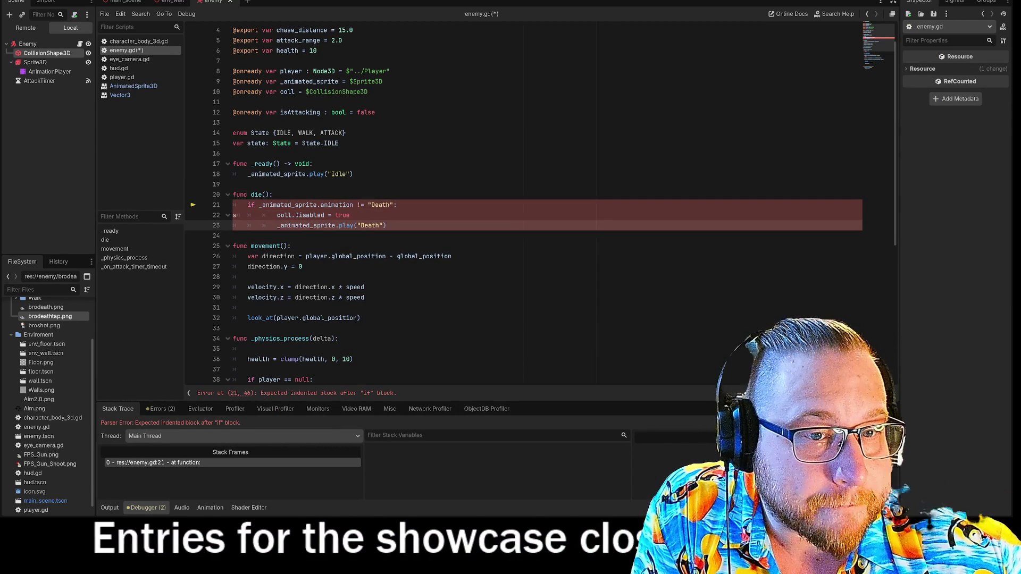
left_click(233, 236)
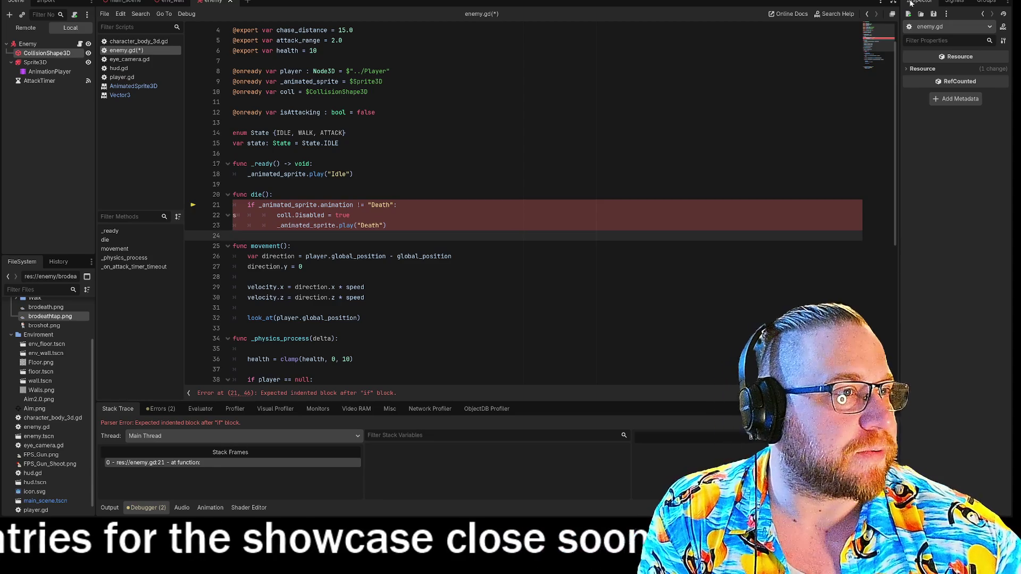
key("F5")
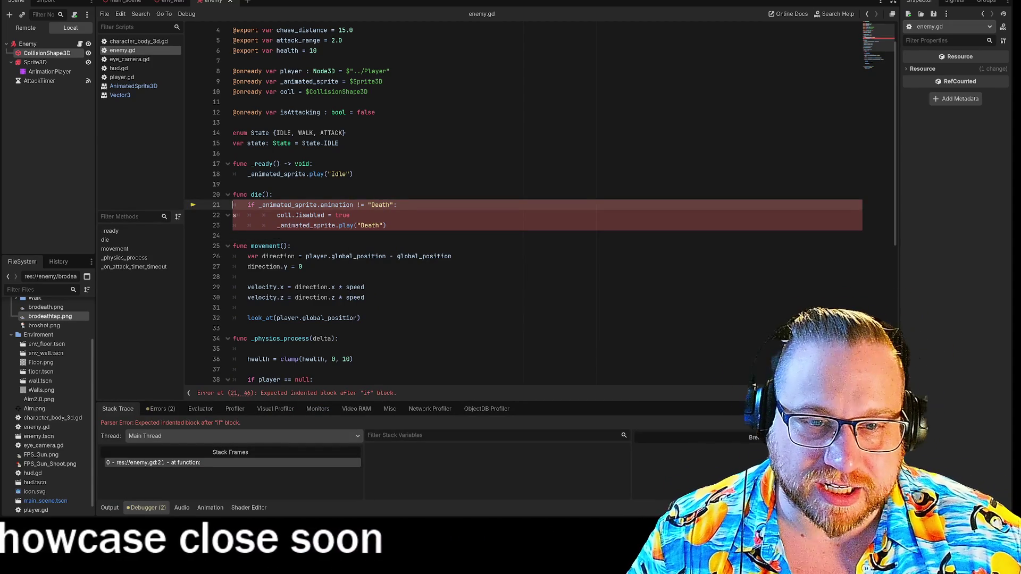
- Fix the indentation of lines 22–23 to clear the parse error, rerun, and move the game window aside
left_click(277, 215)
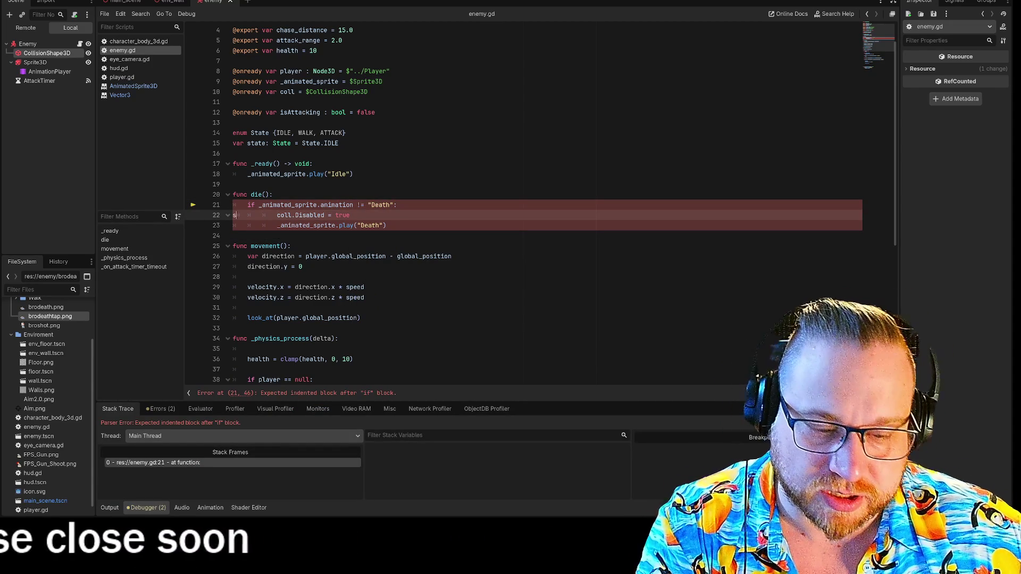
key("Delete")
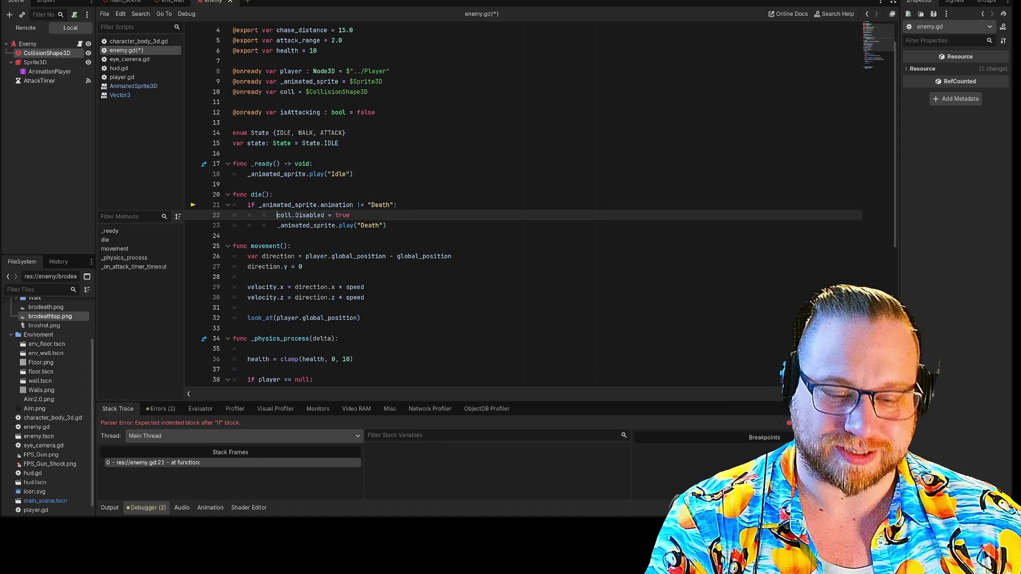
key("Down")
key("BackSpace")
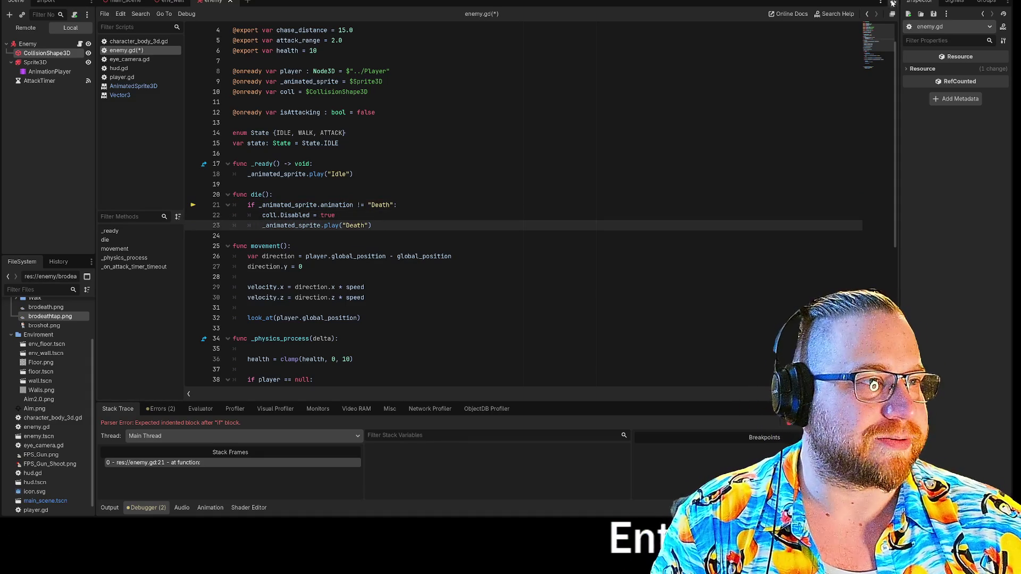
left_click(894, 4)
mouse_move(483, 136)
left_mouse_down()
mouse_move(272, 17)
mouse_move(145, 6)
mouse_move(186, 0)
left_mouse_up()
- Enlarge the game window and shoot the nearest enemy to test its death
mouse_move(360, 187)
left_mouse_down()
mouse_move(651, 472)
mouse_move(830, 458)
left_mouse_up()
left_click(830, 457)
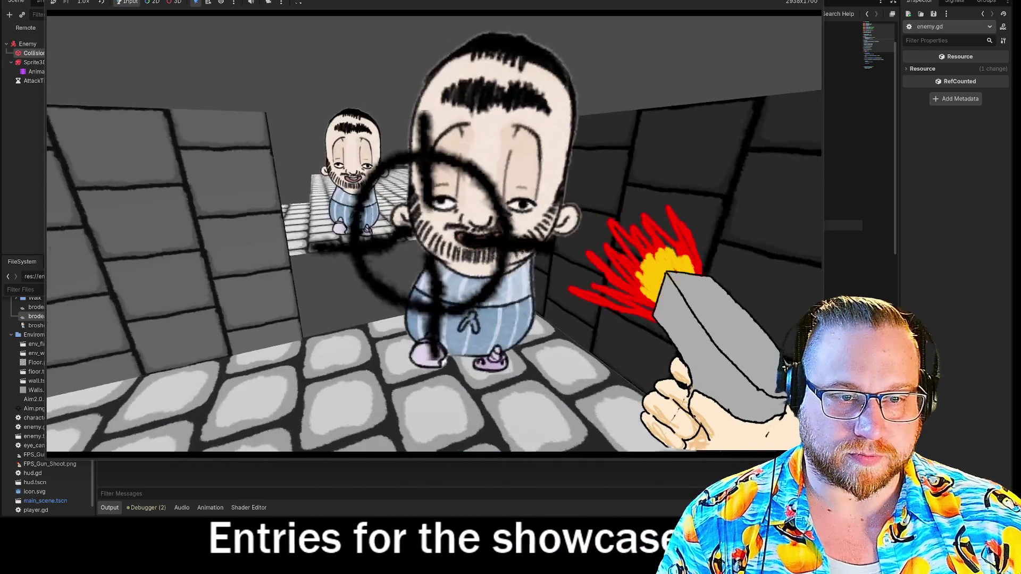
left_click(434, 235)
left_click(434, 235)
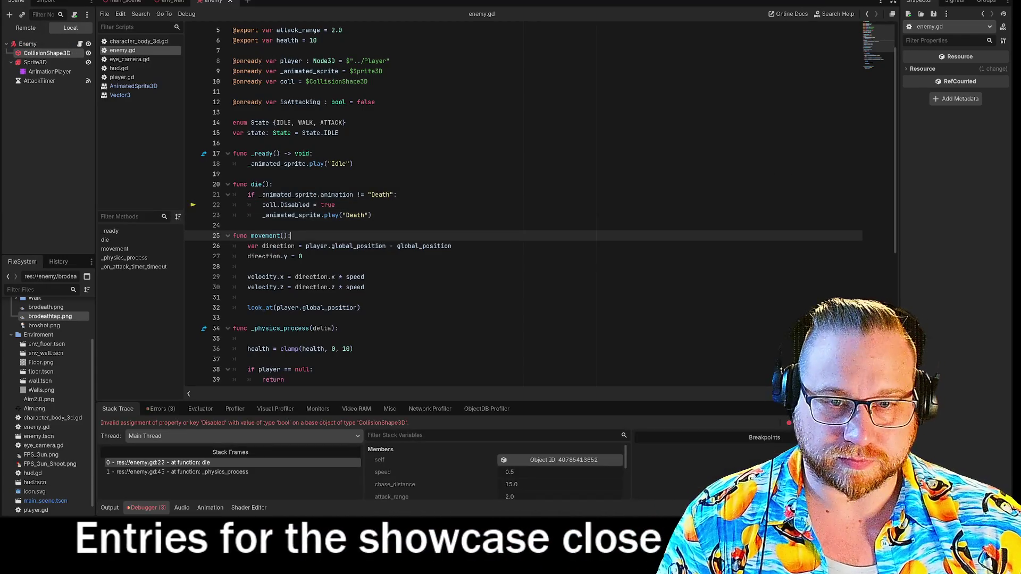
left_click(290, 328)
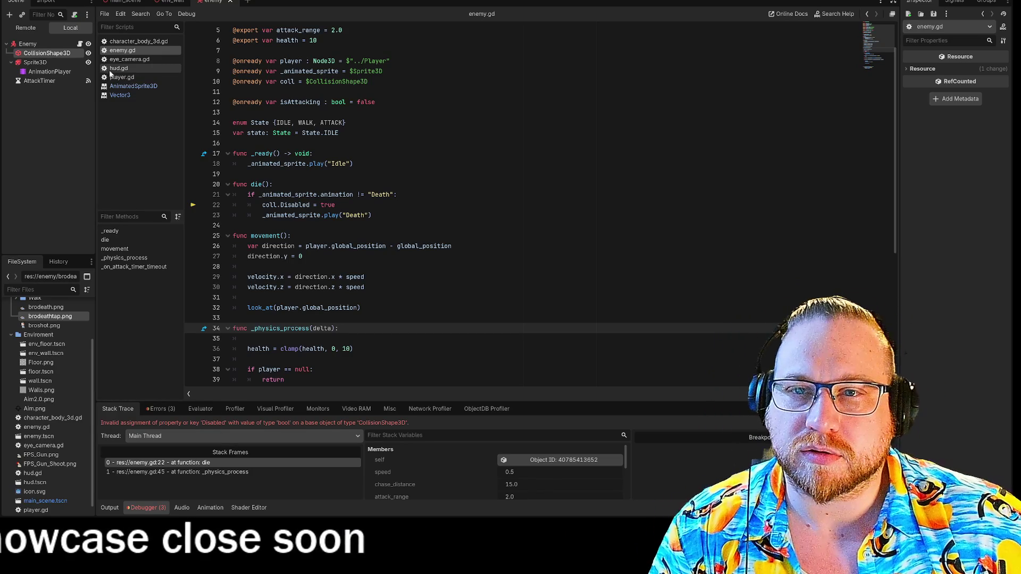
- Inspect CollisionShape3D's properties and leave line 22's assignment of true unchanged
left_click(47, 54)
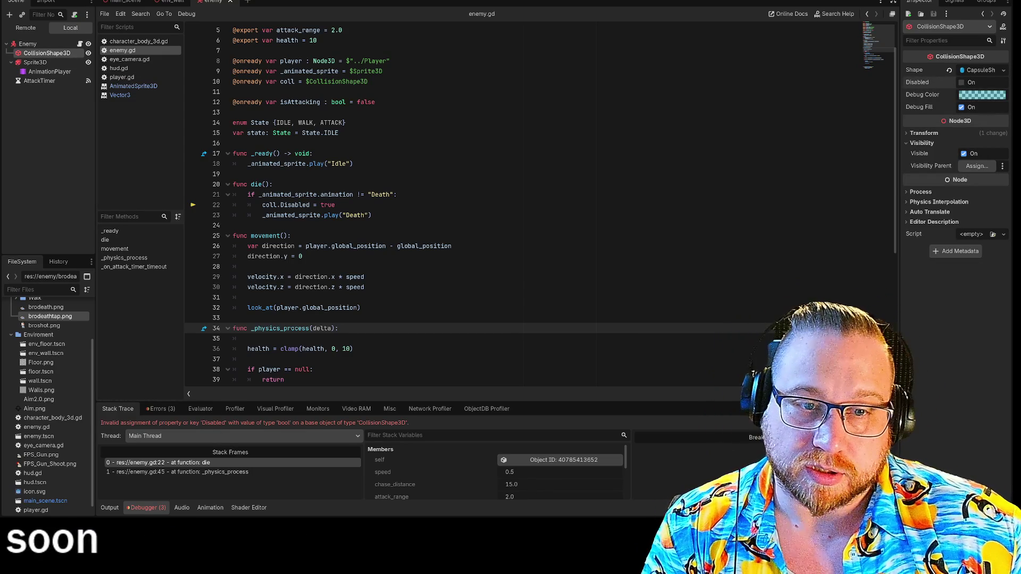
left_click(321, 205)
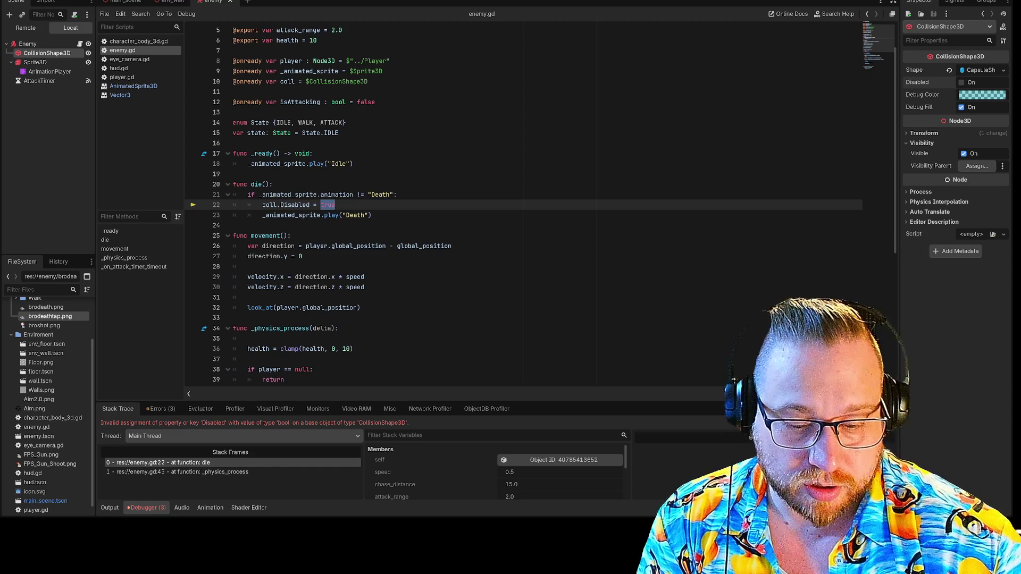
type("On")
left_click(234, 174)
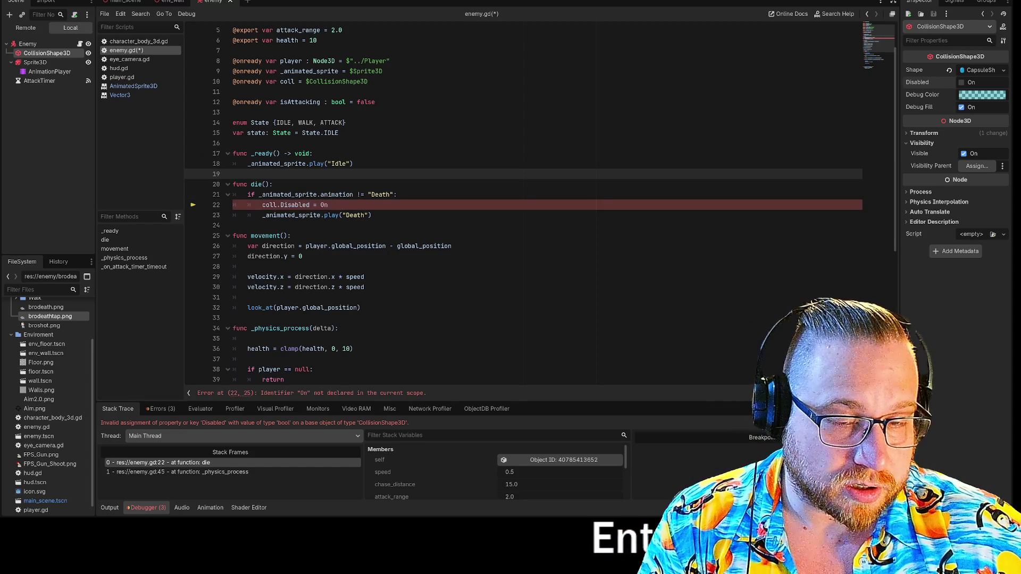
left_click(323, 204)
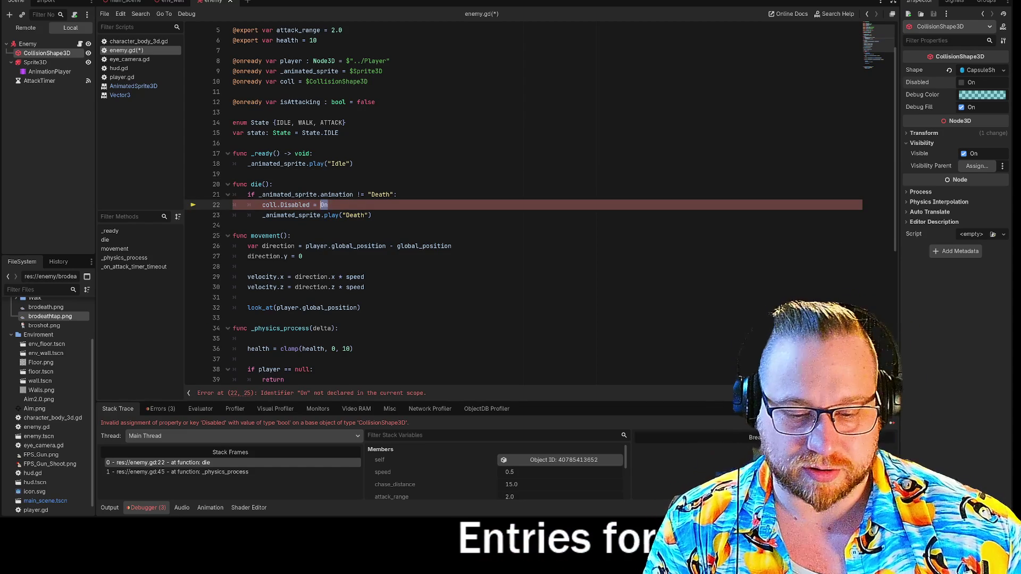
type("true")
left_click(452, 246)
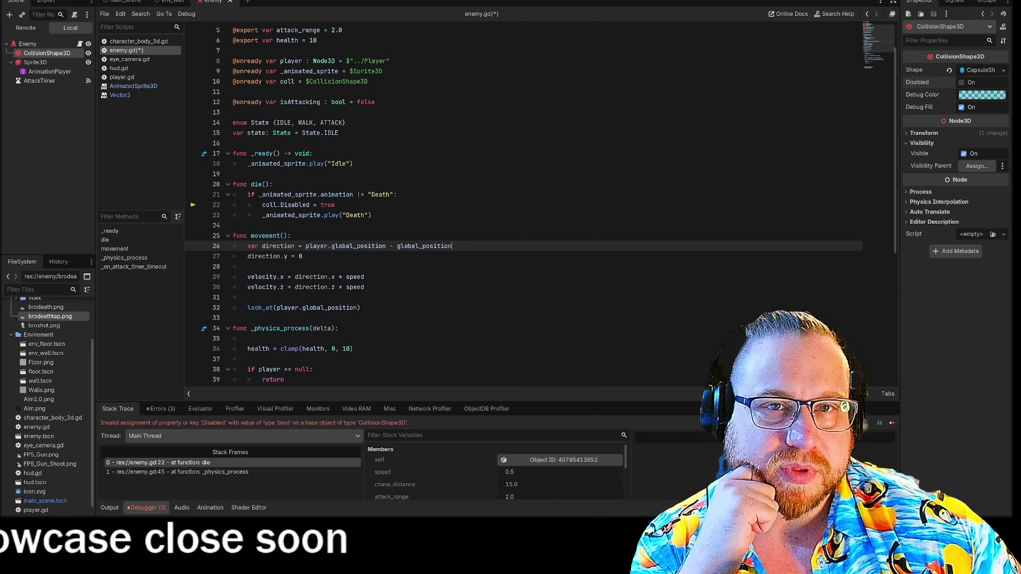
- Save all open scenes from the enemy tab menu and run the game again
right_click(213, 2)
left_click(244, 17)
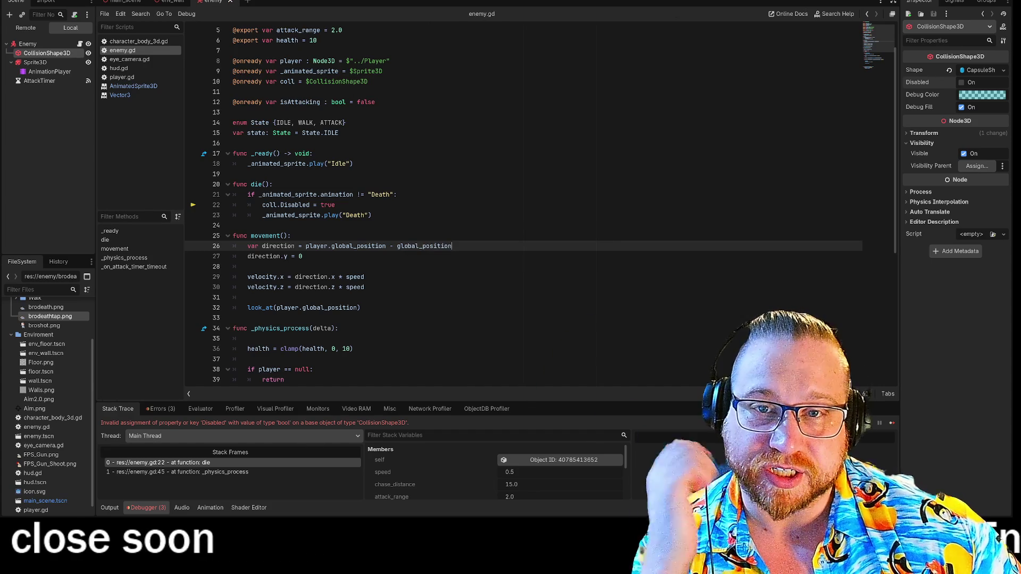
key("F5")
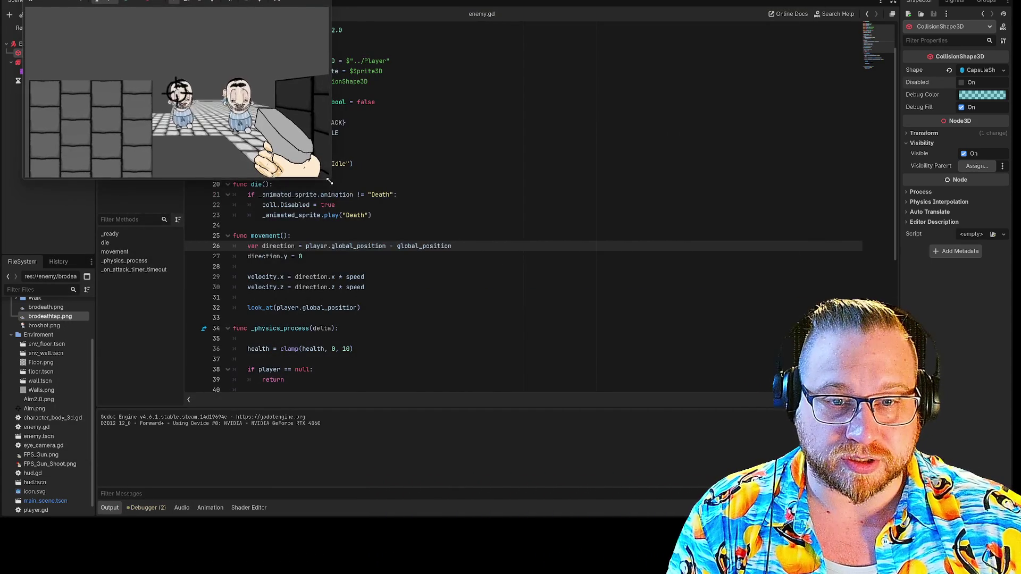
- Enlarge the game window, shoot an enemy until the debugger breaks, then inspect coll.Disabled and CollisionShape3D
left_click_drag(329, 181, 686, 458)
left_click(353, 291)
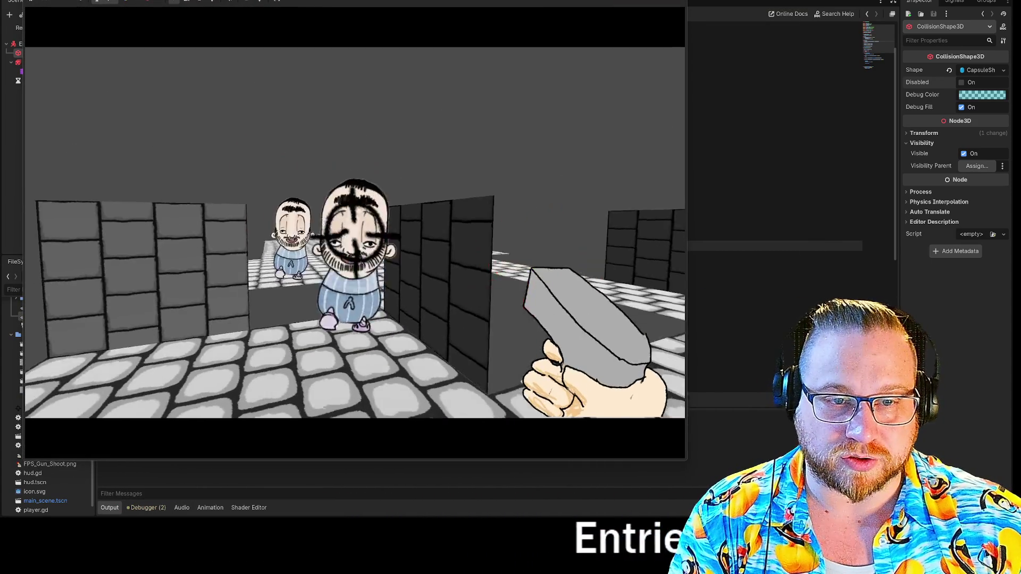
left_click(355, 232)
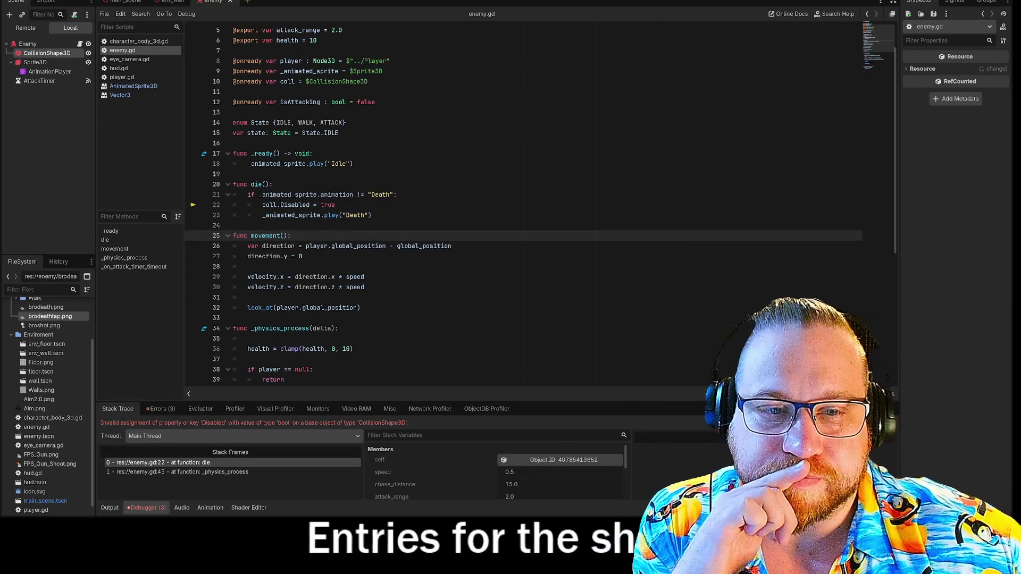
left_click(280, 205)
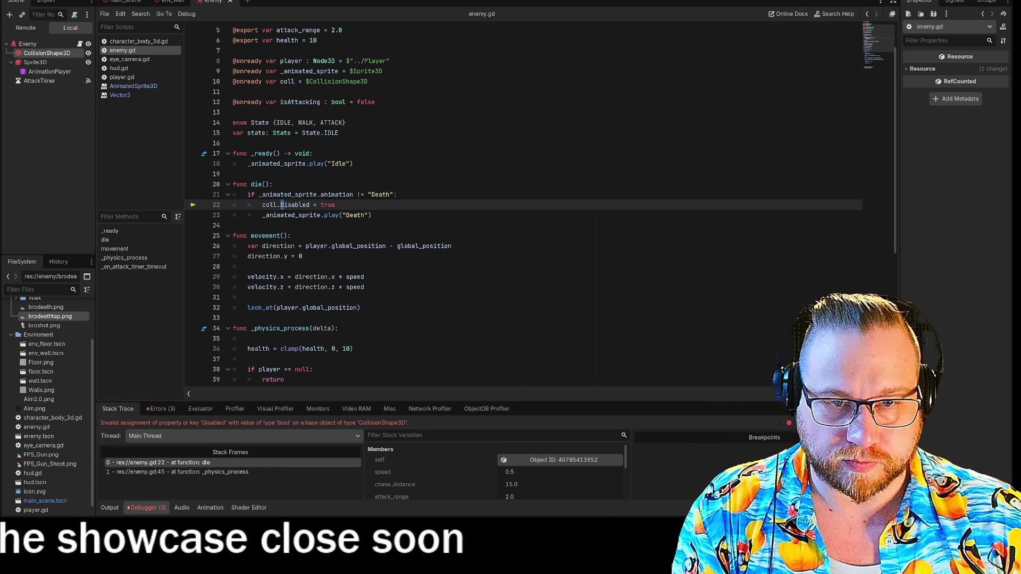
scroll(523, 207, "up", 2)
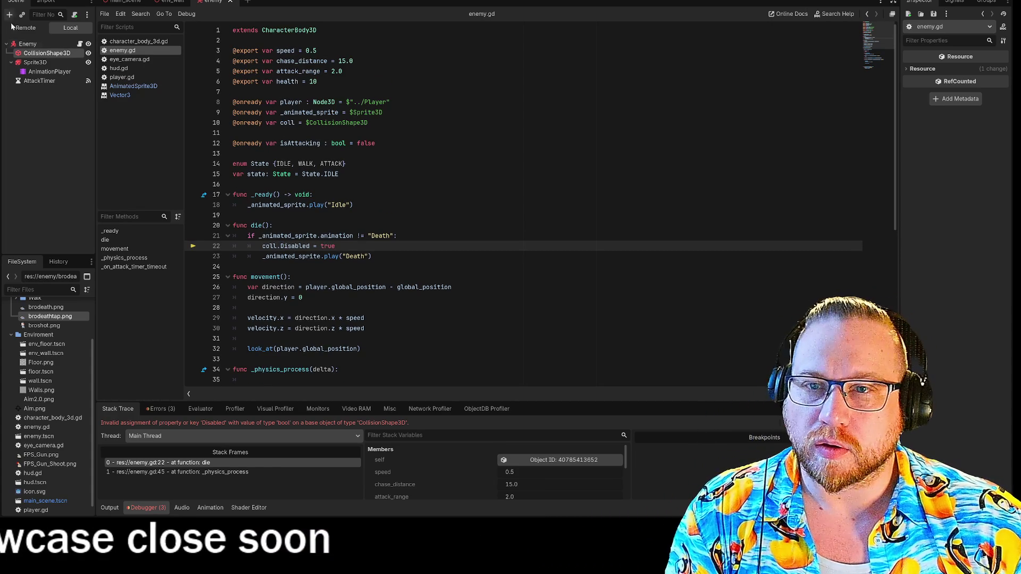
left_click(41, 55)
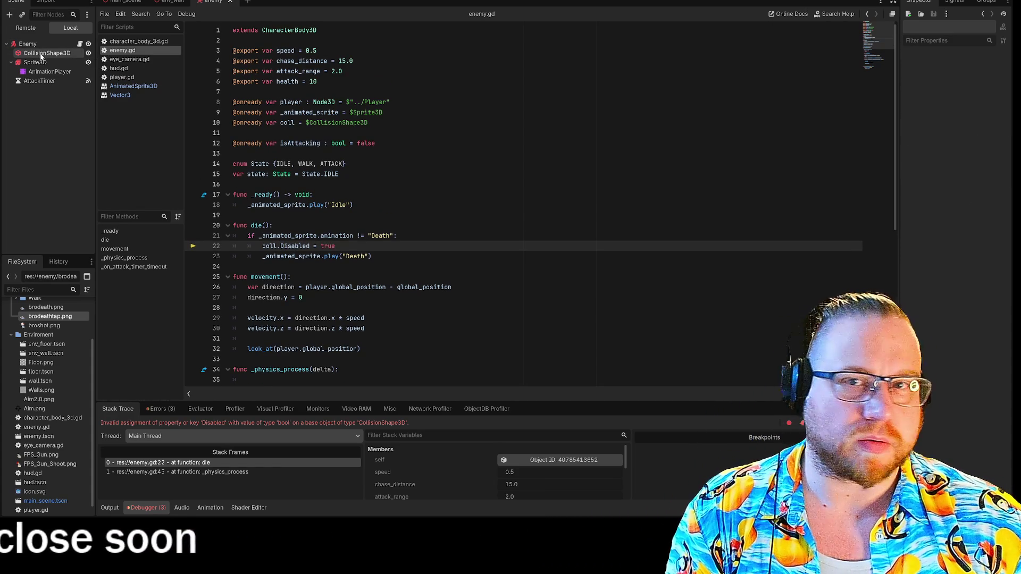
right_click(41, 55)
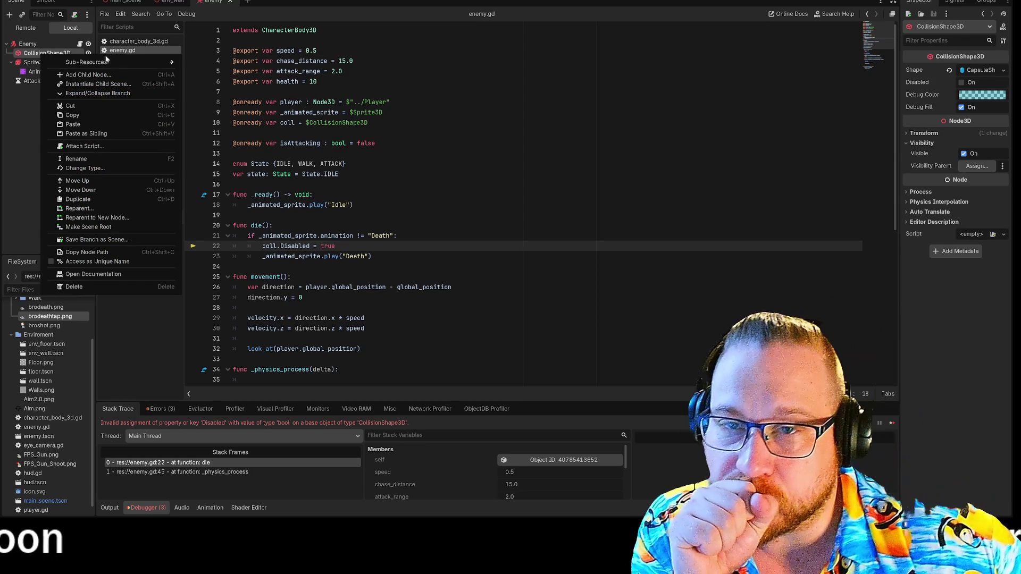
left_click(84, 275)
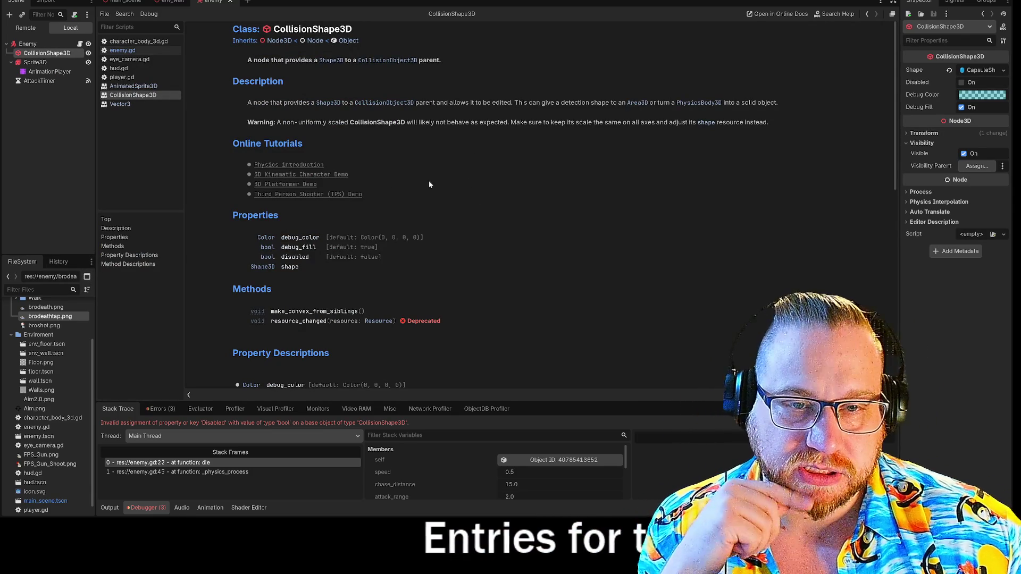
scroll(403, 182, "down", 3)
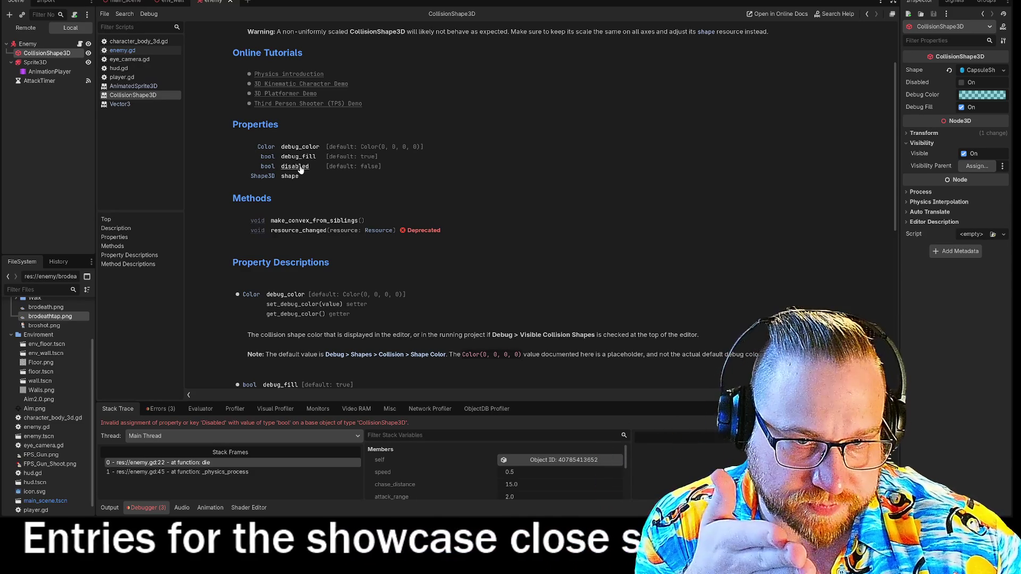
left_click(291, 167)
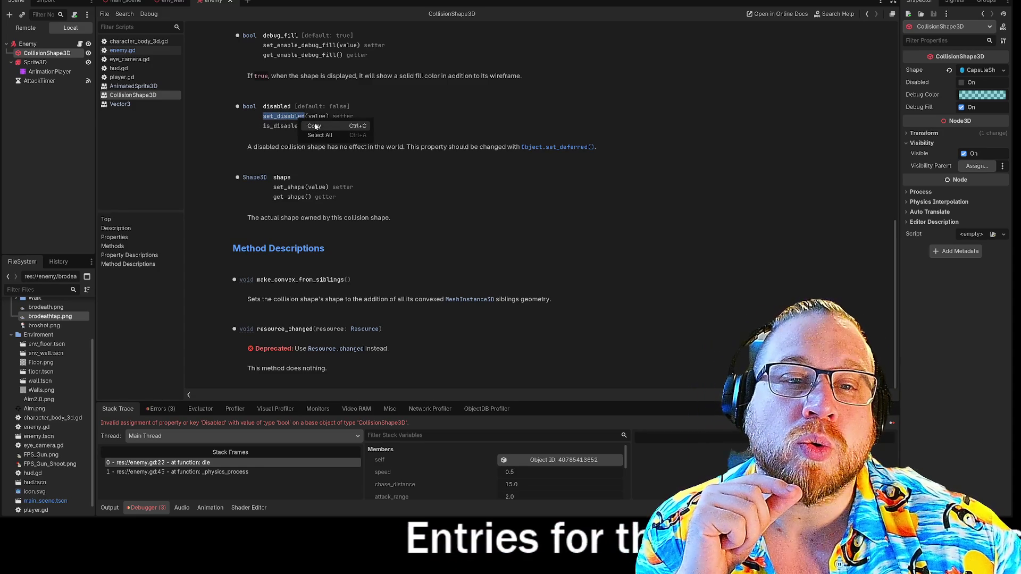
left_click(124, 3)
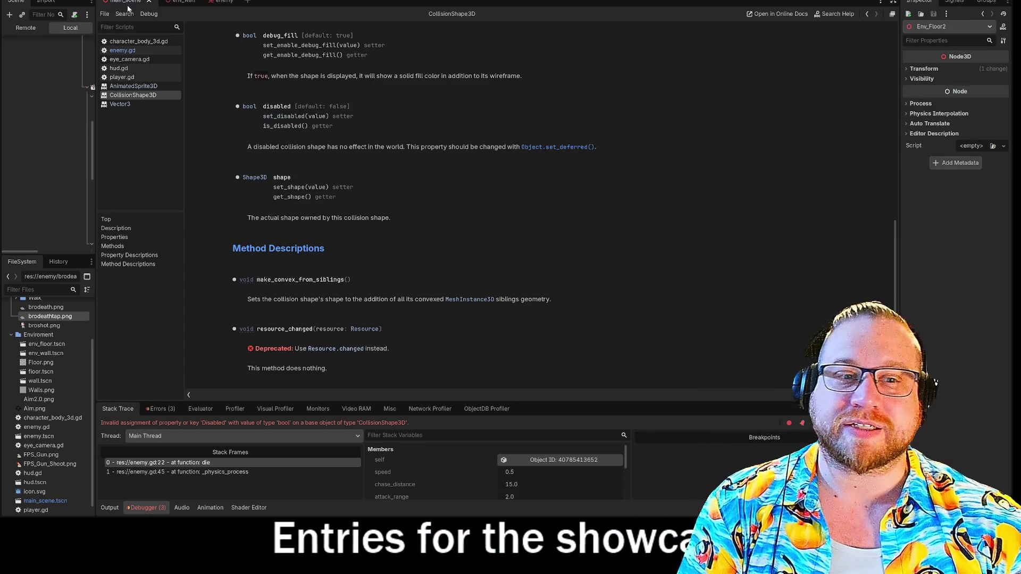
left_click(218, 2)
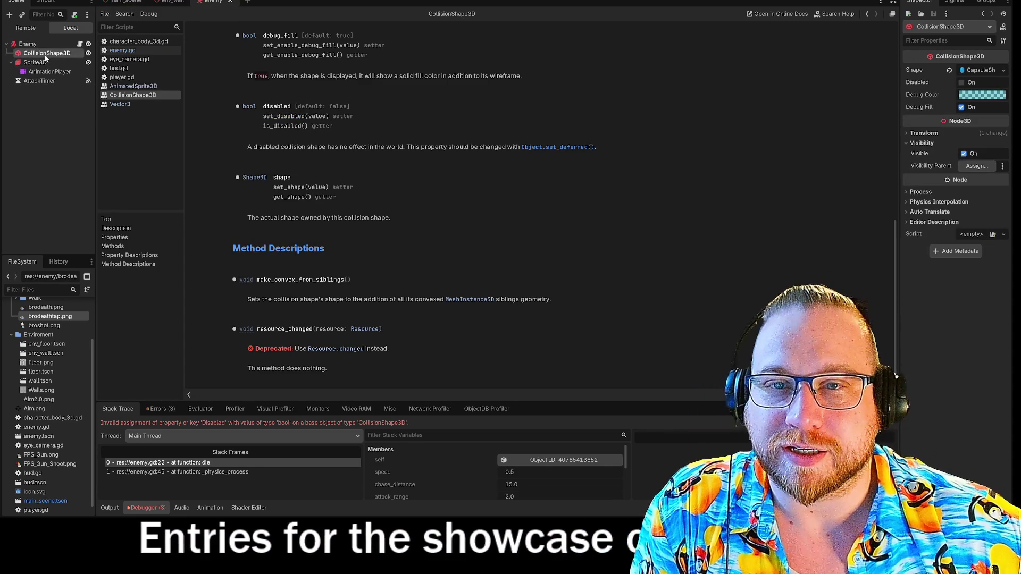
left_click(123, 50)
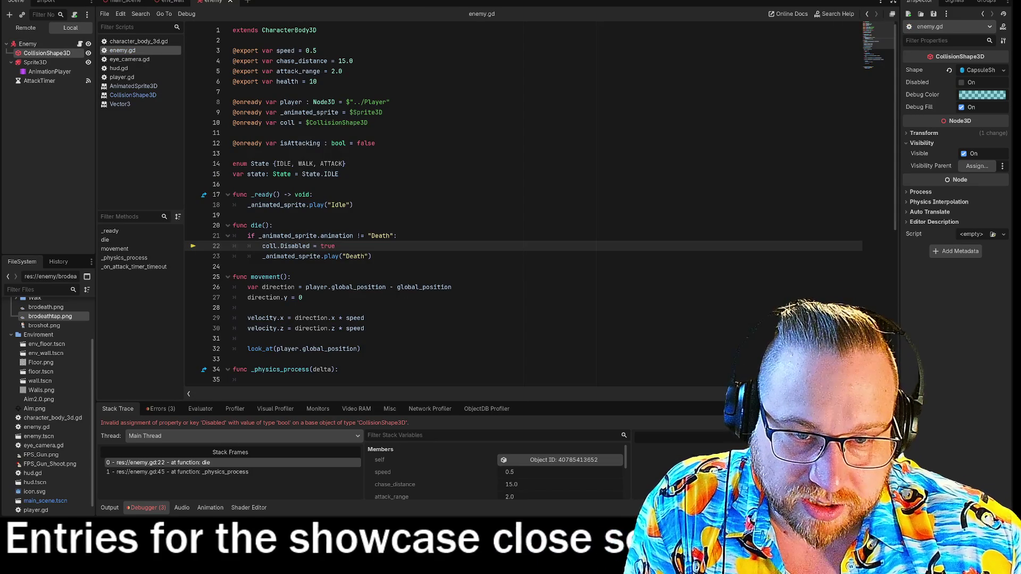
- Rewrite line 22 as coll.set_disabled(true), remove the stray blank line, and relaunch the game
key("shift+End")
type("set_disabled")
key("Return")
key("BackSpace")
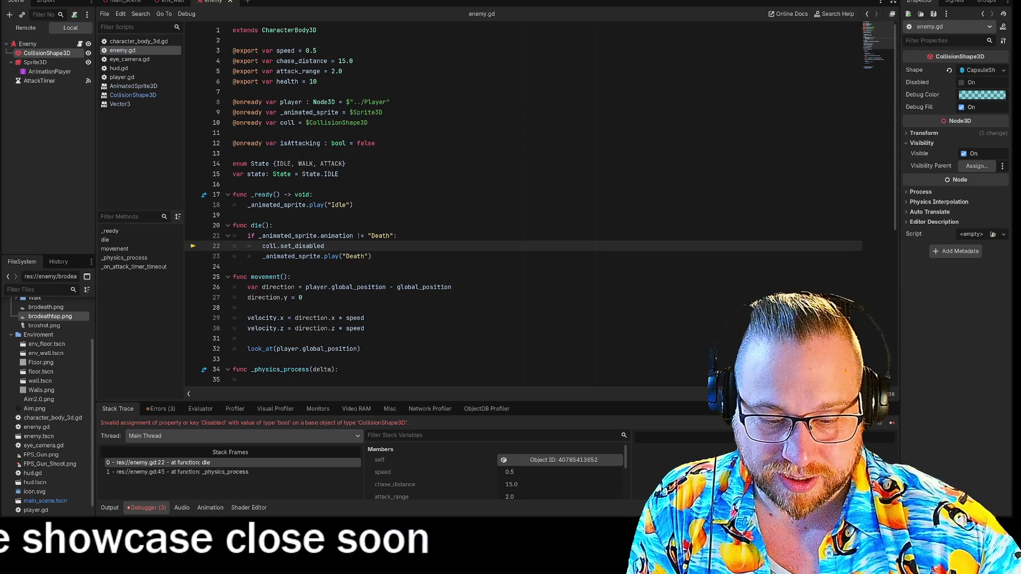
type("(tru")
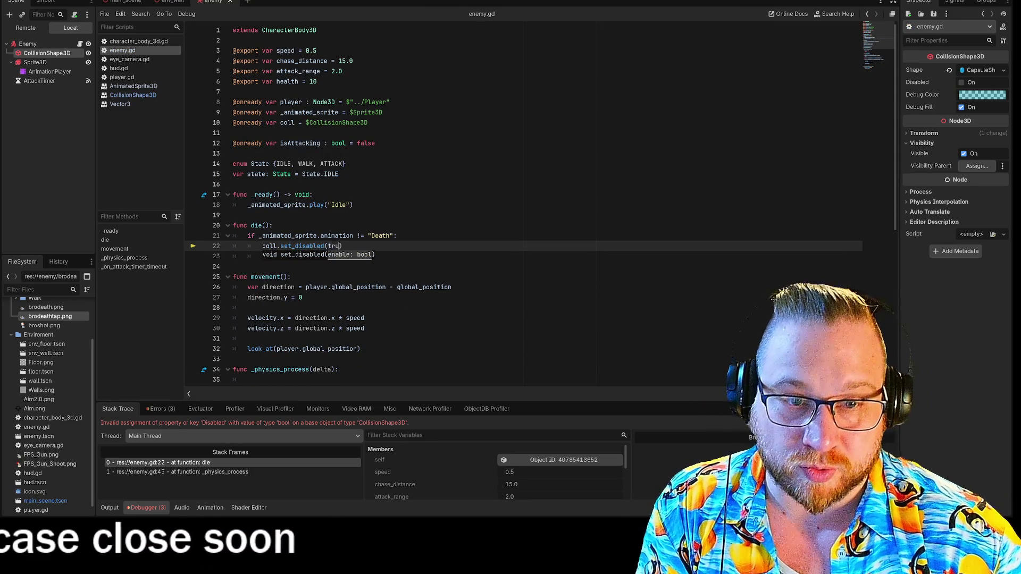
left_click(396, 236)
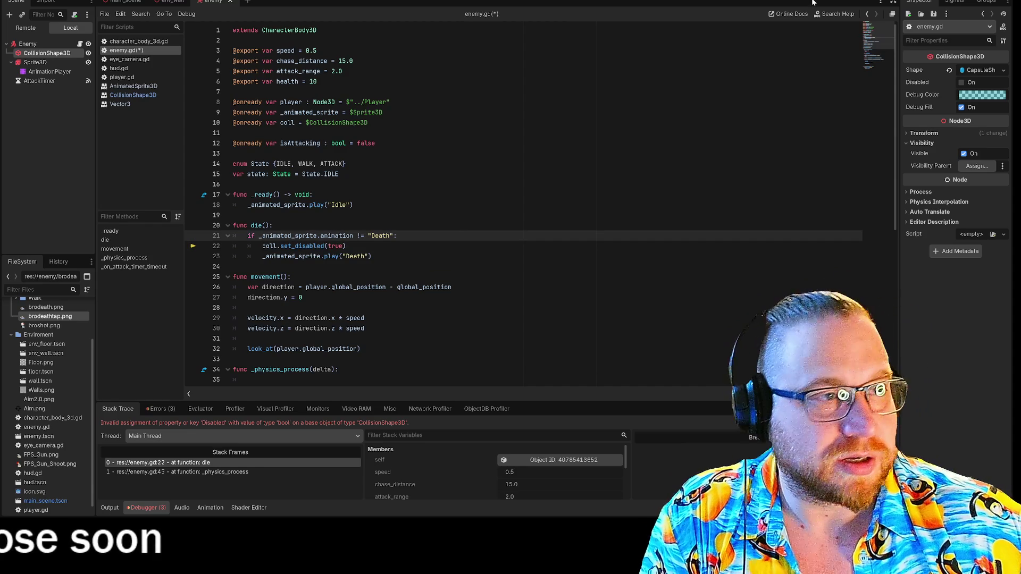
left_click(892, 2)
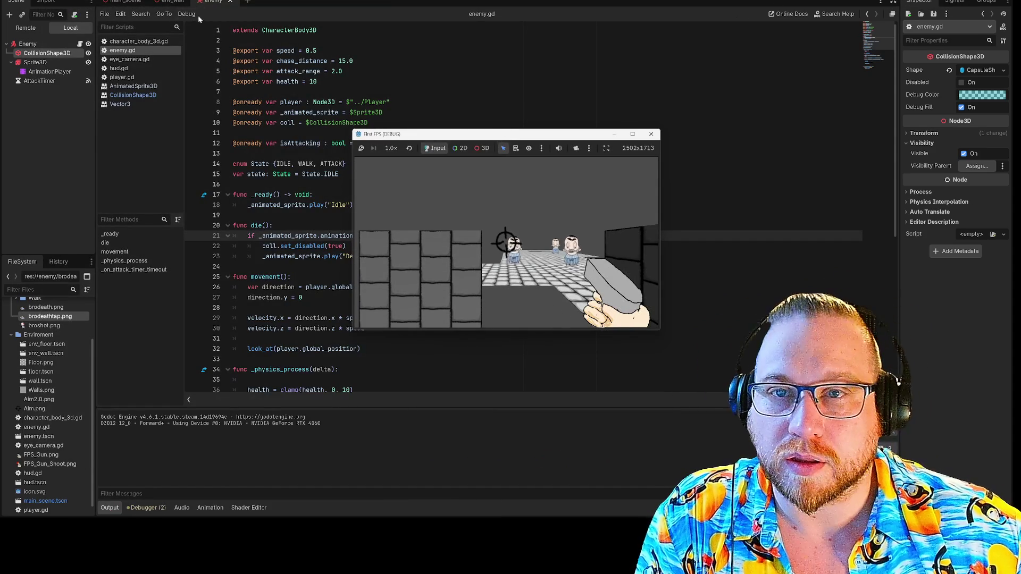
- Move and enlarge the game window, shoot the enemy under the crosshair, then stop the game
mouse_move(529, 142)
left_mouse_down()
mouse_move(307, 120)
mouse_move(197, 2)
left_mouse_up()
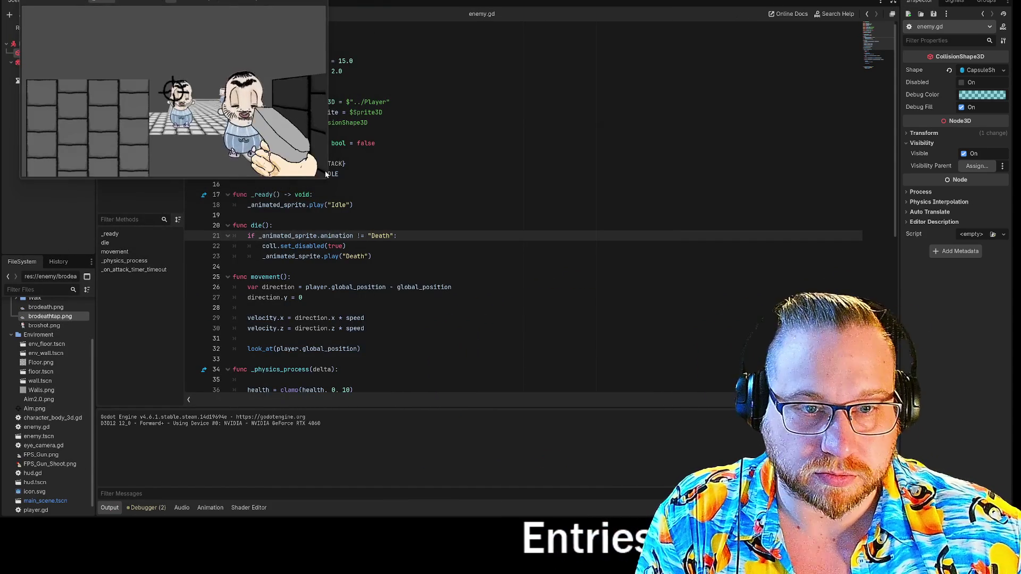
mouse_move(328, 179)
left_mouse_down()
mouse_move(594, 373)
mouse_move(627, 384)
left_mouse_up()
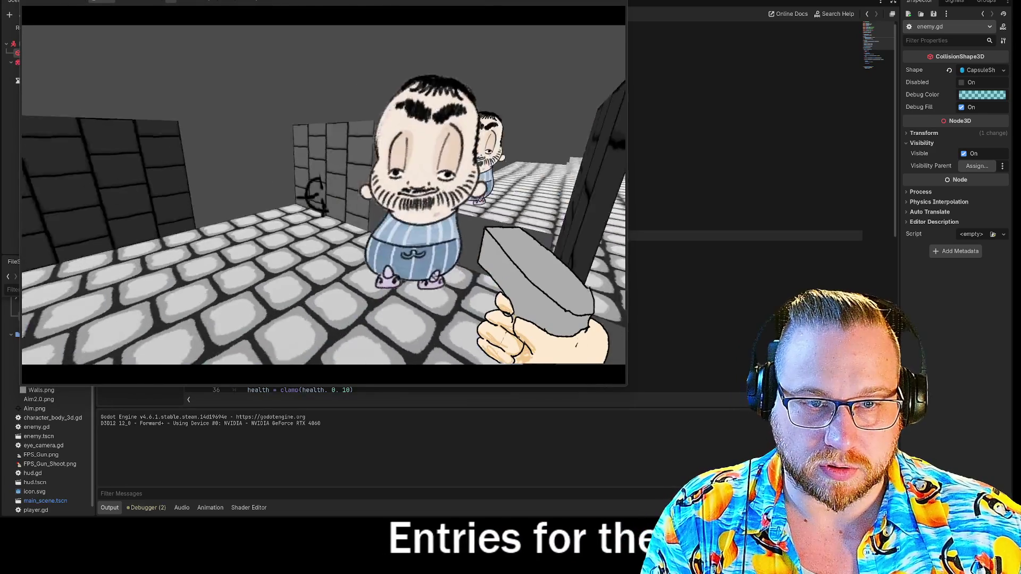
left_click(320, 201)
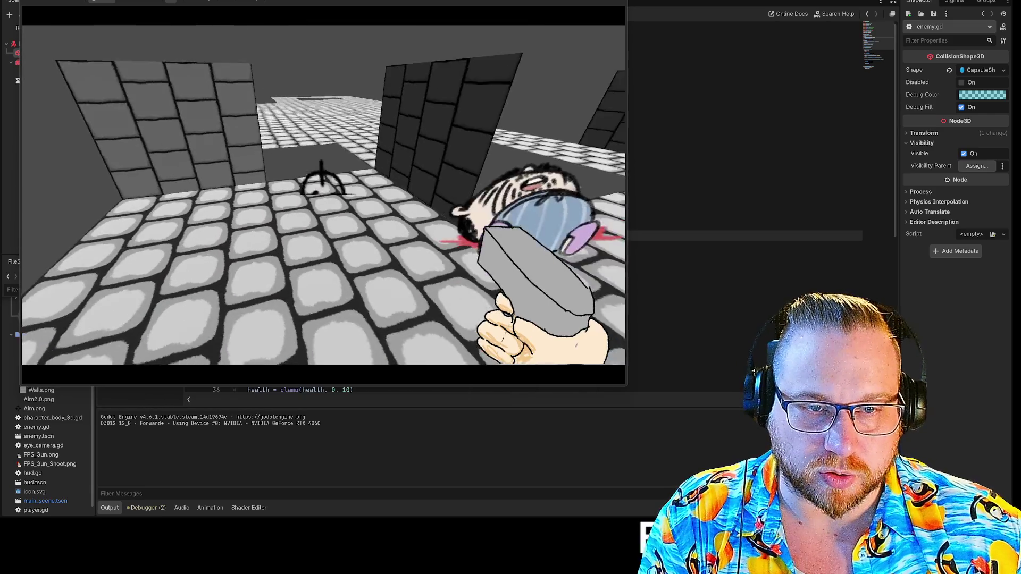
key("F8")
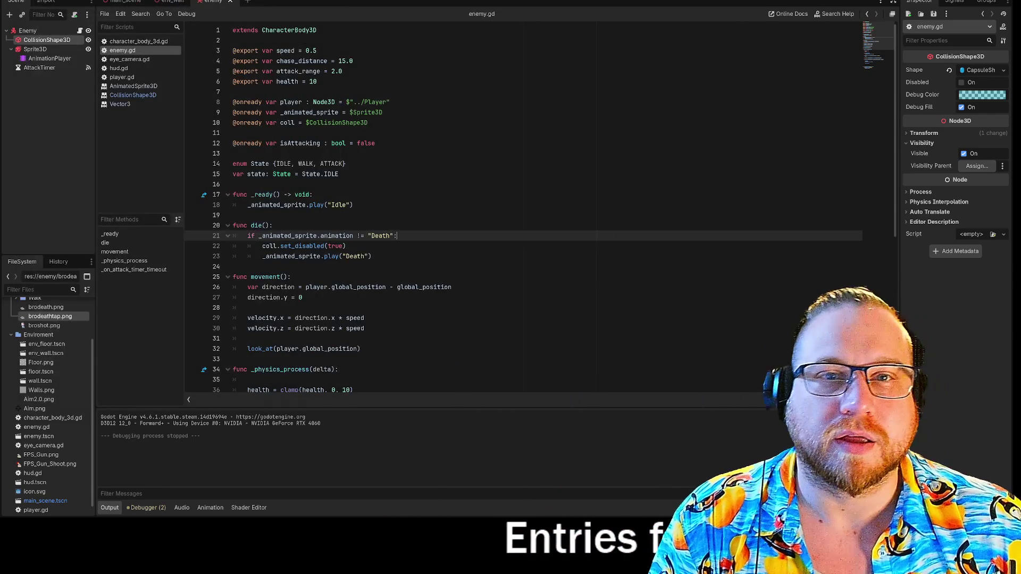
- Stop the game, switch to the main scene, and delete the Env_Floor2 floor piece
key("ctrl+F2")
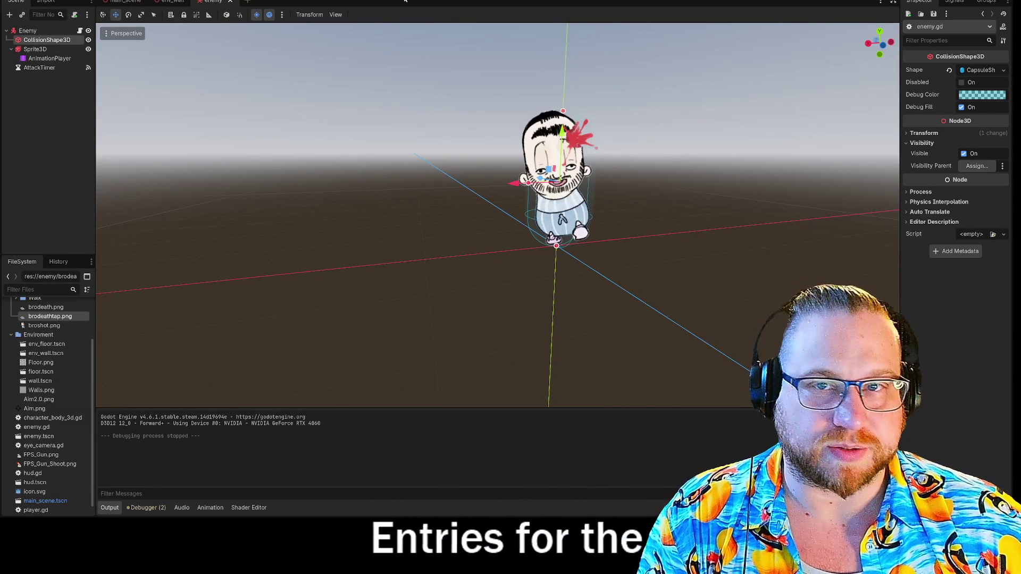
left_click(114, 3)
mouse_move(422, 132)
left_mouse_down()
mouse_move(423, 159)
mouse_move(422, 100)
left_mouse_up()
left_click_drag(518, 257, 519, 258)
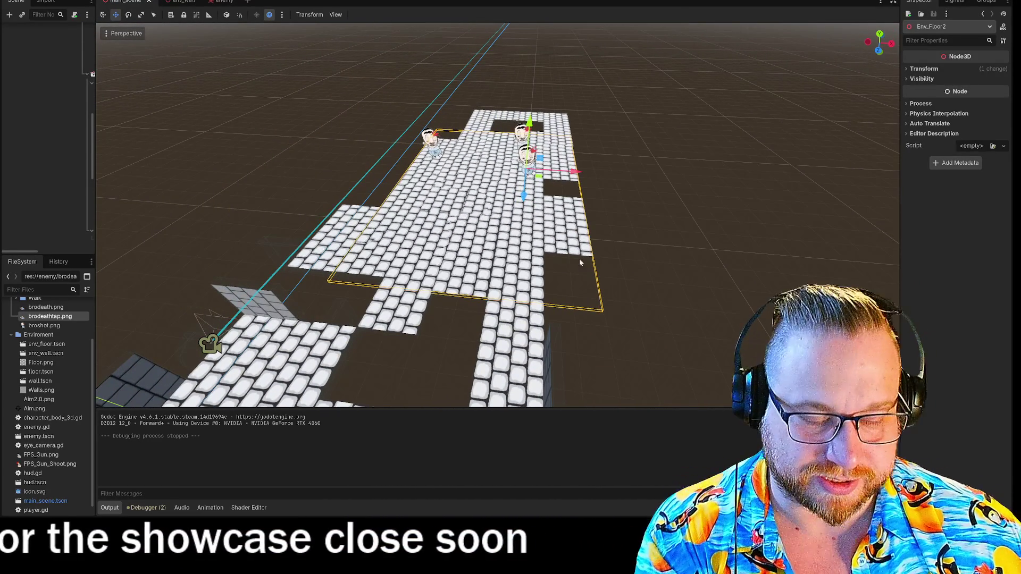
key("Delete")
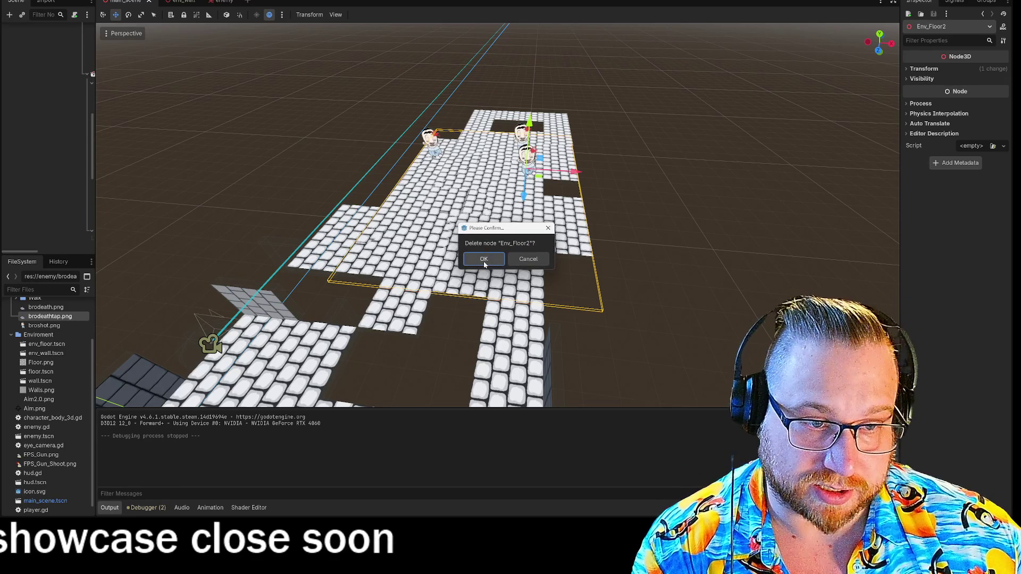
key("Return")
- Box-select and delete four floor pieces, then delete Env_Wall along with its walls
left_click_drag(354, 78, 675, 312)
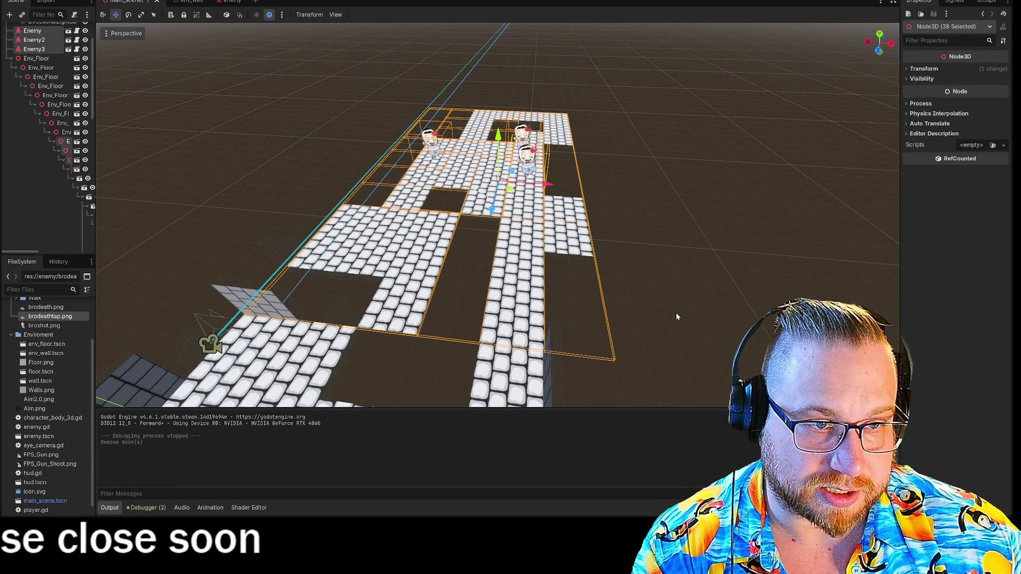
key("Delete")
left_click(482, 260)
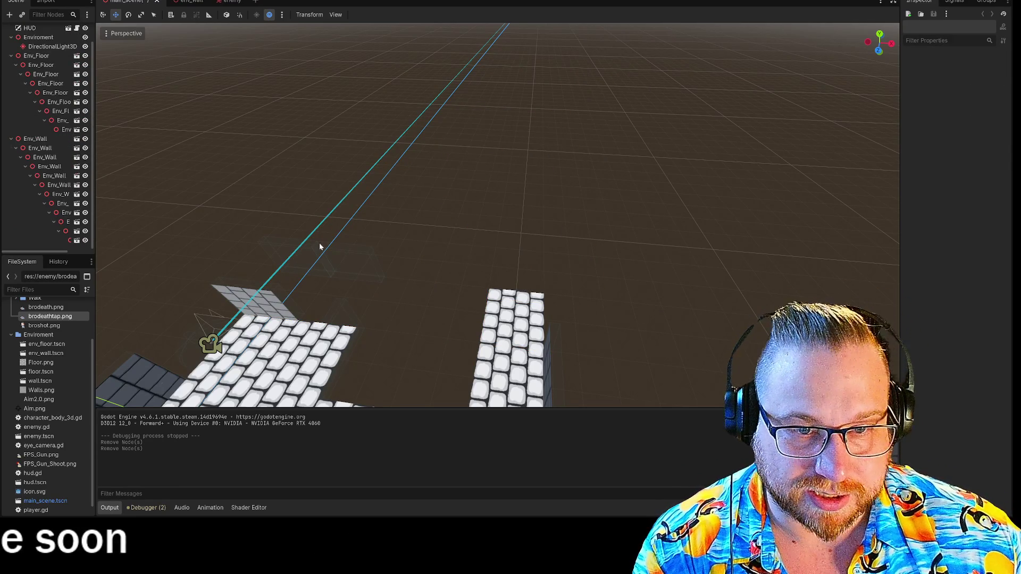
left_click(311, 252)
key("Delete")
left_click(471, 260)
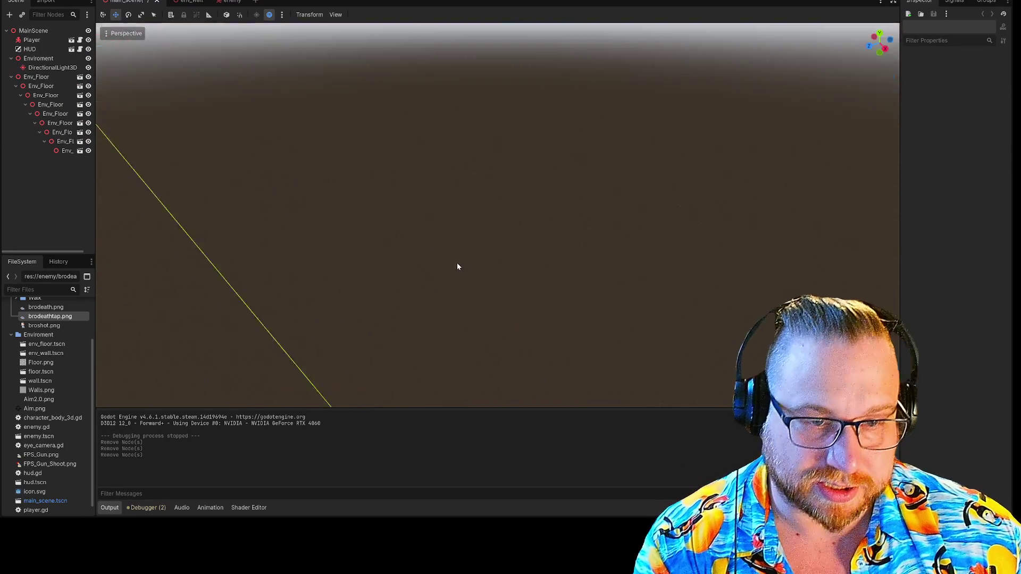
- Reparent each nested Env_Floor piece of the C-shaped floor directly under Enviroment
scroll(517, 267, "down", 10)
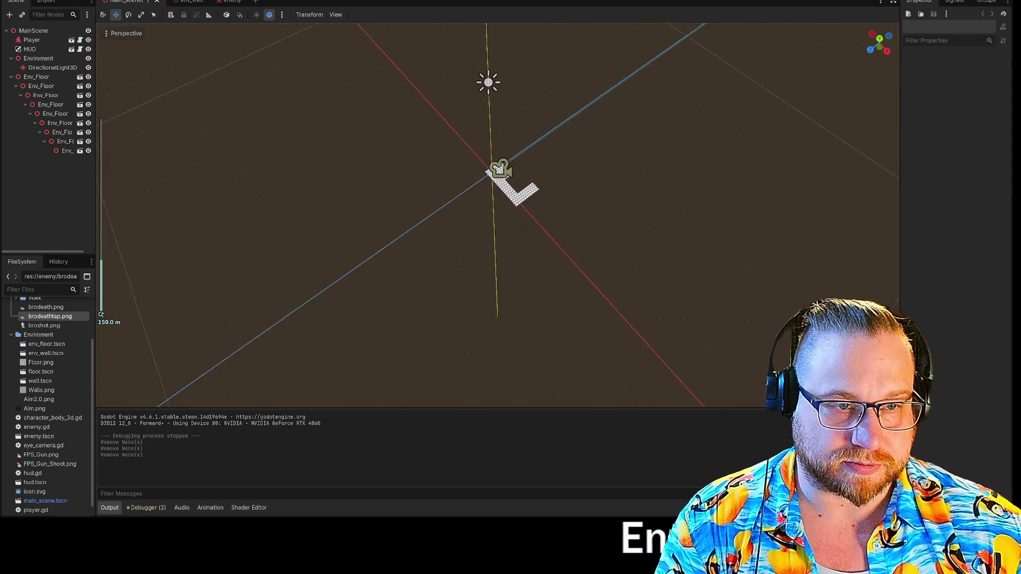
scroll(497, 213, "up", 8)
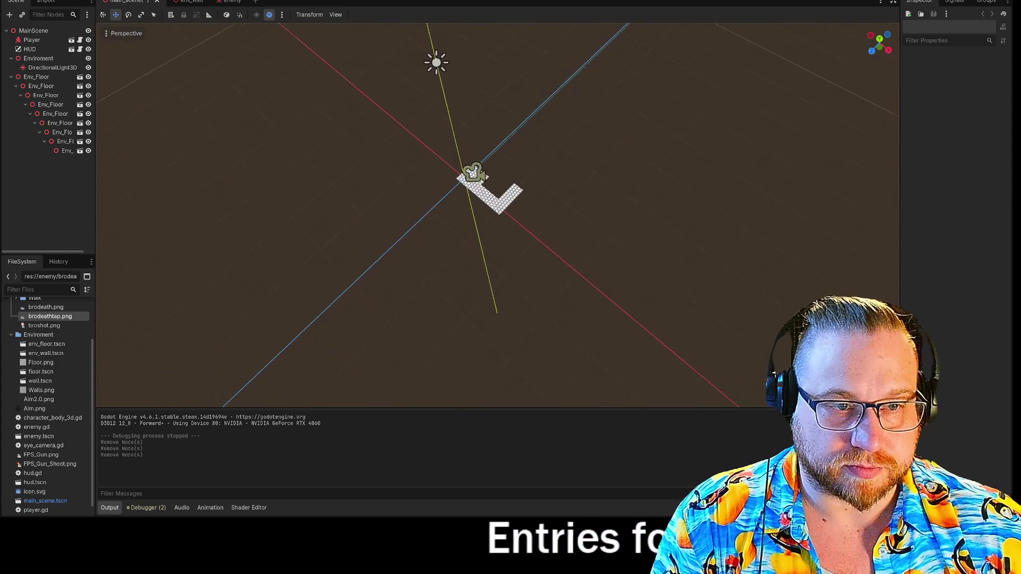
scroll(498, 213, "up", 5)
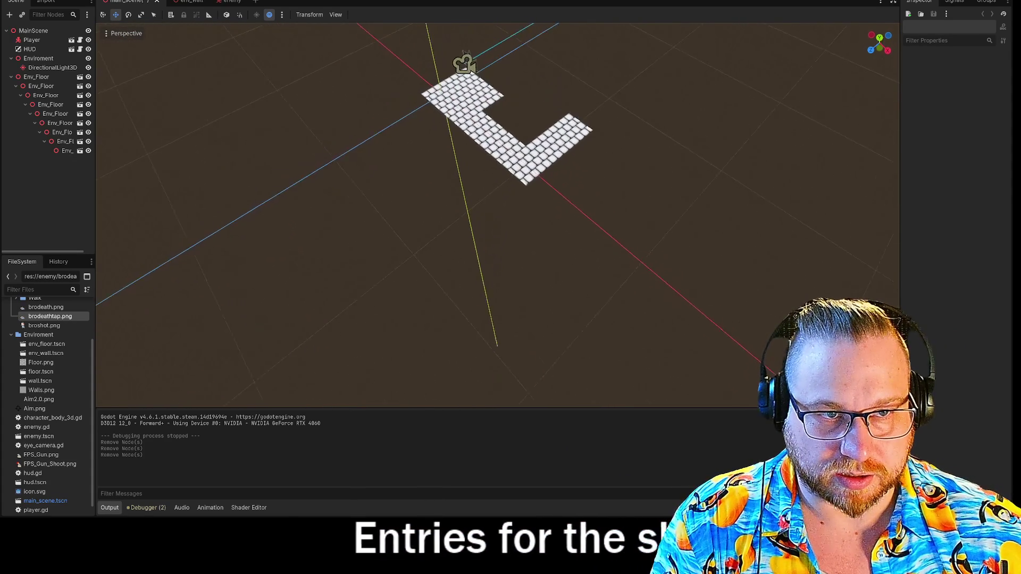
scroll(497, 213, "up", 5)
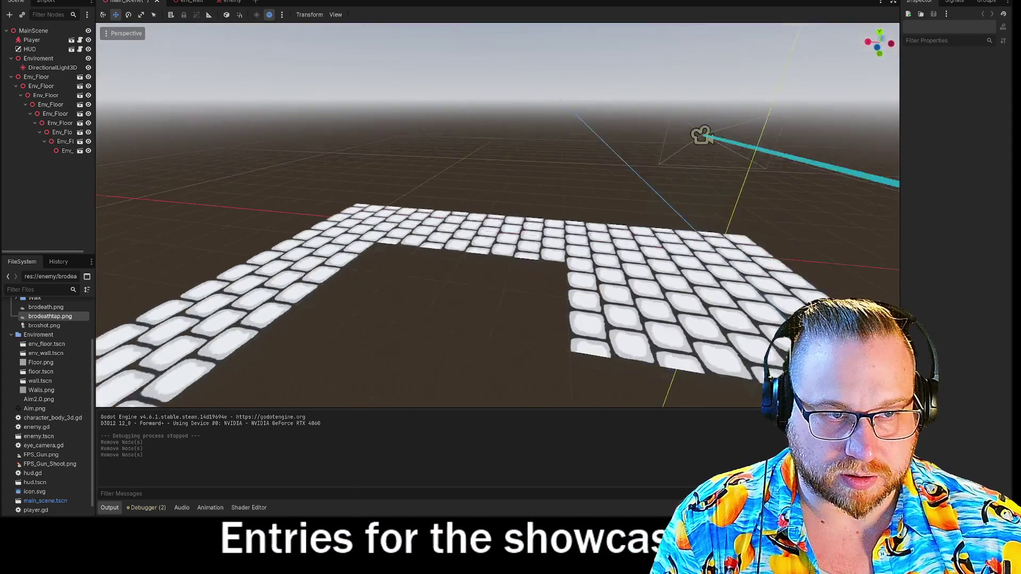
scroll(497, 212, "down", 6)
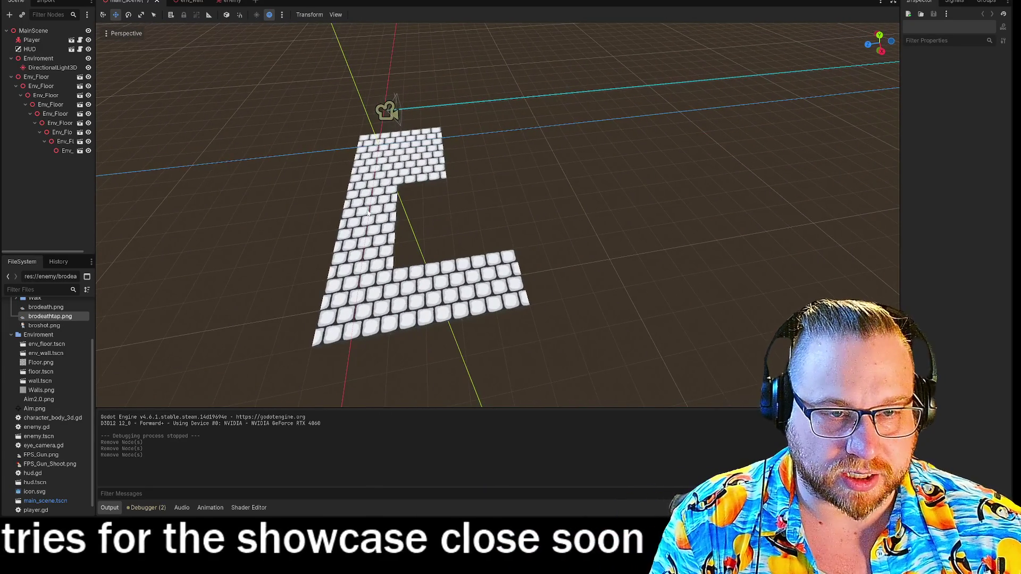
left_click(386, 209)
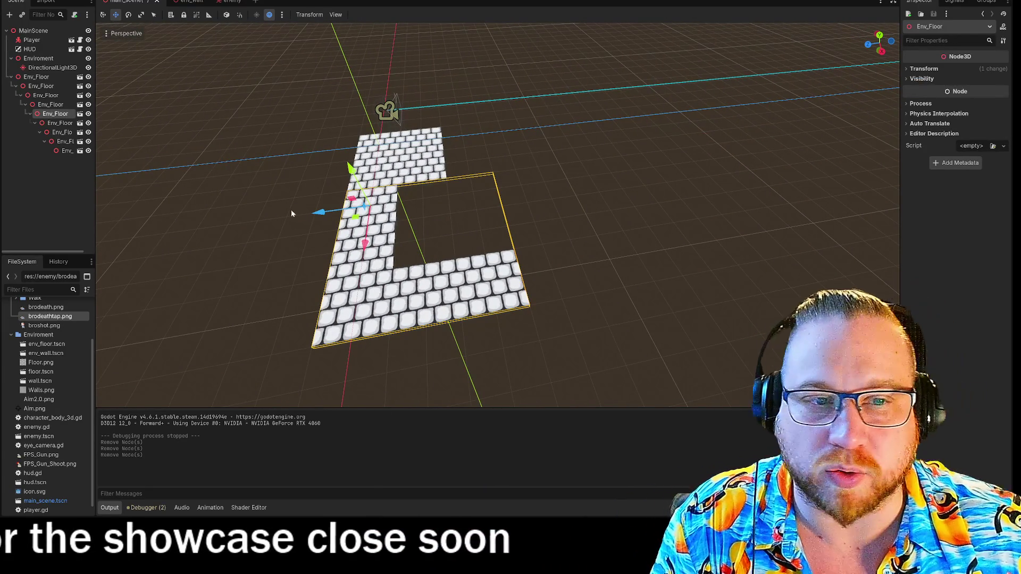
left_click_drag(95, 244, 181, 244)
left_click_drag(74, 152, 65, 113)
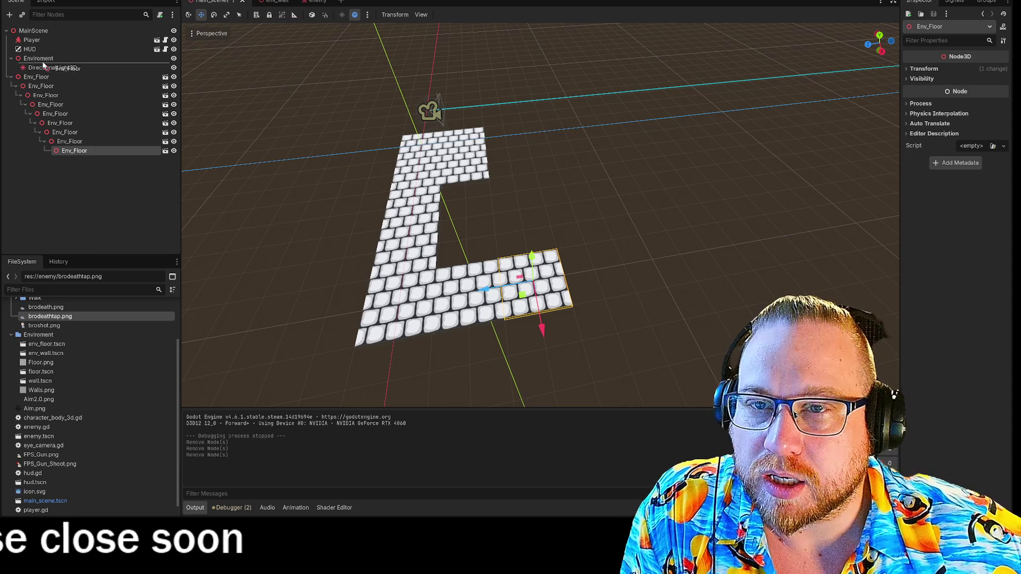
left_click_drag(44, 66, 42, 62)
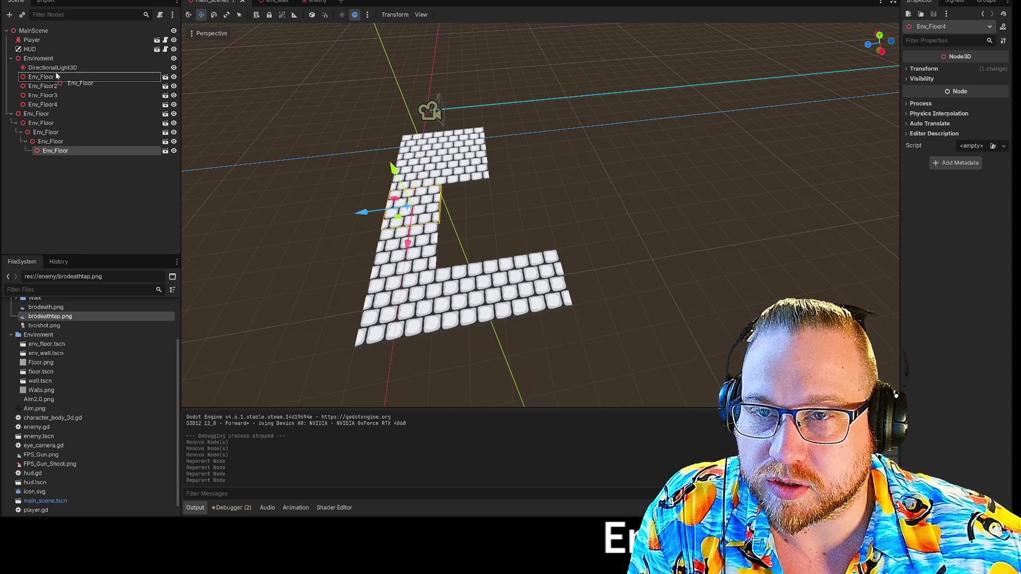
left_click_drag(48, 53, 47, 59)
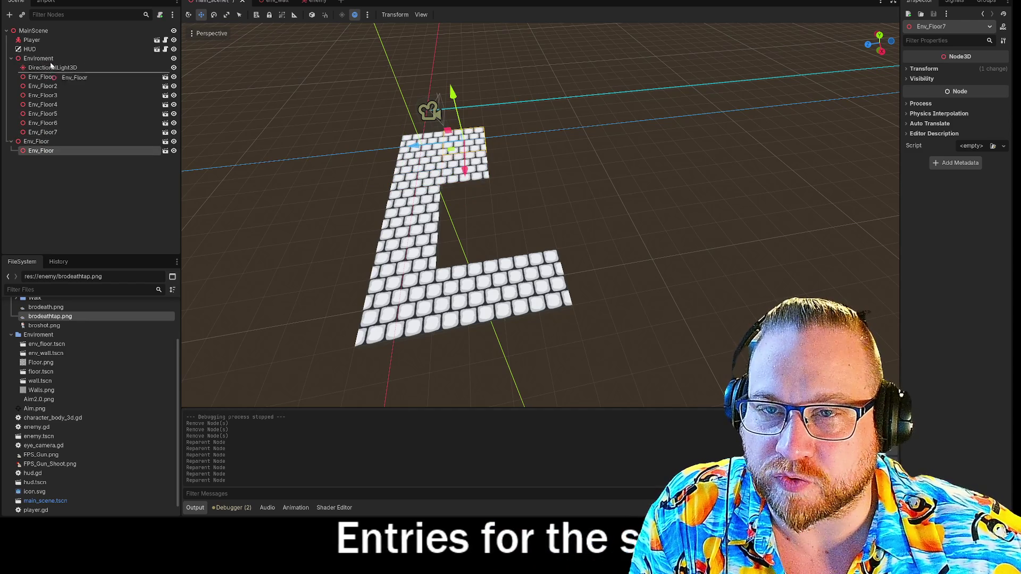
left_click_drag(42, 62, 41, 61)
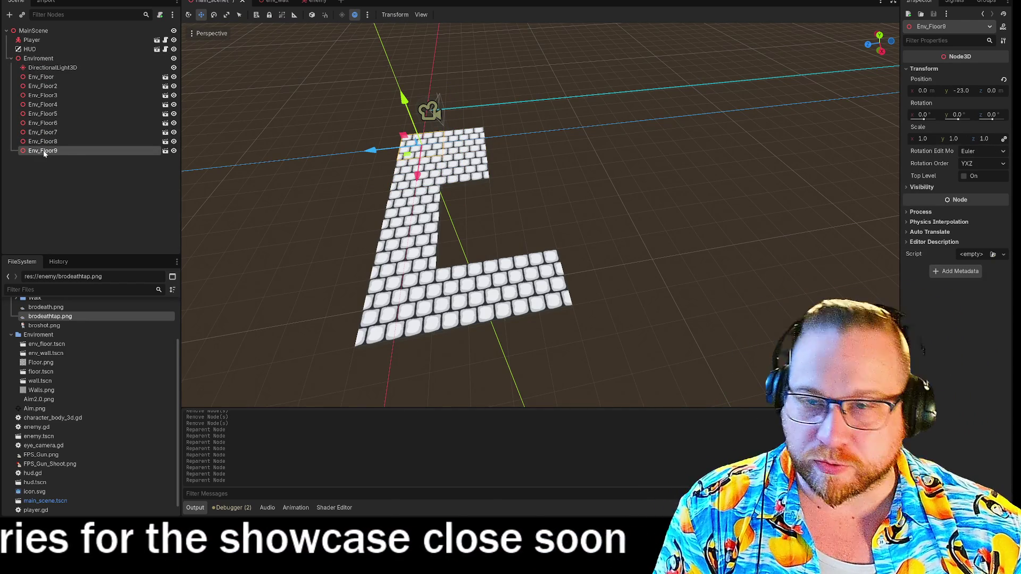
- Paste a copy of Env_Floor9 and place it at the floor's top, aligned at X 4.0
key("ctrl+v")
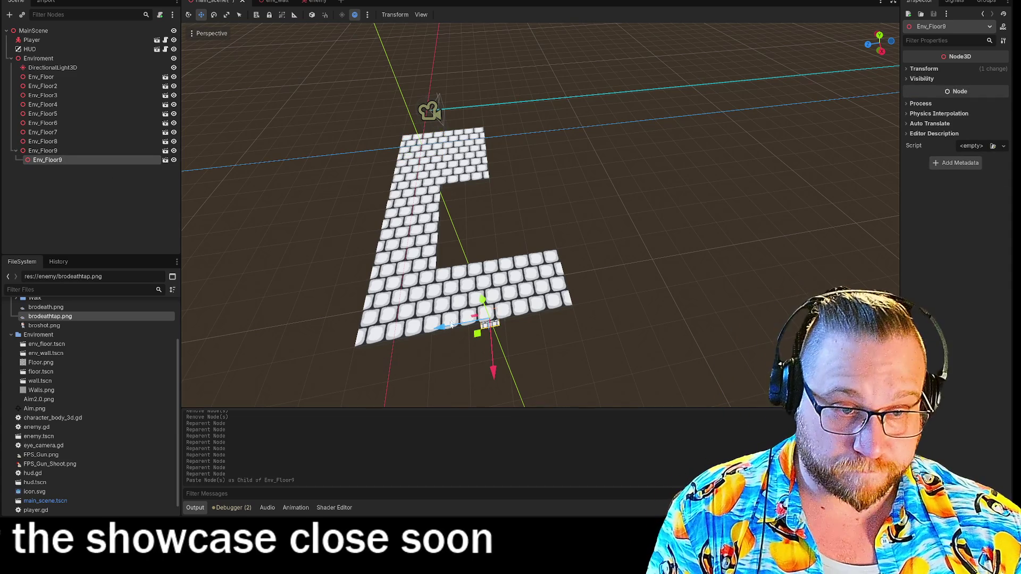
mouse_move(479, 336)
left_mouse_down()
mouse_move(470, 248)
mouse_move(446, 192)
left_mouse_up()
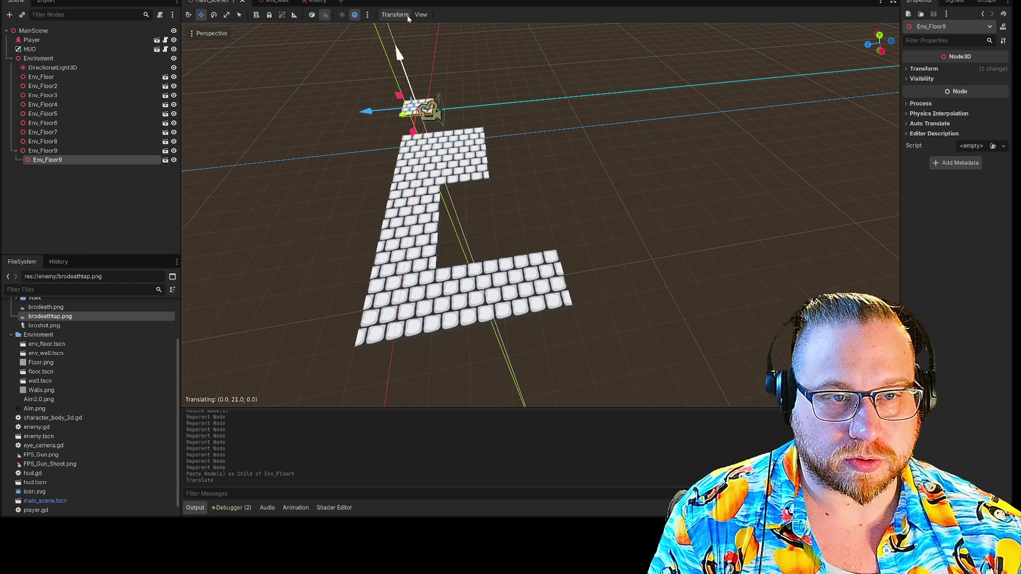
left_click(913, 70)
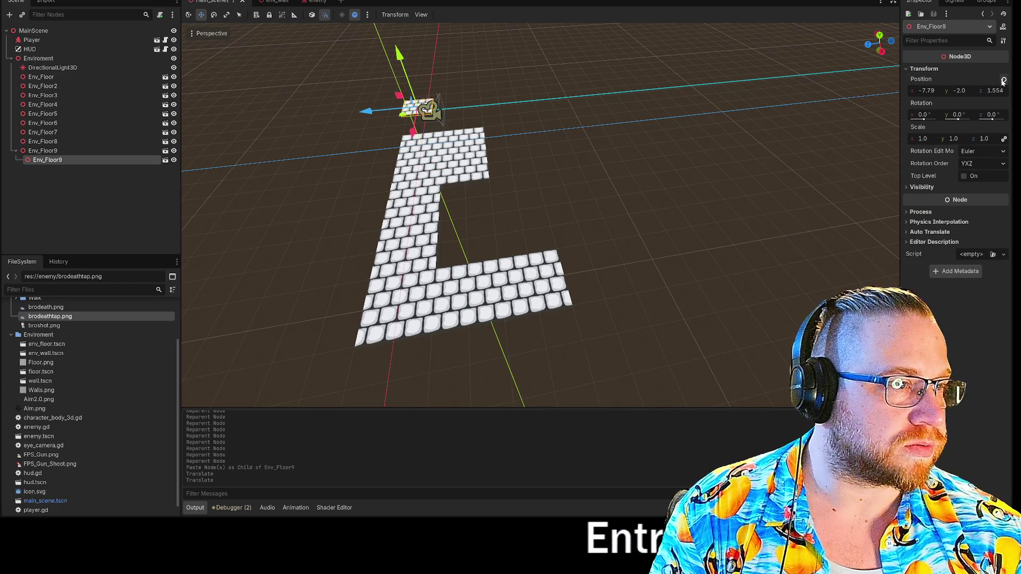
left_click_drag(465, 218, 451, 210)
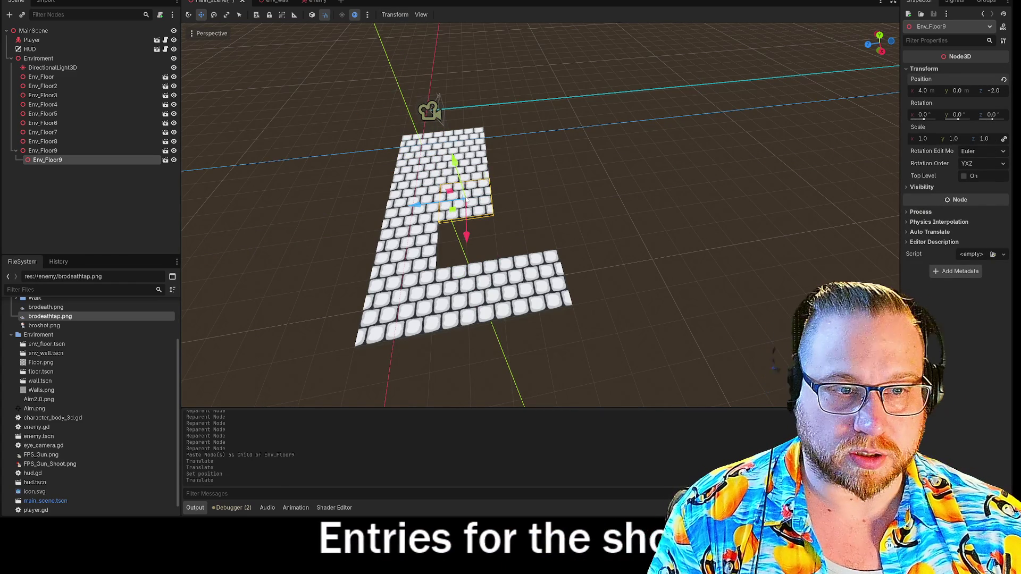
- Paste seven more floor tile copies and move them into the floor's gaps, notch and top-right corner
key("ctrl+v")
mouse_move(524, 303)
left_mouse_down()
mouse_move(494, 249)
mouse_move(552, 365)
mouse_move(509, 148)
left_mouse_up()
key("ctrl+v")
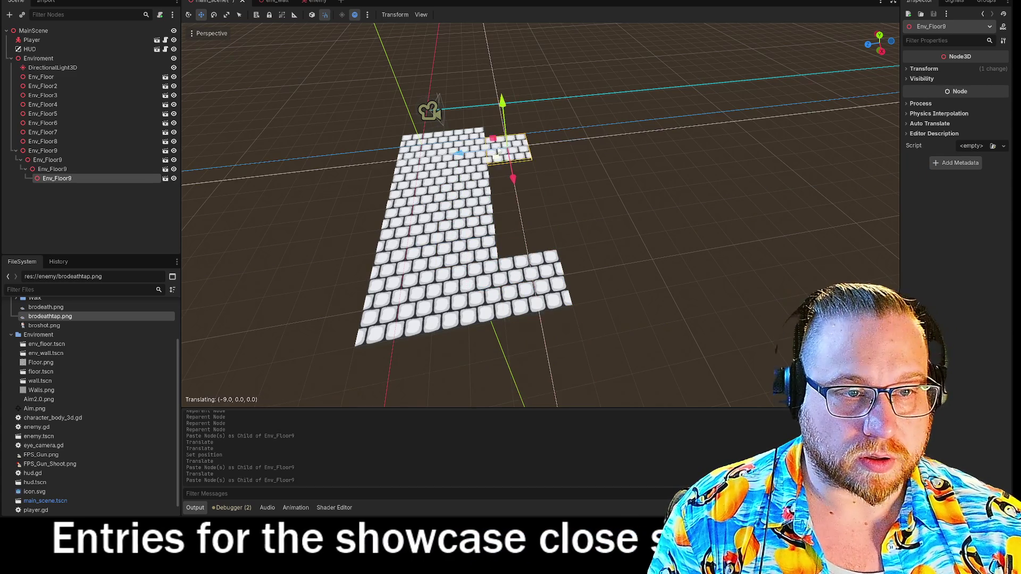
key("ctrl+v")
left_click_drag(564, 189, 511, 160)
key("ctrl+v")
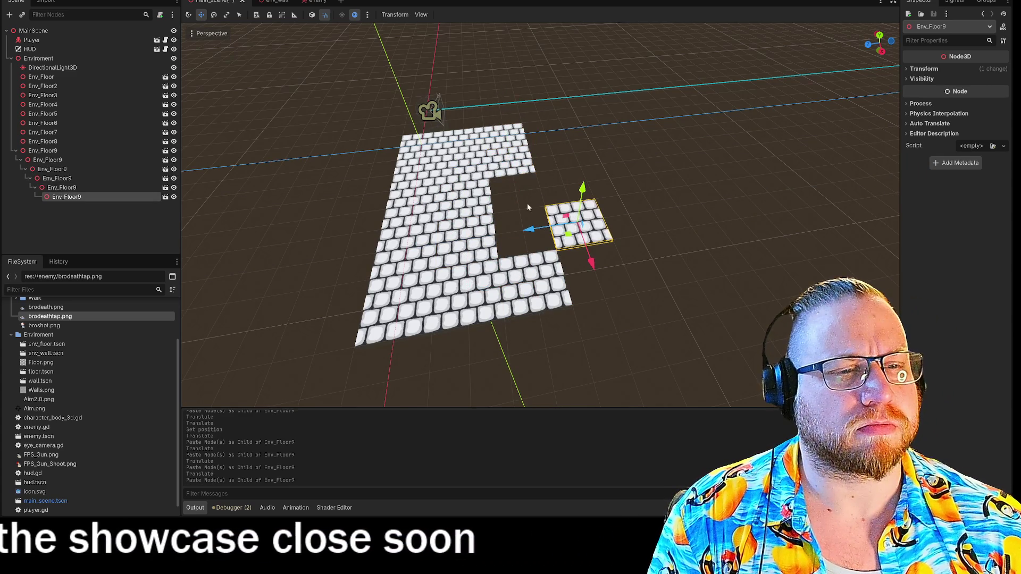
mouse_move(554, 241)
left_mouse_down()
mouse_move(518, 208)
mouse_move(516, 228)
left_mouse_up()
key("ctrl+v")
mouse_move(585, 281)
left_mouse_down()
mouse_move(564, 230)
mouse_move(518, 239)
left_mouse_up()
key("ctrl+v")
left_click_drag(611, 351, 545, 152)
key("ctrl+v")
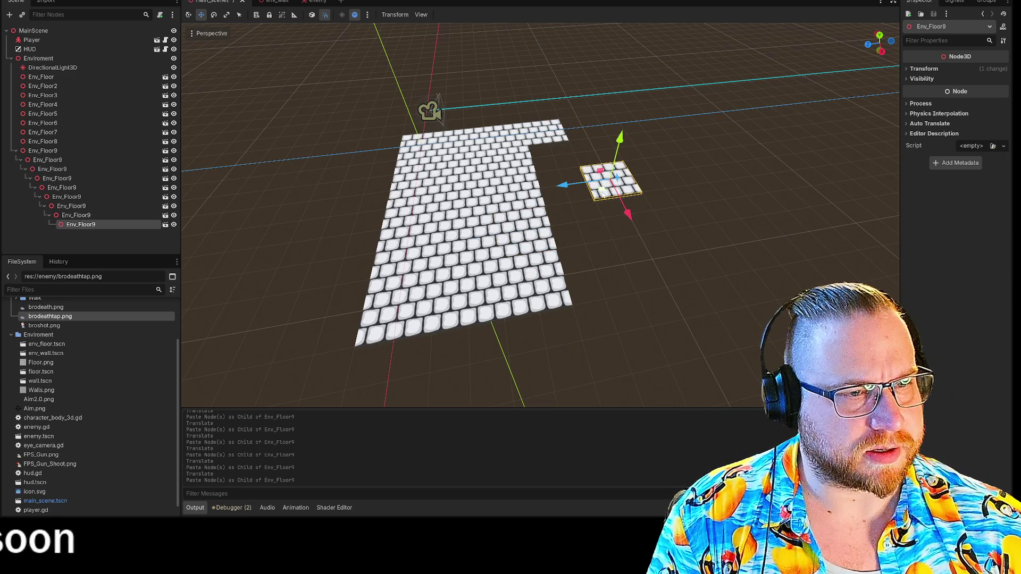
left_click_drag(611, 181, 575, 155)
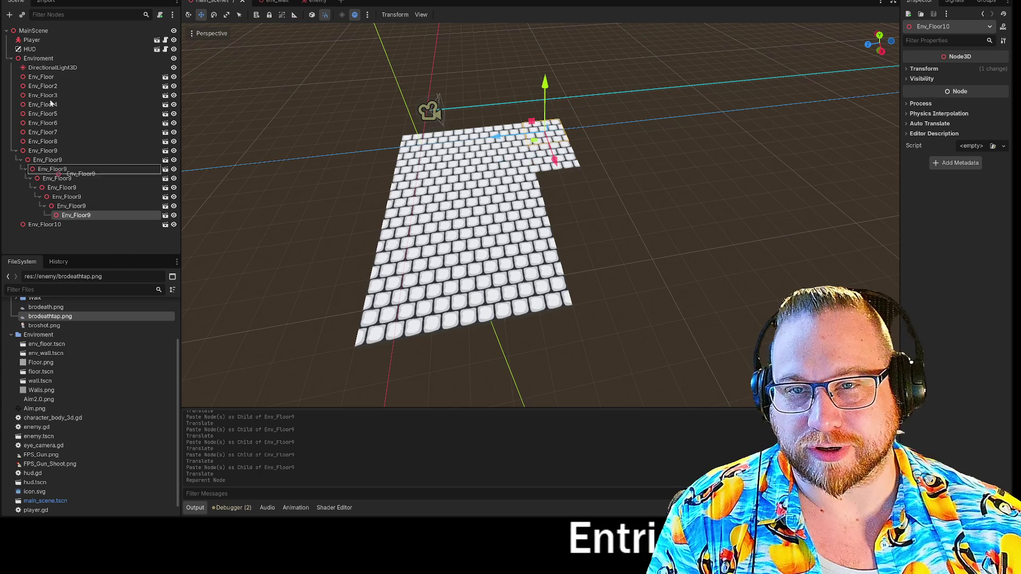
- Reparent the four nested tile copies directly under Enviroment
left_click_drag(44, 65, 48, 64)
left_click_drag(61, 187, 50, 63)
left_click_drag(49, 159, 50, 63)
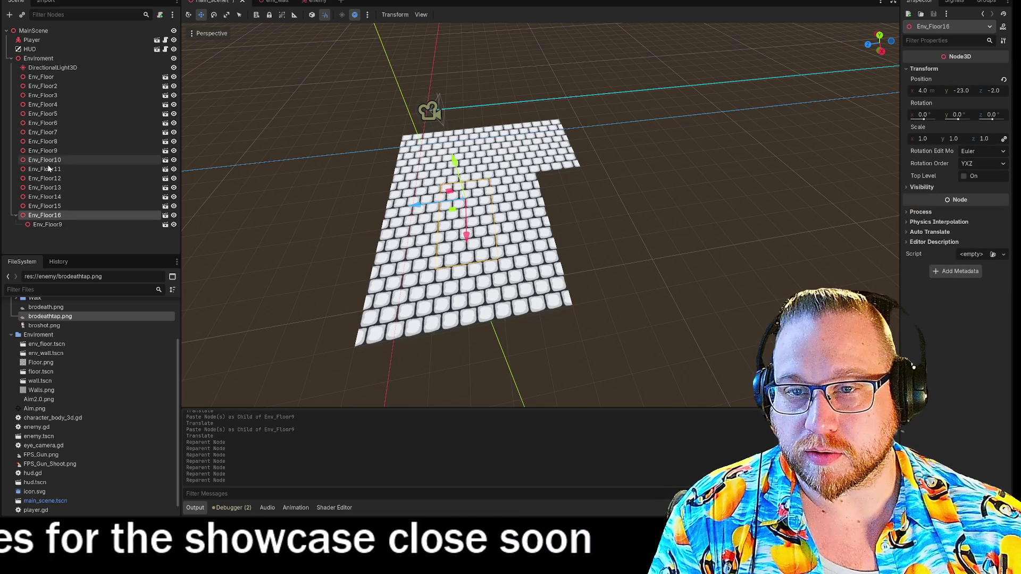
left_click_drag(48, 225, 41, 60)
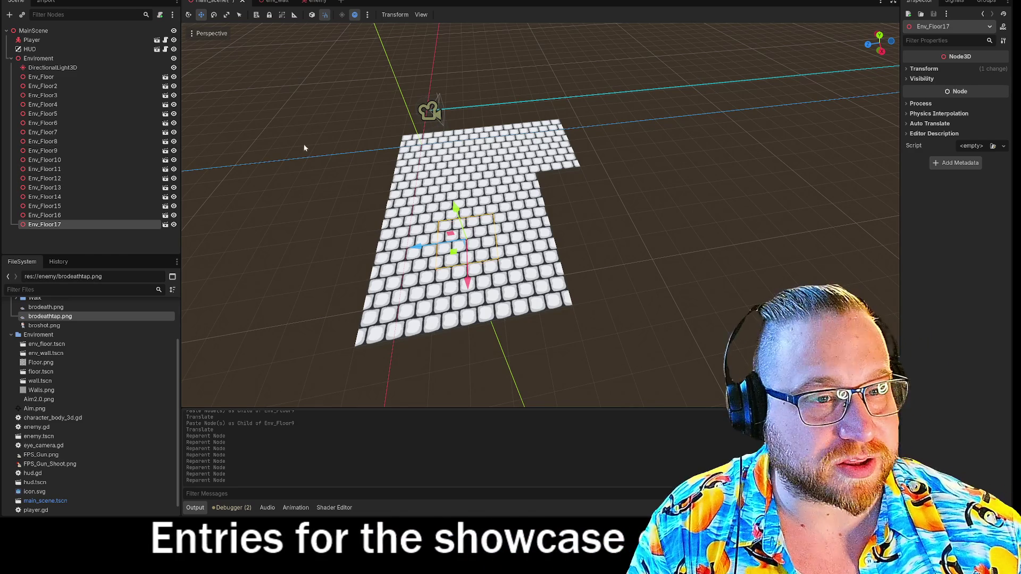
- Select Env_Floor10 and paste more copies of it to extend the floor at its corner
left_click(537, 155)
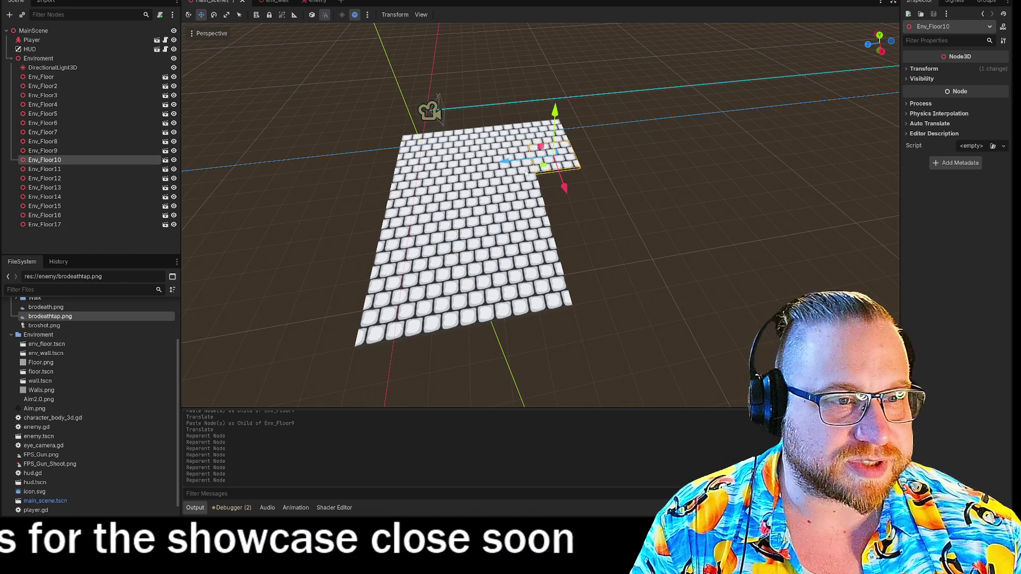
key("ctrl+v")
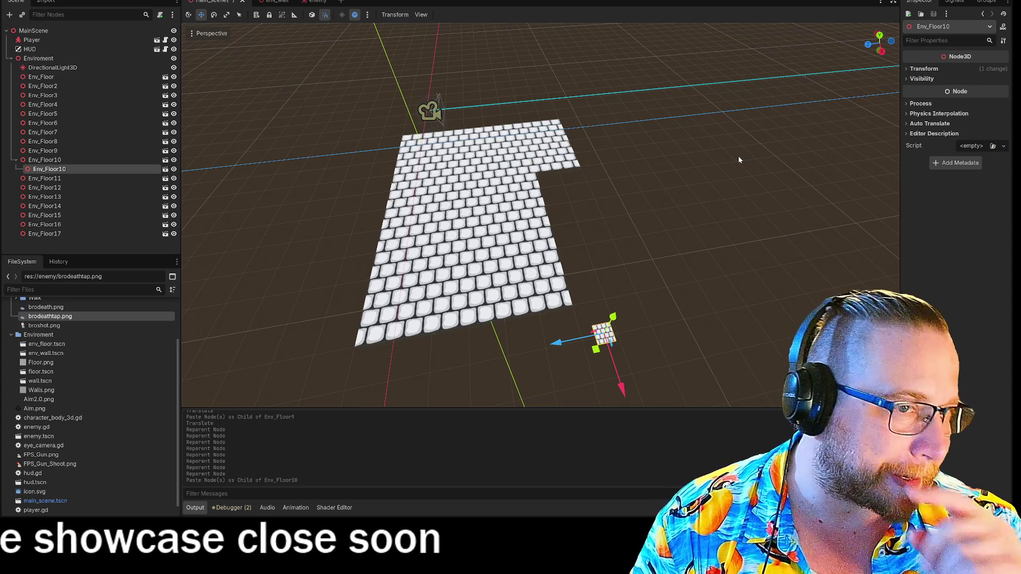
left_click(909, 69)
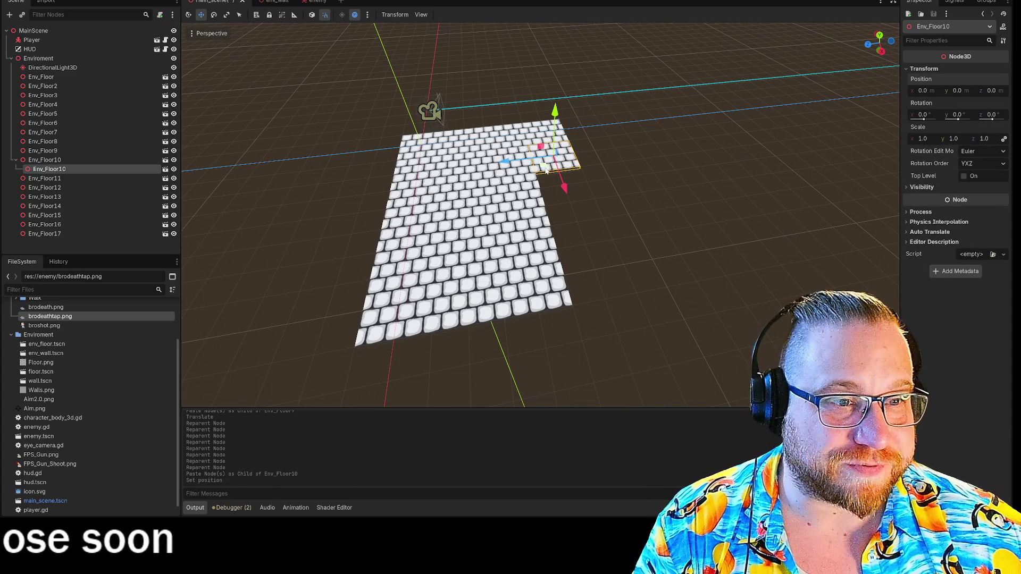
key("ctrl+v")
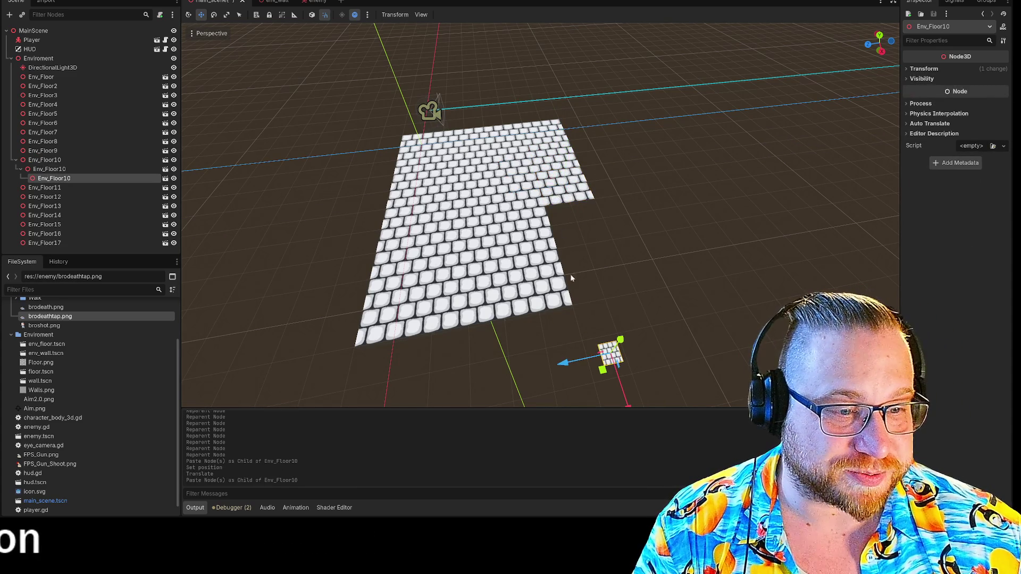
left_click(910, 70)
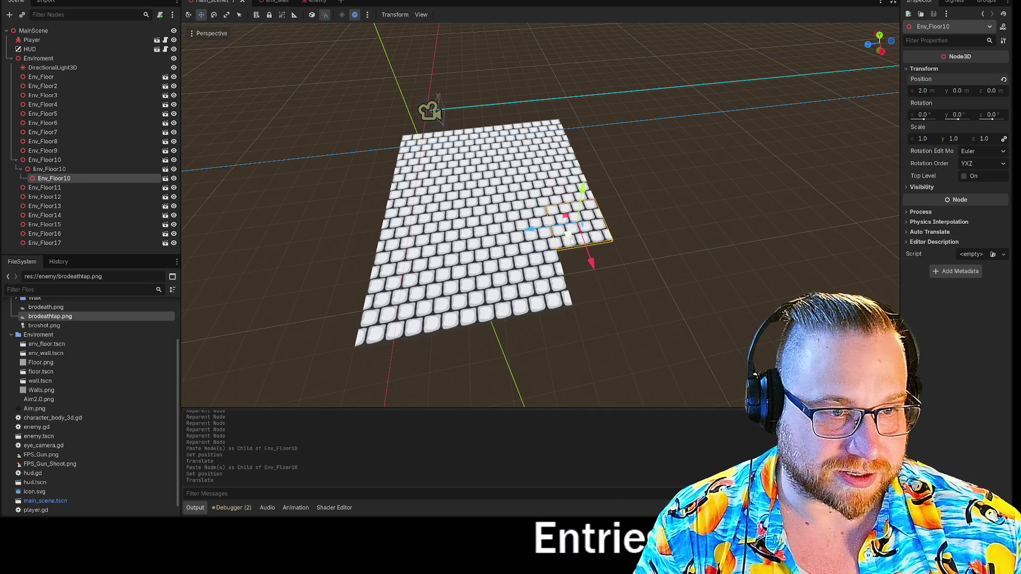
key("ctrl+v")
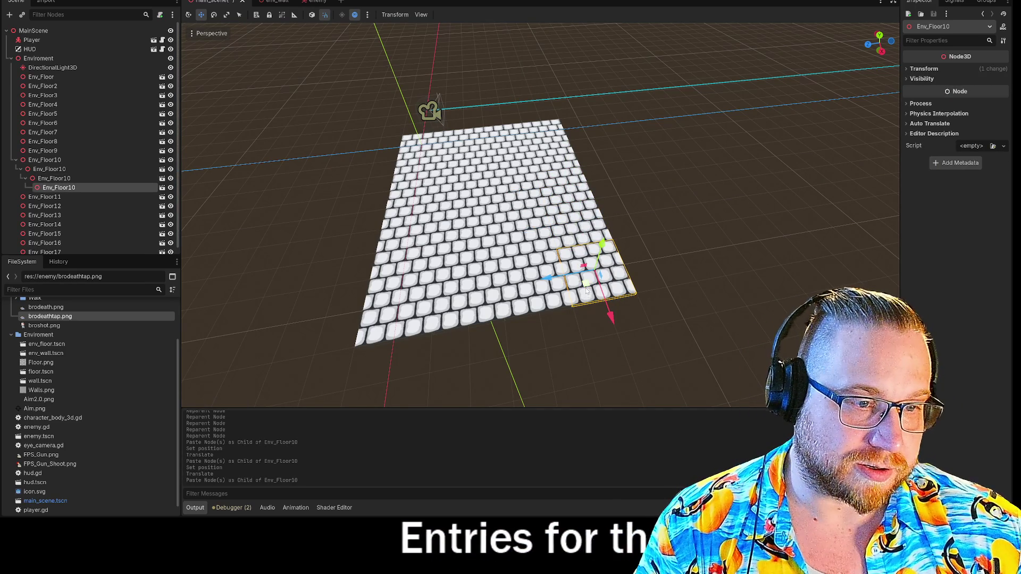
key("ctrl+v")
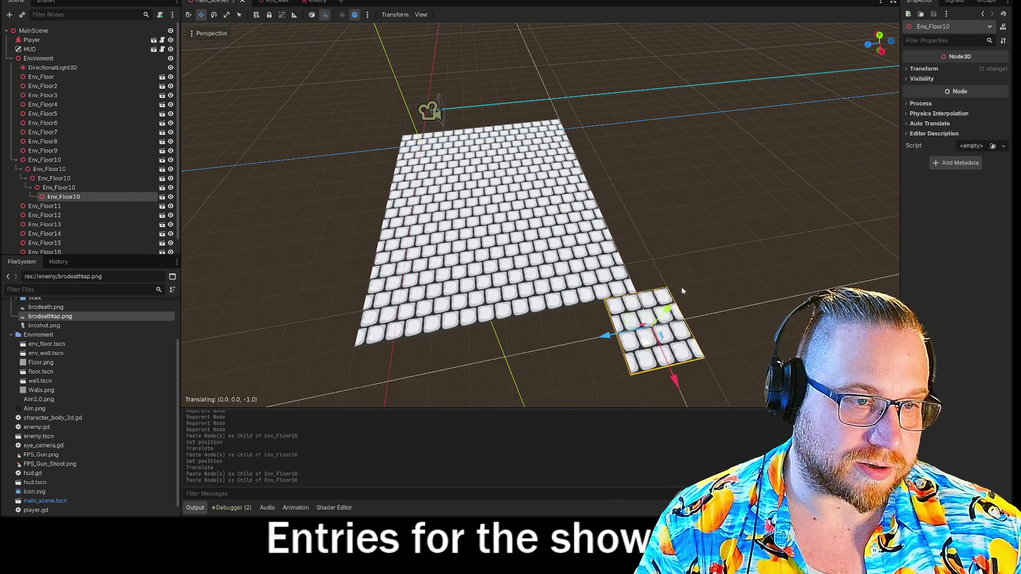
left_click(635, 152)
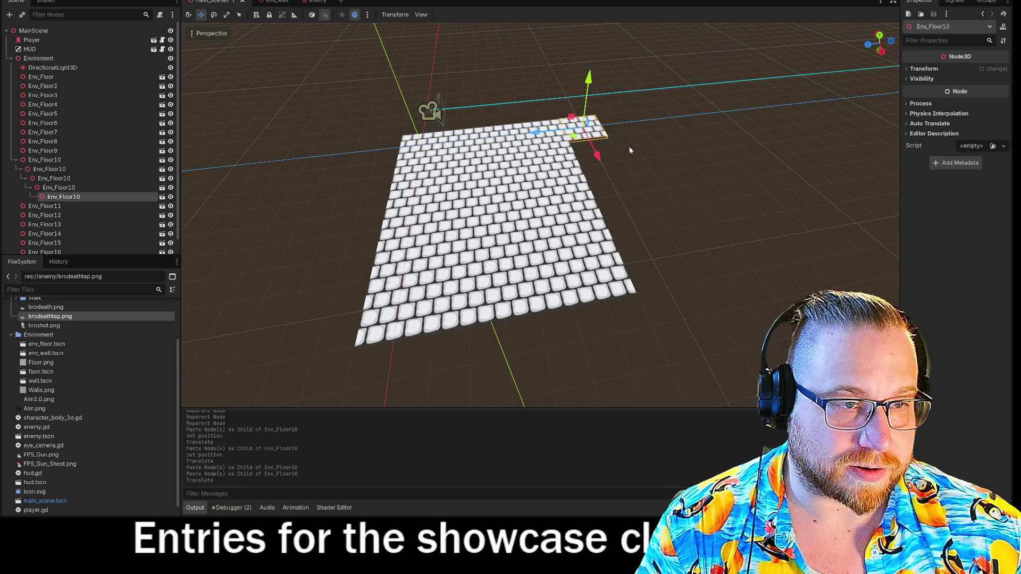
key("ctrl+v")
key("ctrl+v")
key("ctrl+v")
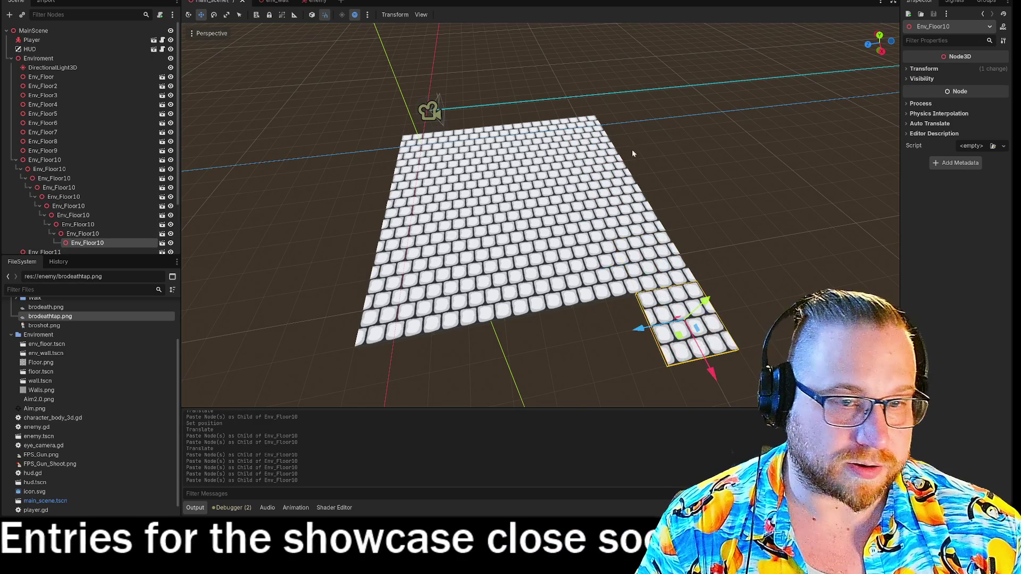
- Drag each nested floor tile onto Enviroment to flatten the hierarchy, then look over the floor
left_click_drag(87, 242, 38, 59)
mouse_move(80, 171)
left_mouse_down()
mouse_move(70, 179)
mouse_move(64, 88)
mouse_move(48, 181)
mouse_move(41, 41)
mouse_move(45, 56)
left_mouse_up()
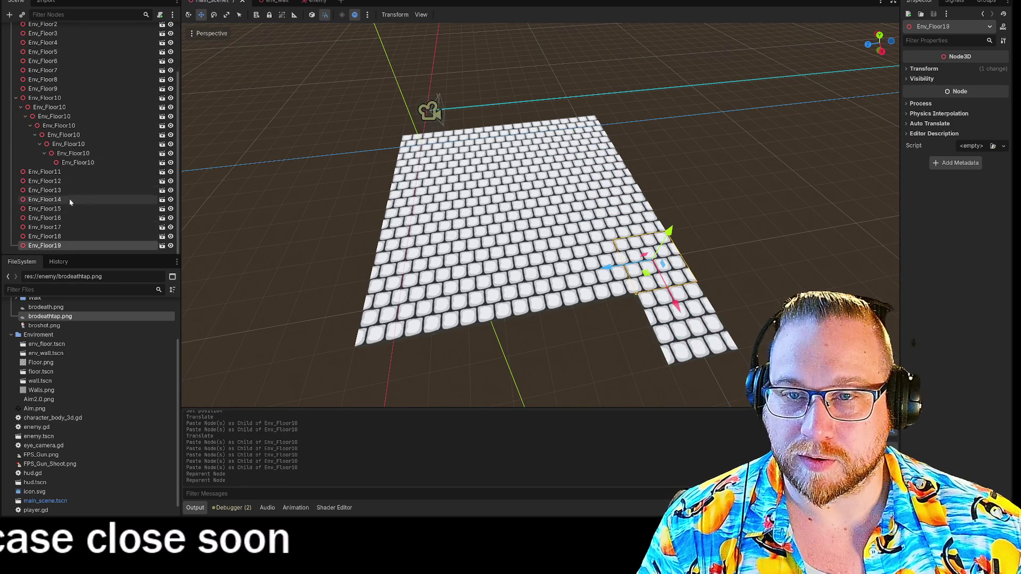
left_click_drag(77, 167, 50, 60)
mouse_move(81, 156)
left_mouse_down()
mouse_move(50, 61)
mouse_move(57, 99)
left_mouse_up()
mouse_move(75, 60)
left_mouse_down()
mouse_move(74, 27)
mouse_move(55, 43)
left_mouse_up()
mouse_move(62, 138)
left_mouse_down()
mouse_move(53, 29)
mouse_move(48, 61)
left_mouse_up()
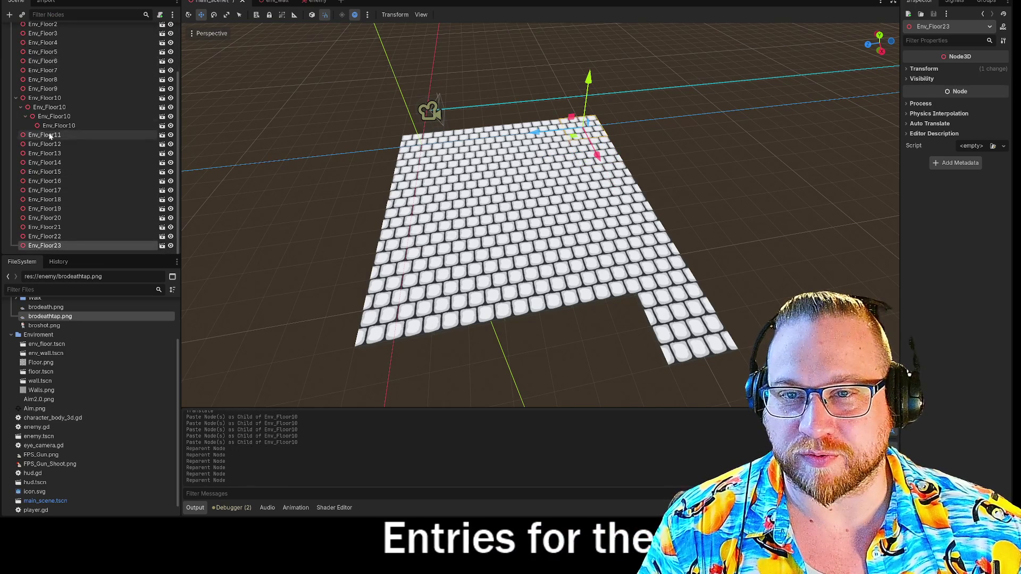
left_click_drag(59, 133, 35, 58)
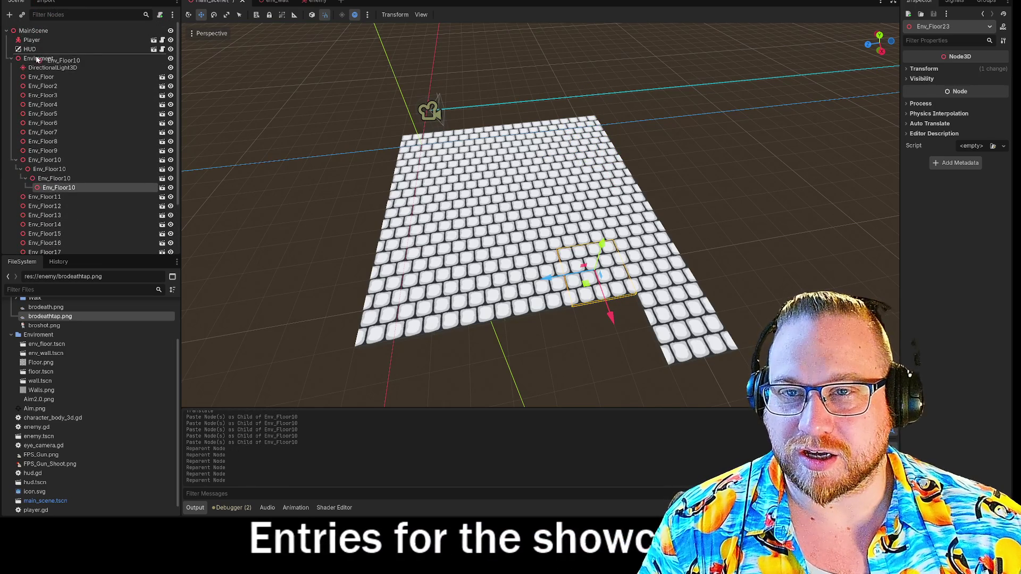
mouse_move(54, 116)
left_mouse_down()
mouse_move(53, 33)
mouse_move(50, 61)
left_mouse_up()
mouse_move(40, 107)
left_mouse_down()
mouse_move(50, 40)
mouse_move(35, 60)
left_mouse_up()
scroll(102, 151, "up", 3)
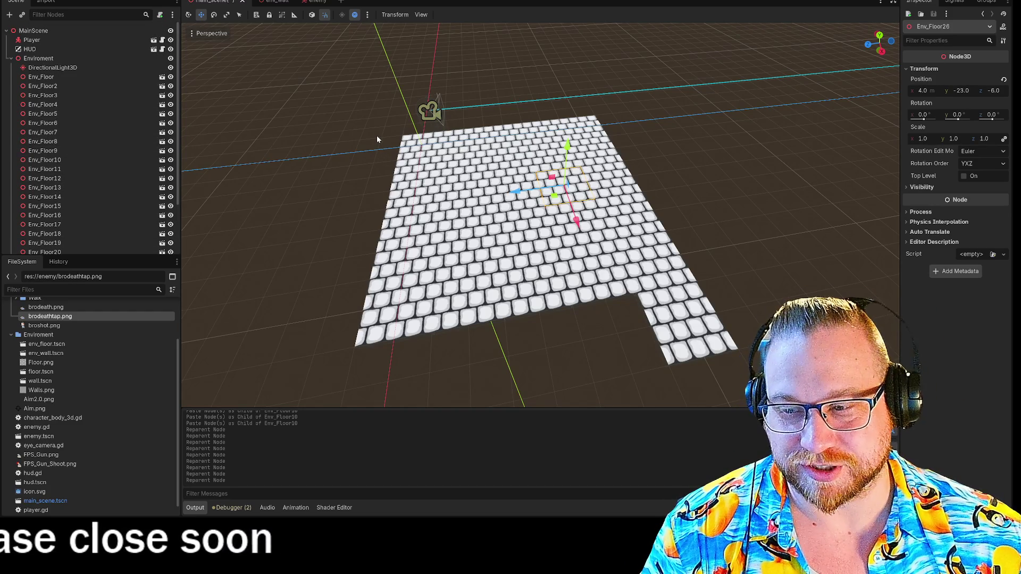
key("w")
key("w")
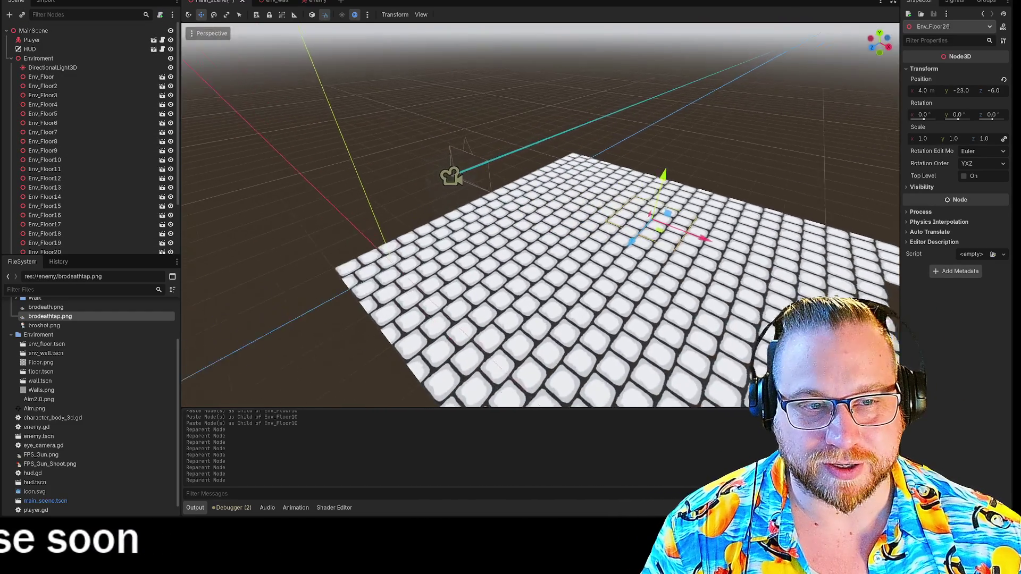
key("s")
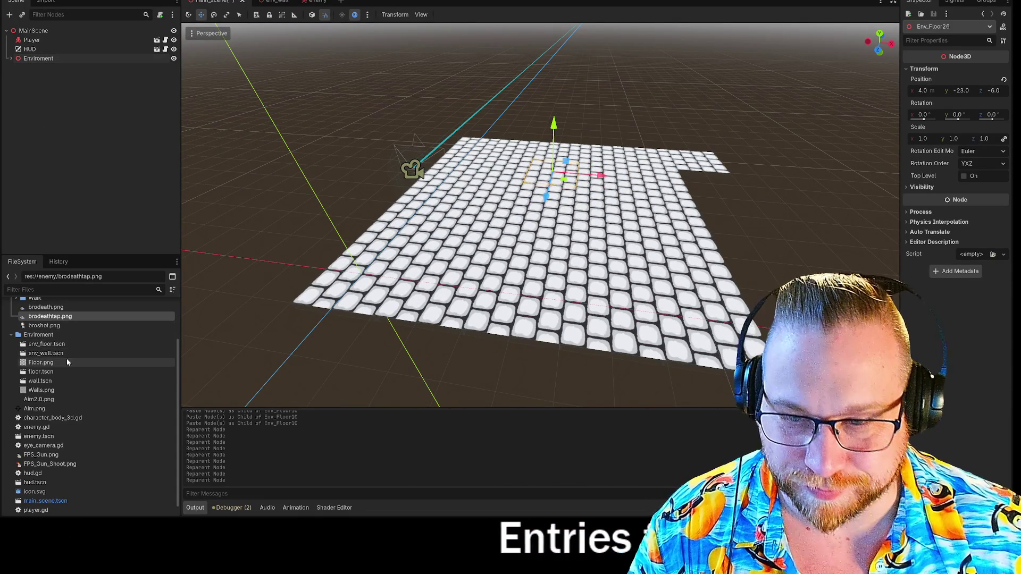
- Drop an env_wall instance into the level, then delete it again
left_click_drag(37, 380, 205, 355)
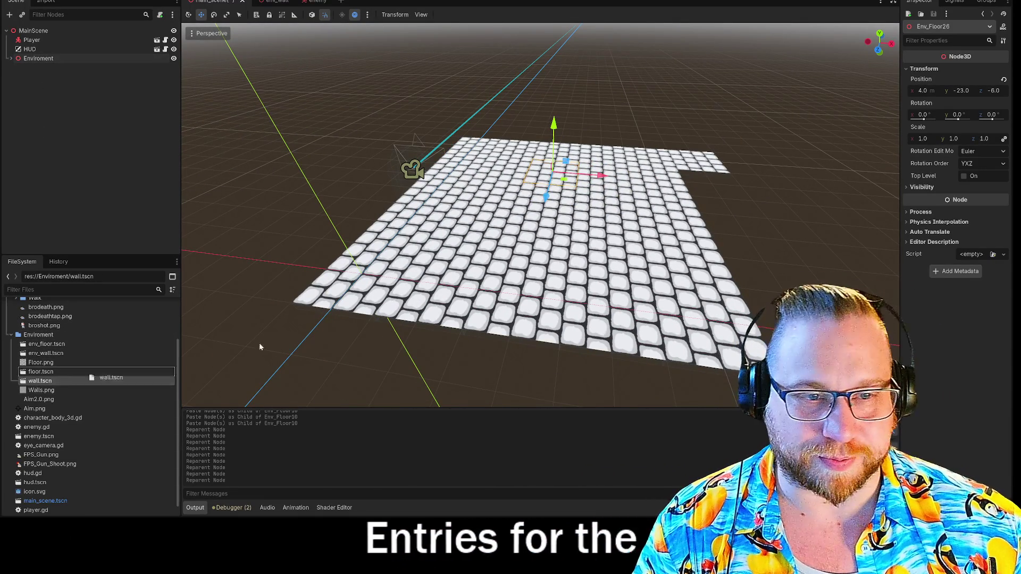
mouse_move(318, 205)
left_mouse_down()
mouse_move(778, 249)
mouse_move(737, 250)
mouse_move(752, 303)
mouse_move(797, 242)
left_mouse_up()
key("Delete")
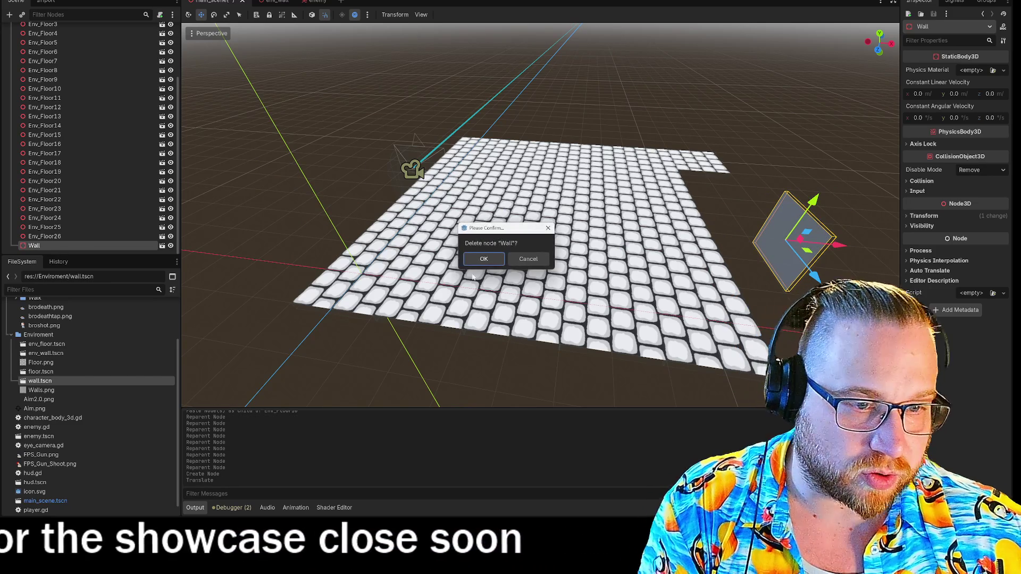
key("Return")
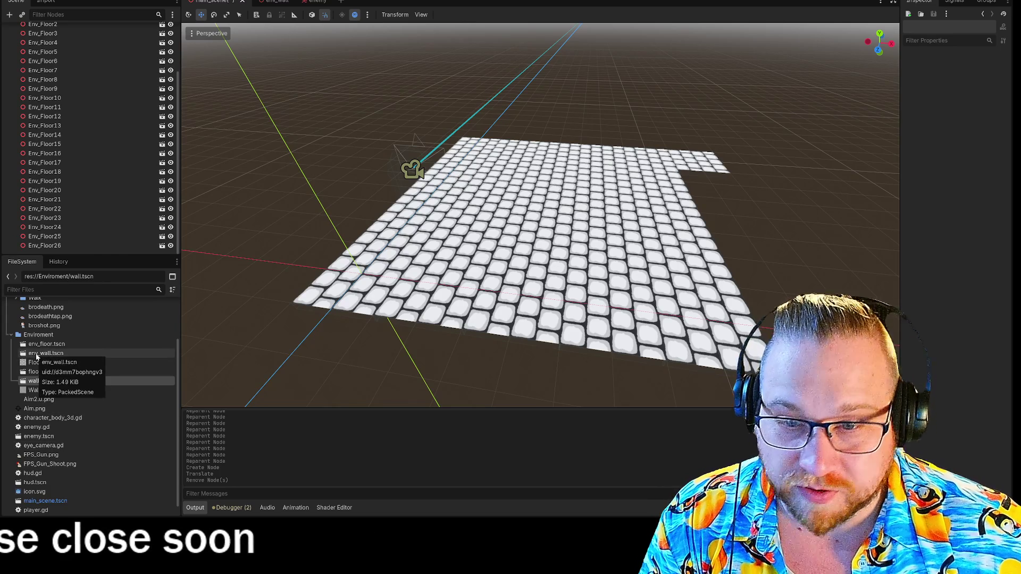
- Place an env_wall by the floor and paste several copies along the floor edge
left_click_drag(36, 354, 53, 360)
left_click_drag(789, 276, 790, 271)
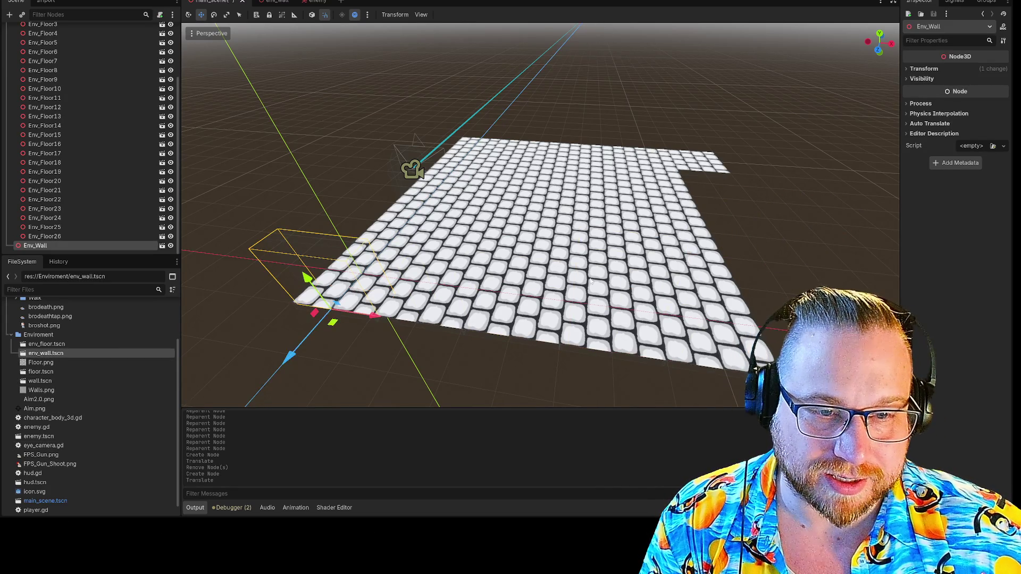
key("f")
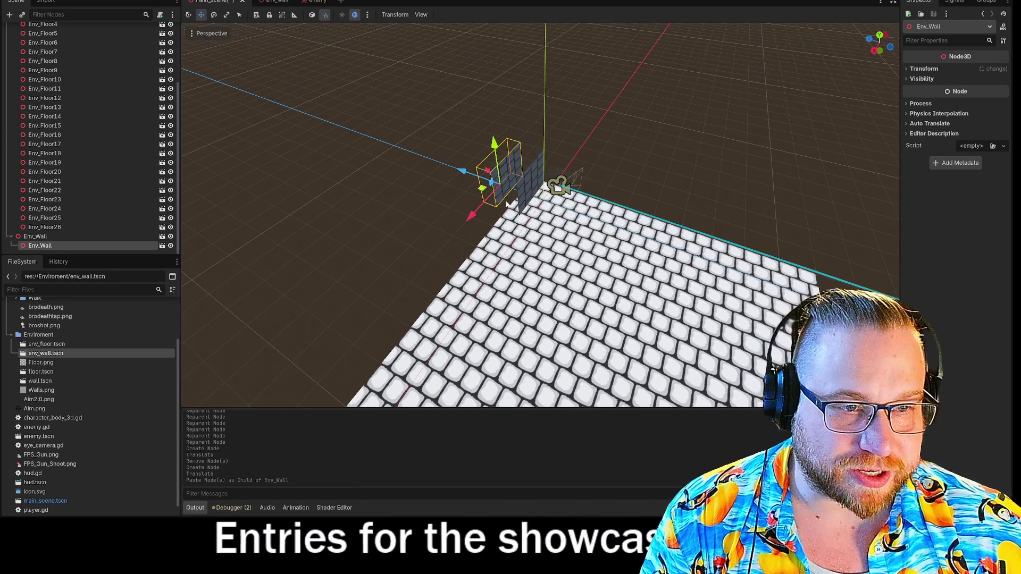
key("ctrl+v")
left_click_drag(504, 198, 437, 282)
key("ctrl+v")
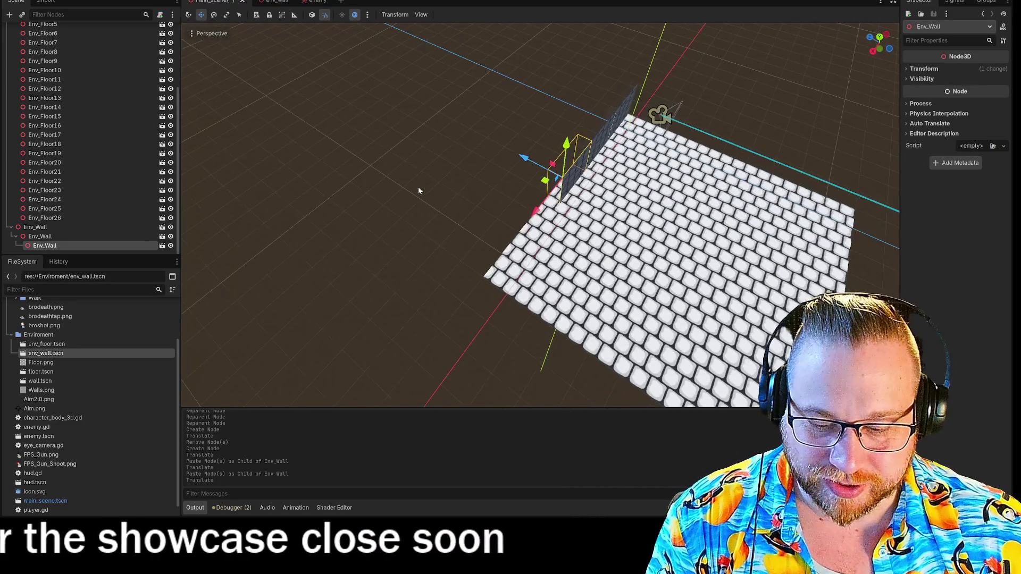
key("ctrl+v")
key("ctrl+v")
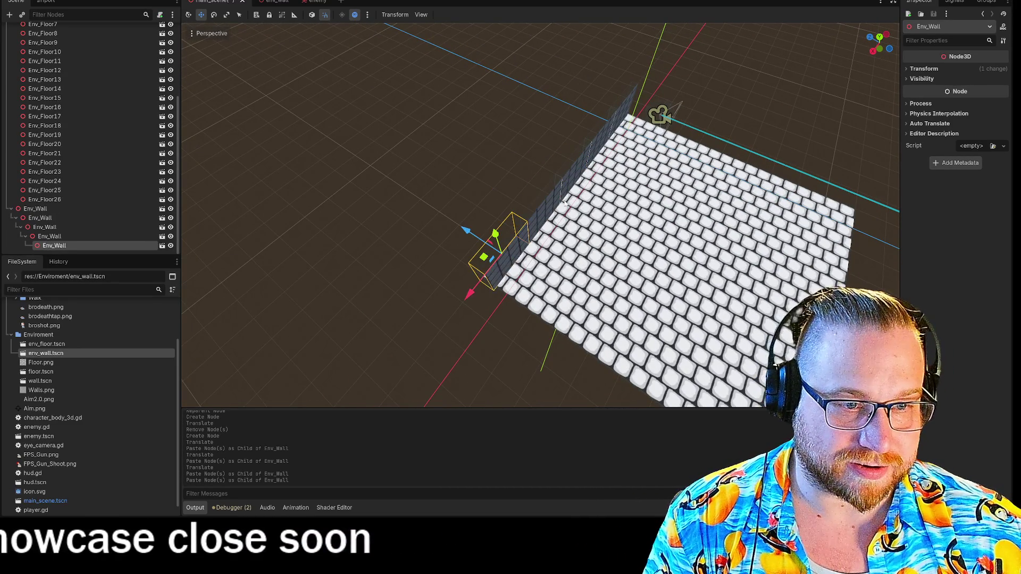
key("ctrl+v")
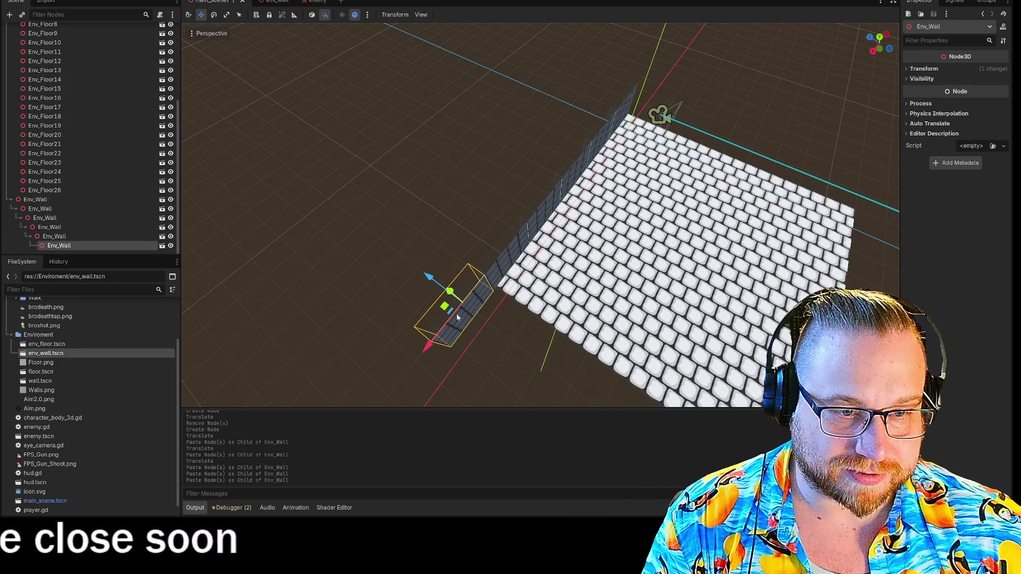
left_click_drag(444, 307, 718, 154)
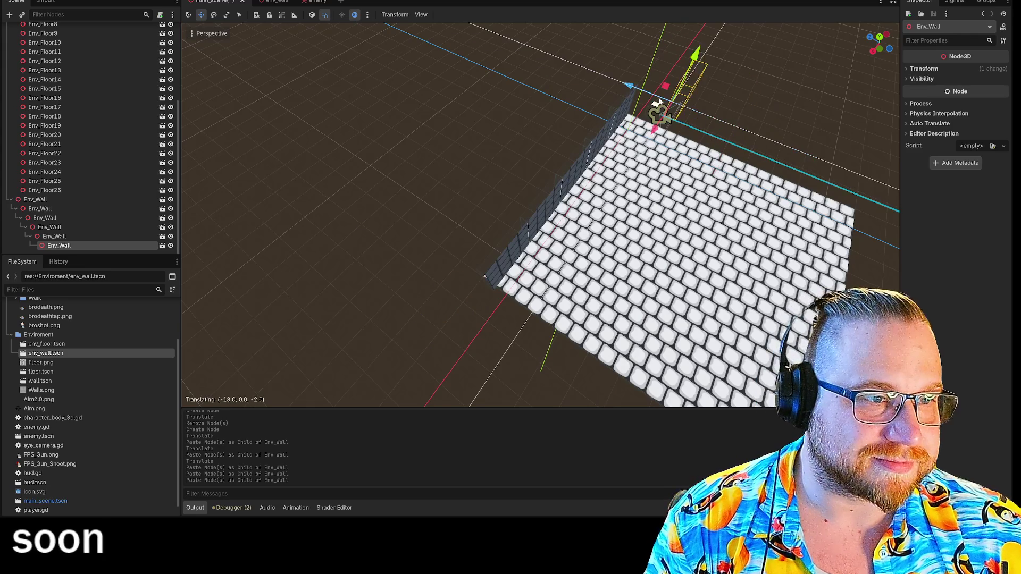
- Rotate a wall copy to -90 degrees on Y and reset its position to the origin
mouse_move(699, 101)
left_mouse_down()
mouse_move(579, 141)
mouse_move(449, 238)
left_mouse_up()
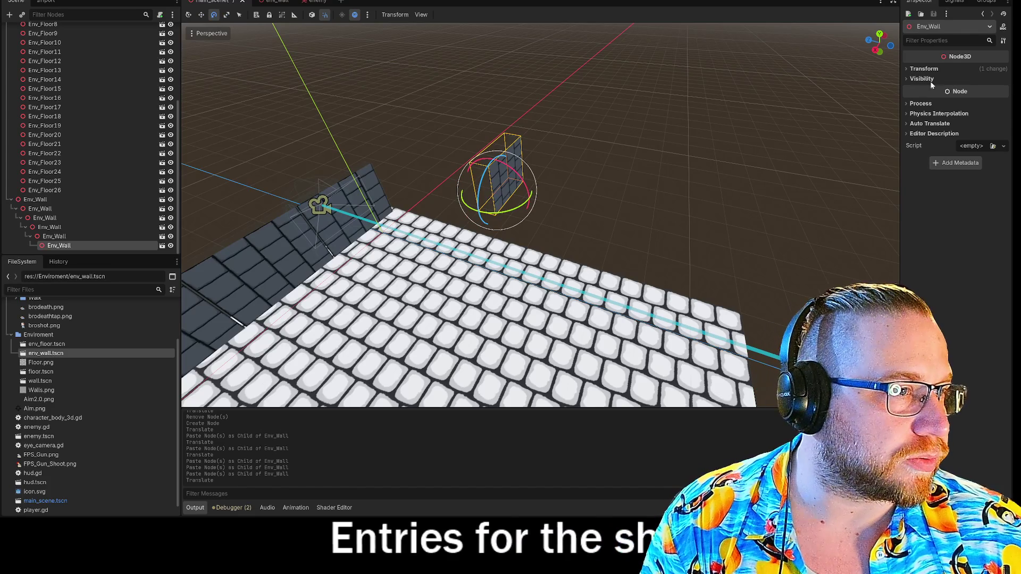
left_click(908, 69)
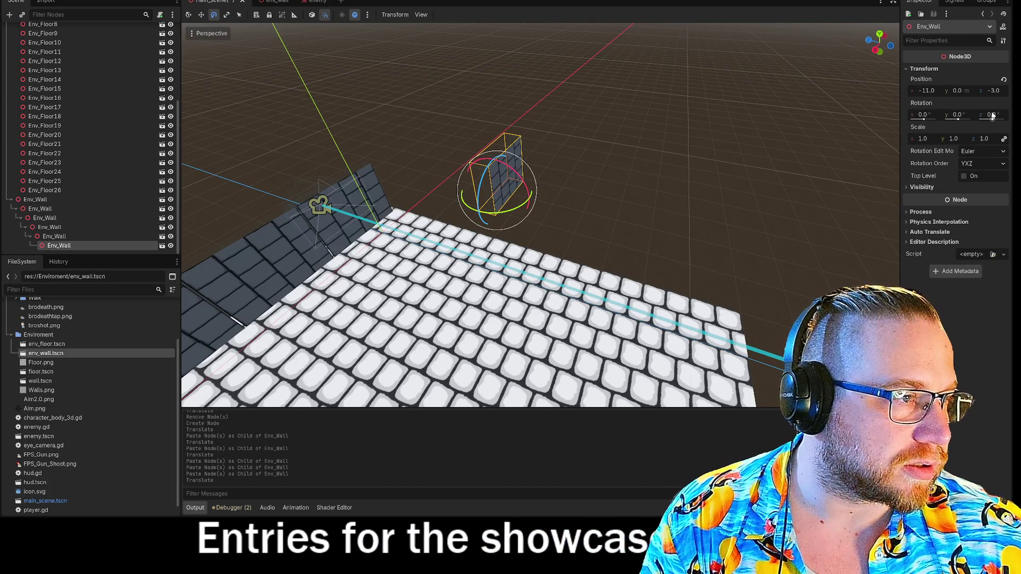
left_click(957, 115)
type("90")
key("Return")
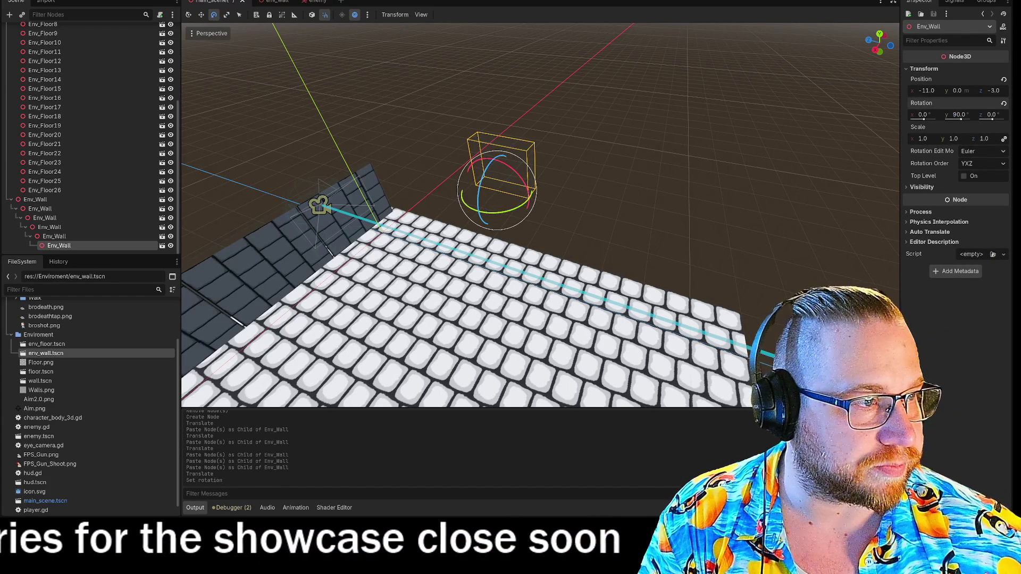
left_click(957, 115)
type("-90")
key("Return")
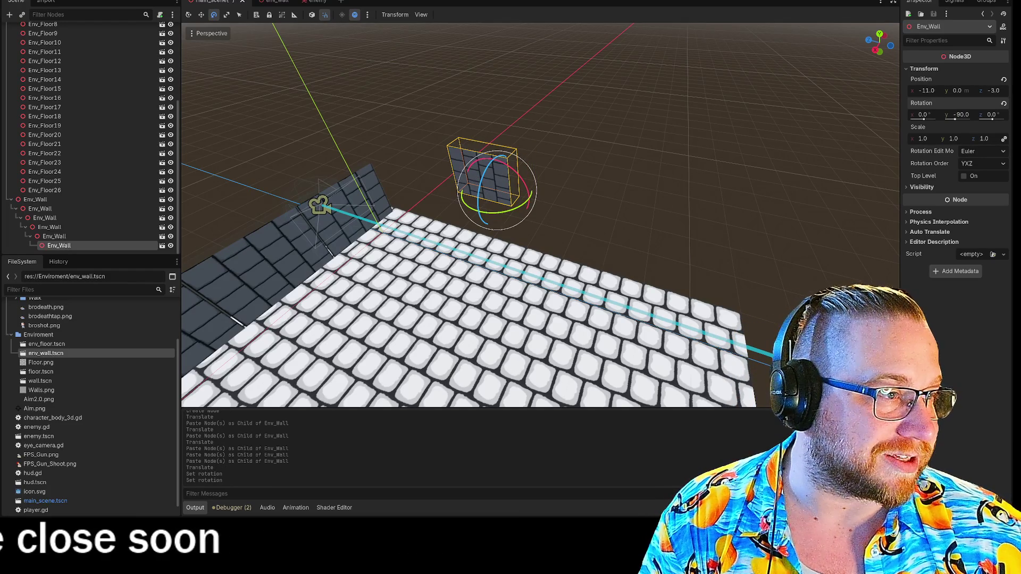
left_click(1003, 80)
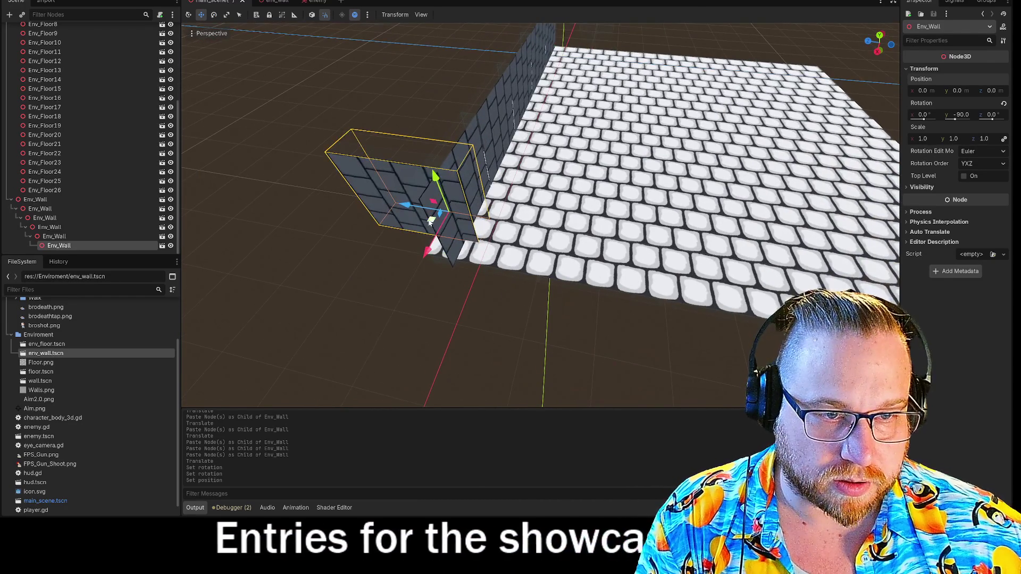
- Move the turned wall under Enviroment and set it at the floor's corner
left_click_drag(430, 221, 601, 40)
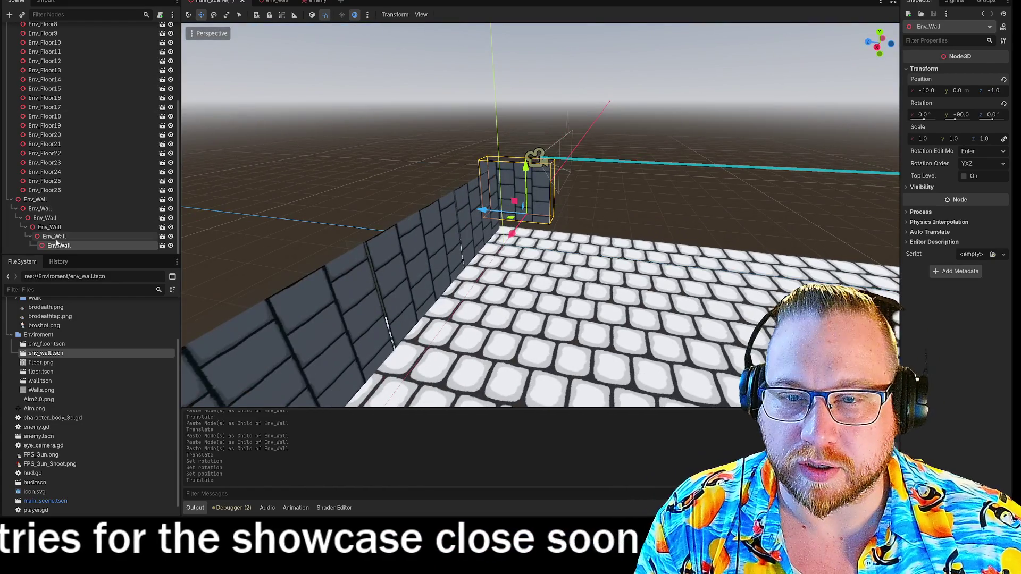
left_click_drag(57, 242, 44, 65)
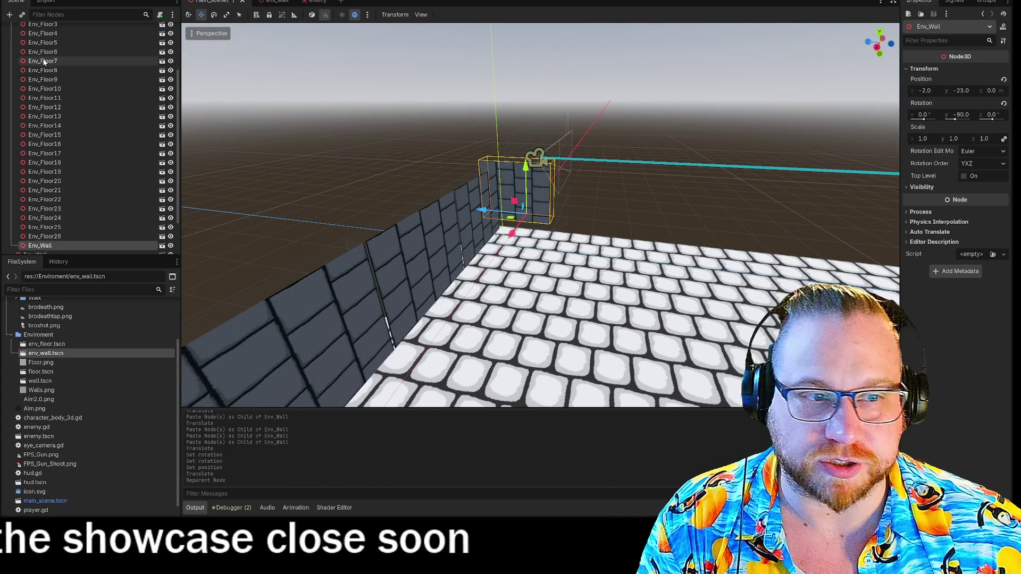
left_click(1004, 80)
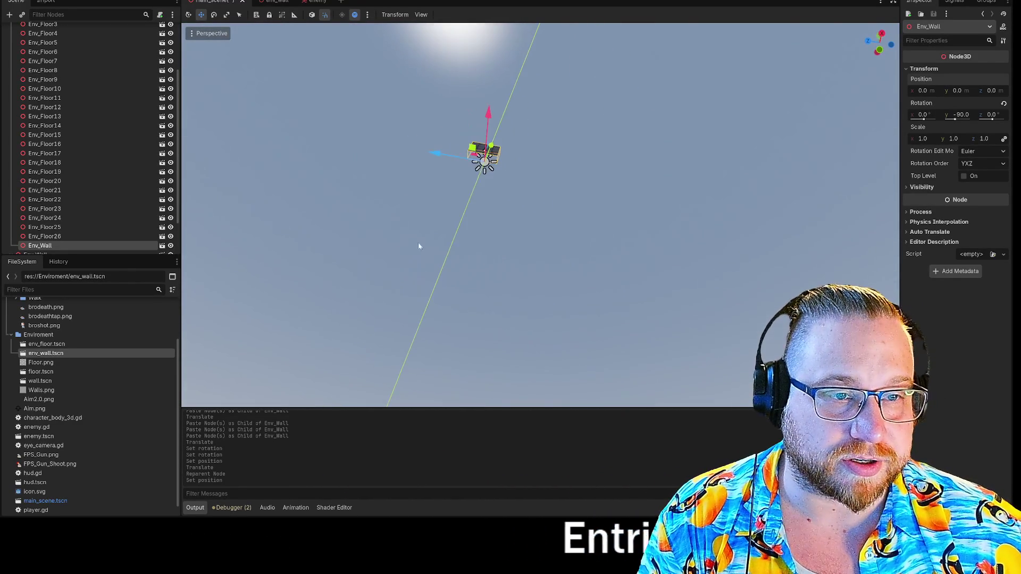
mouse_move(497, 100)
left_mouse_down()
mouse_move(454, 390)
mouse_move(467, 367)
left_mouse_up()
left_click_drag(475, 153, 478, 341)
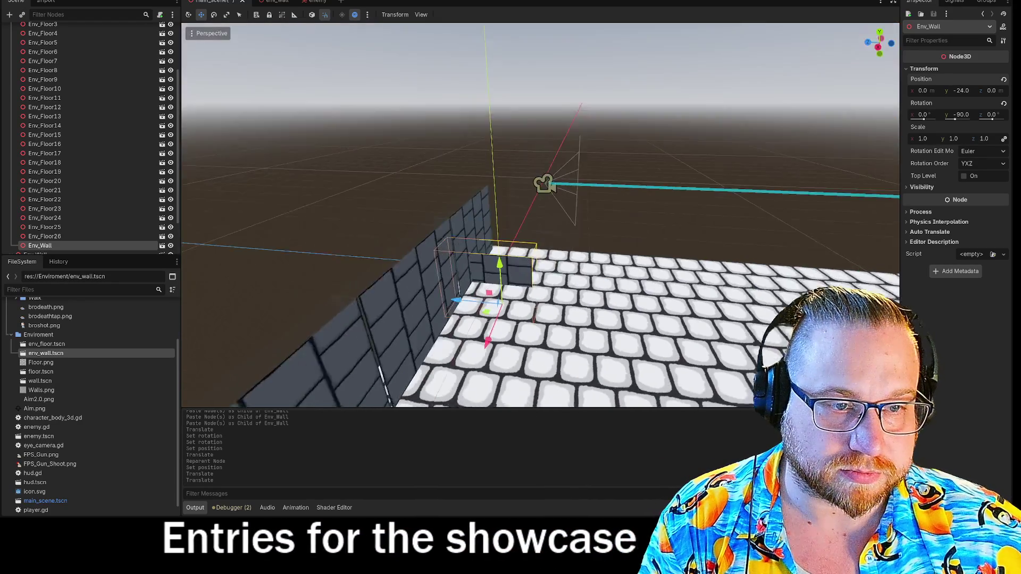
left_click_drag(495, 263, 495, 251)
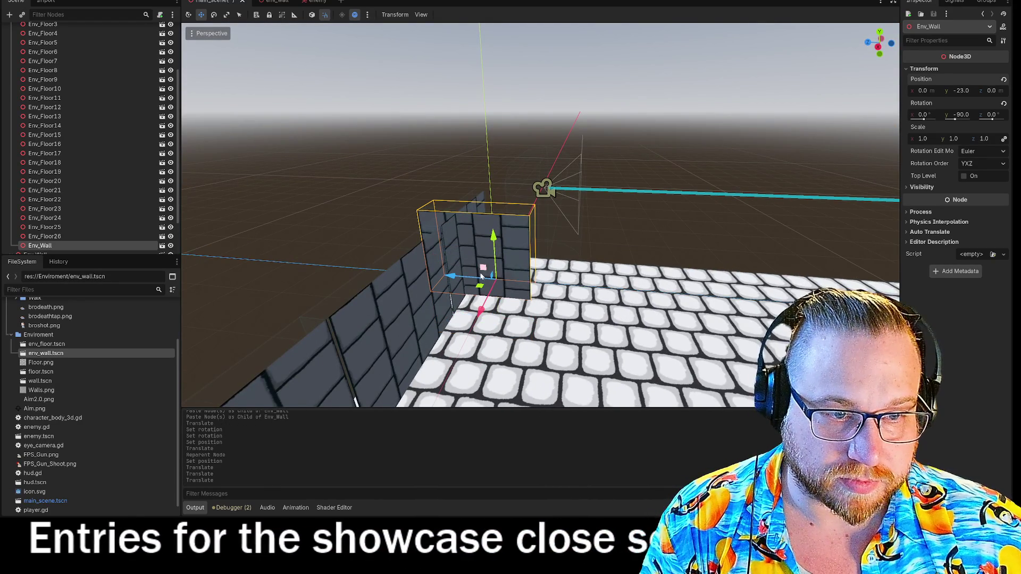
mouse_move(478, 284)
left_mouse_down()
mouse_move(520, 261)
mouse_move(481, 259)
left_mouse_up()
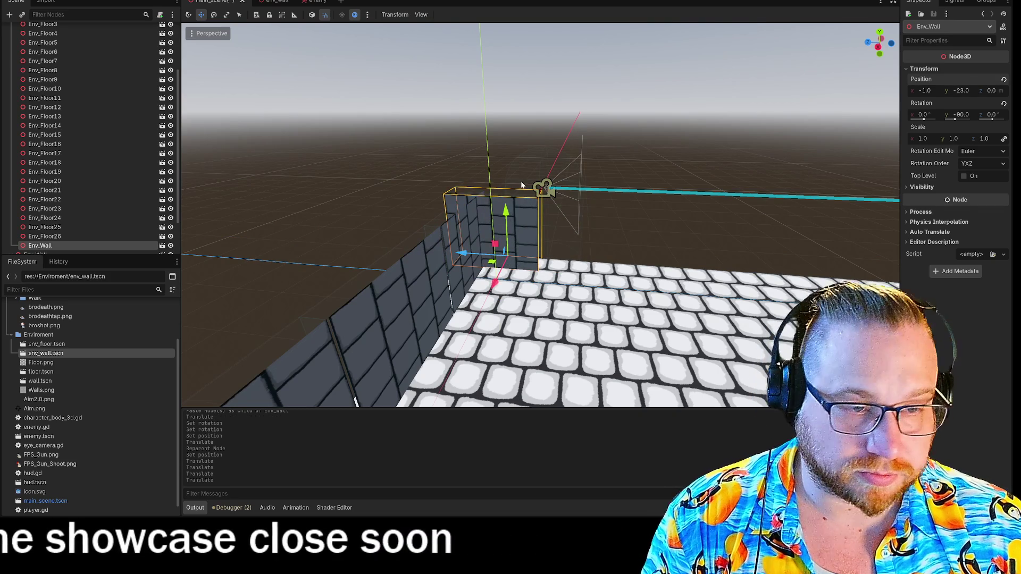
key("ctrl+v")
left_click(506, 216)
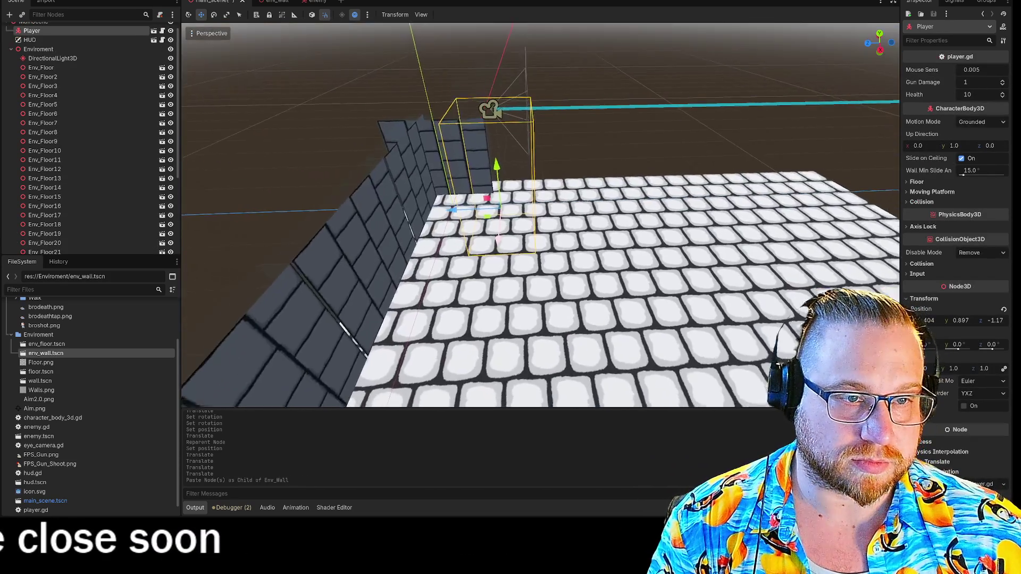
- Nudge the new wall piece into place, then delete the extra Env_Wall node
left_click_drag(506, 216, 514, 229)
left_click(542, 197)
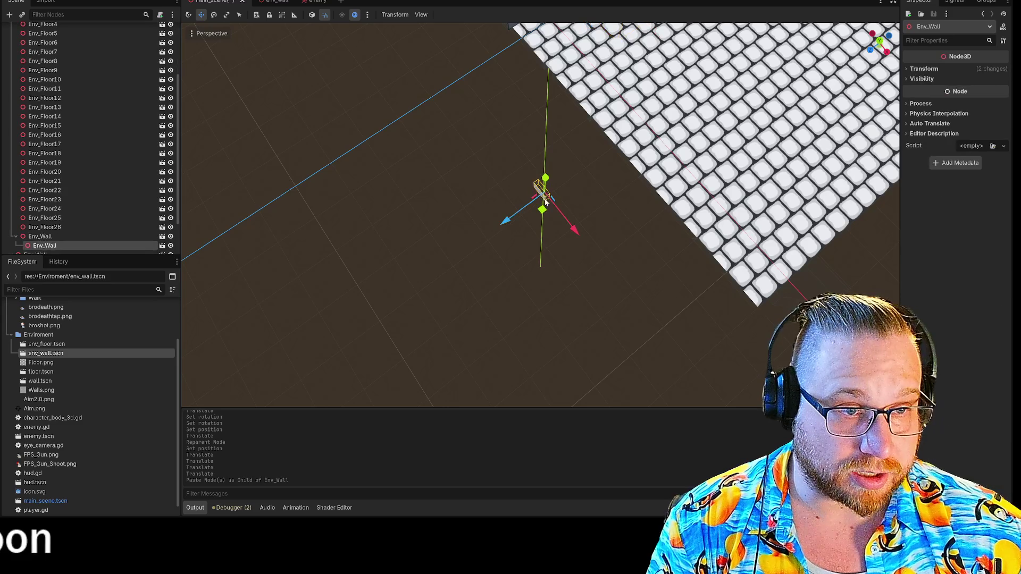
left_click_drag(540, 266, 543, 256)
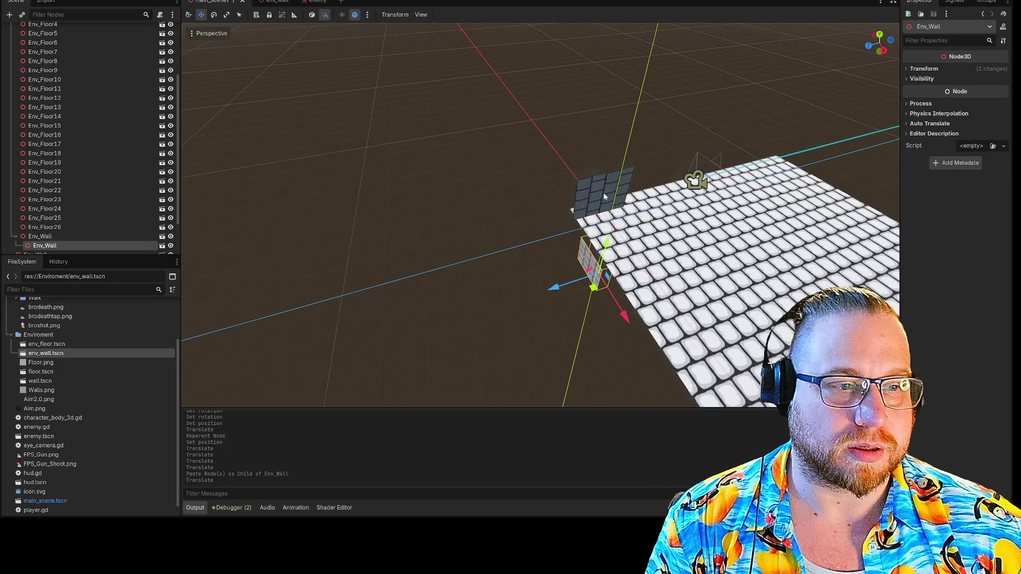
mouse_move(694, 153)
left_mouse_down()
mouse_move(668, 156)
mouse_move(697, 151)
left_mouse_up()
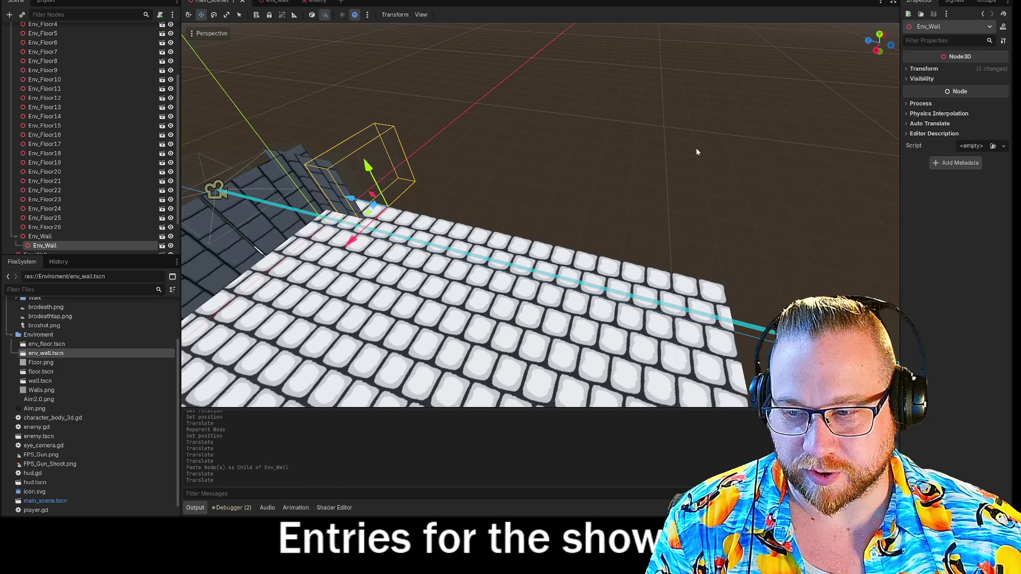
key("Delete")
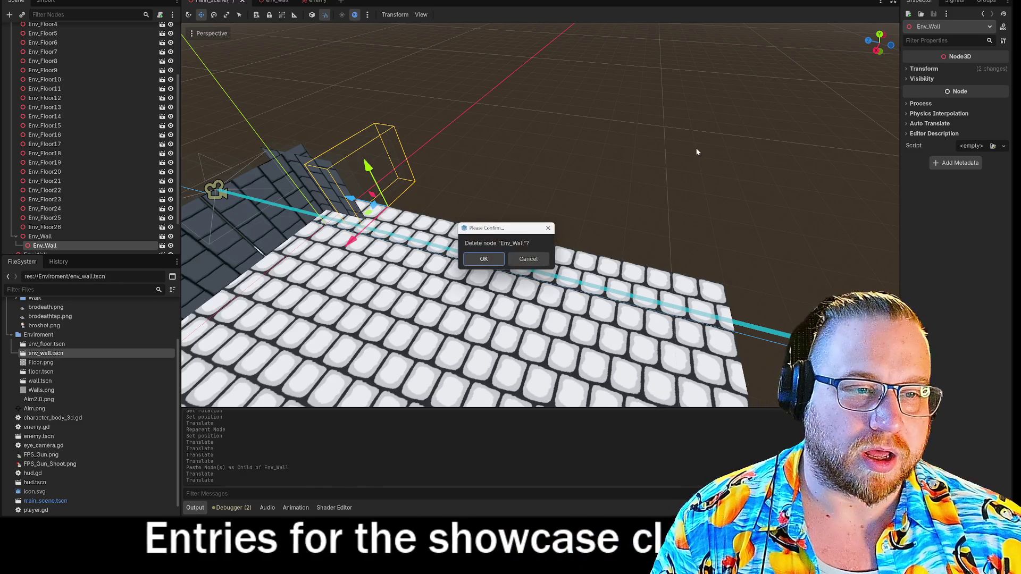
left_click(483, 259)
- Drag enemy.tscn from the FileSystem dock onto the tiled floor as an Enemy instance
left_click_drag(512, 111, 480, 133)
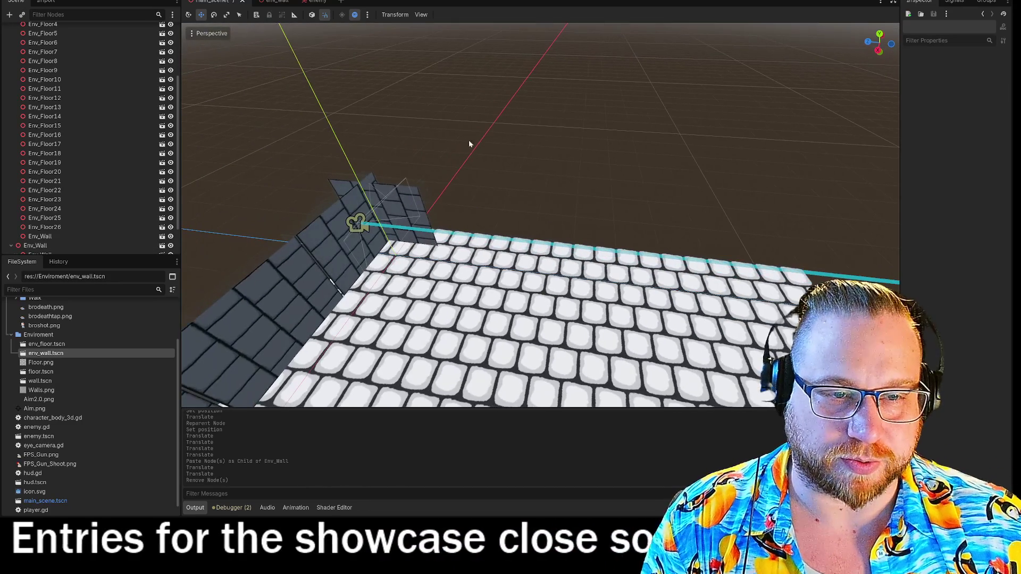
scroll(87, 181, "down", 2)
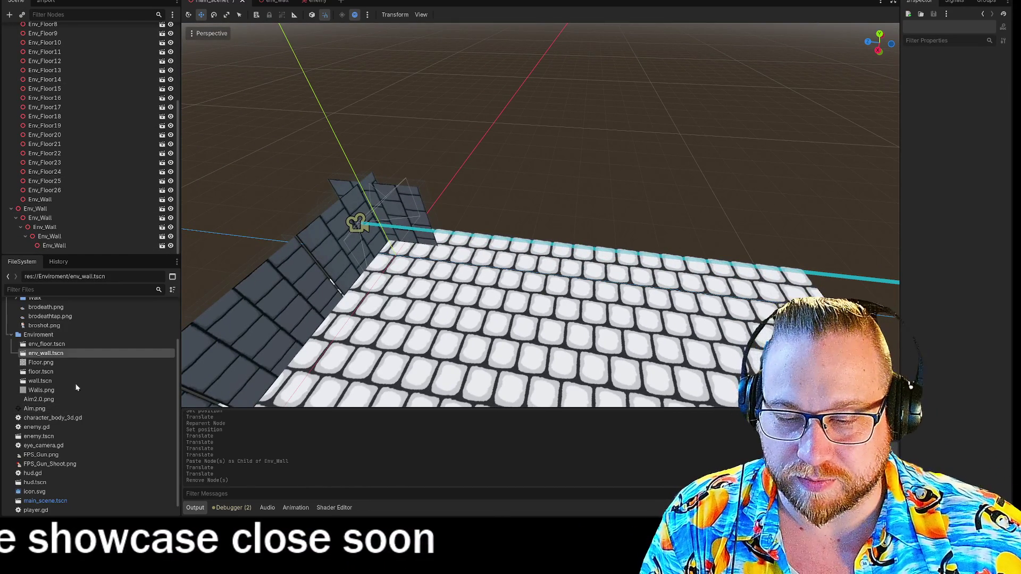
mouse_move(39, 440)
left_mouse_down()
mouse_move(626, 228)
mouse_move(809, 262)
mouse_move(797, 282)
left_mouse_up()
scroll(532, 239, "down", 3)
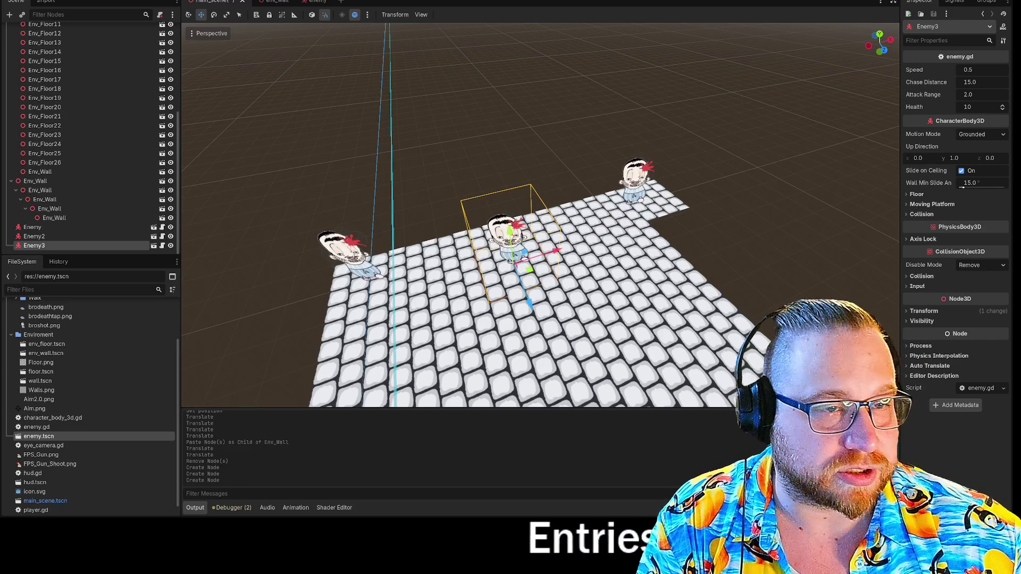
key("F5")
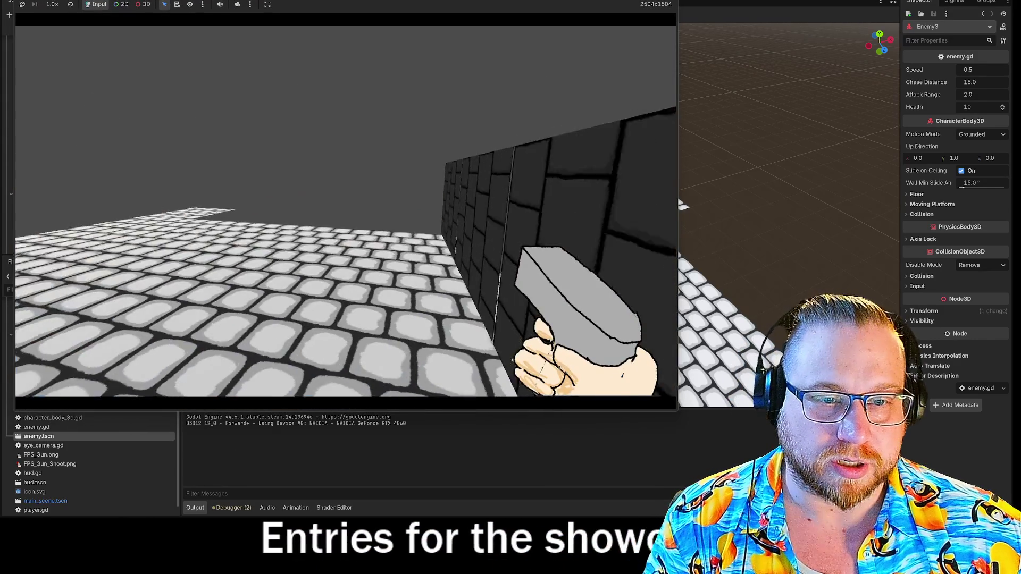
left_click(345, 213)
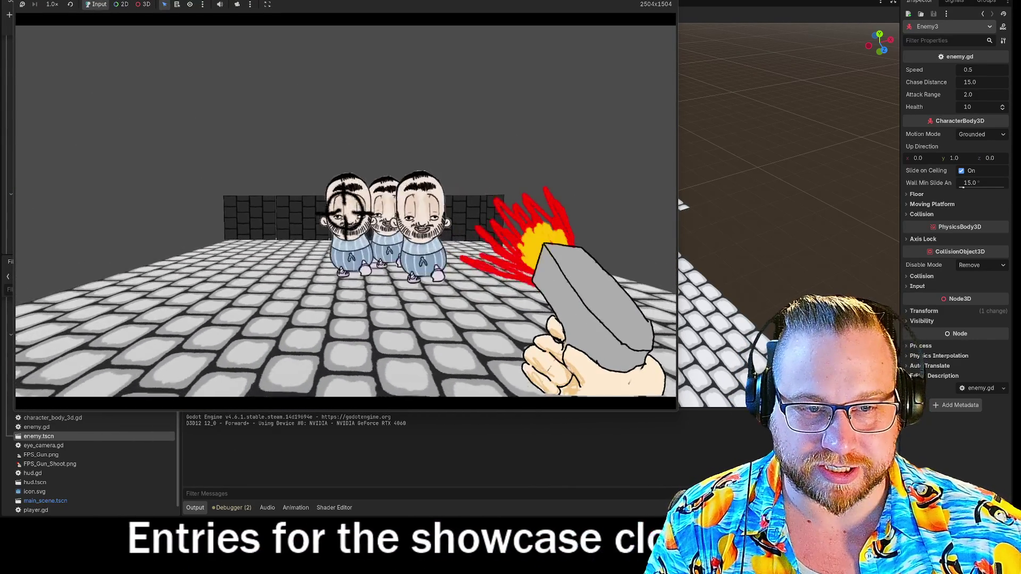
left_click(346, 213)
left_click(345, 216)
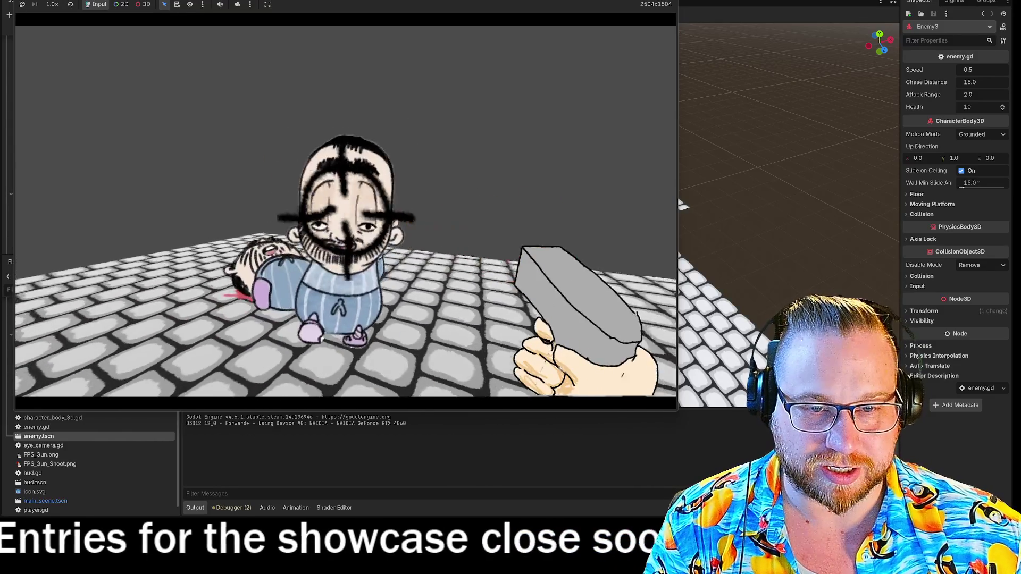
left_click(346, 213)
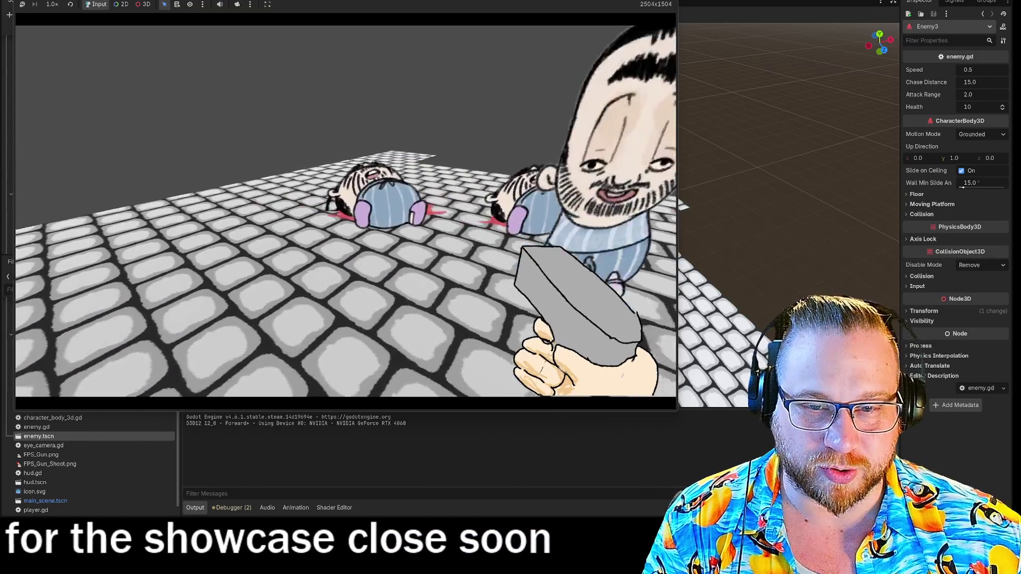
key("s")
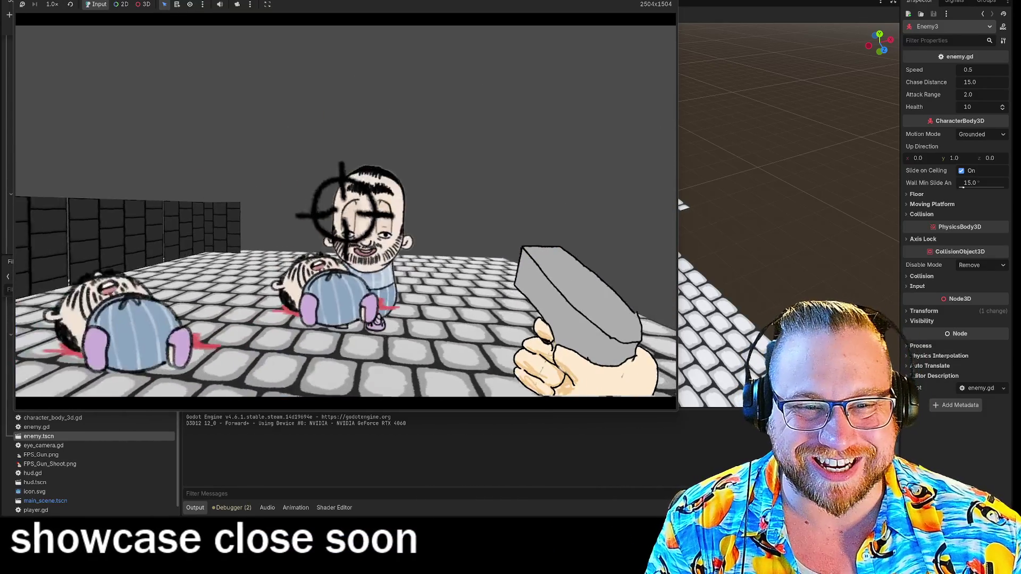
key("s")
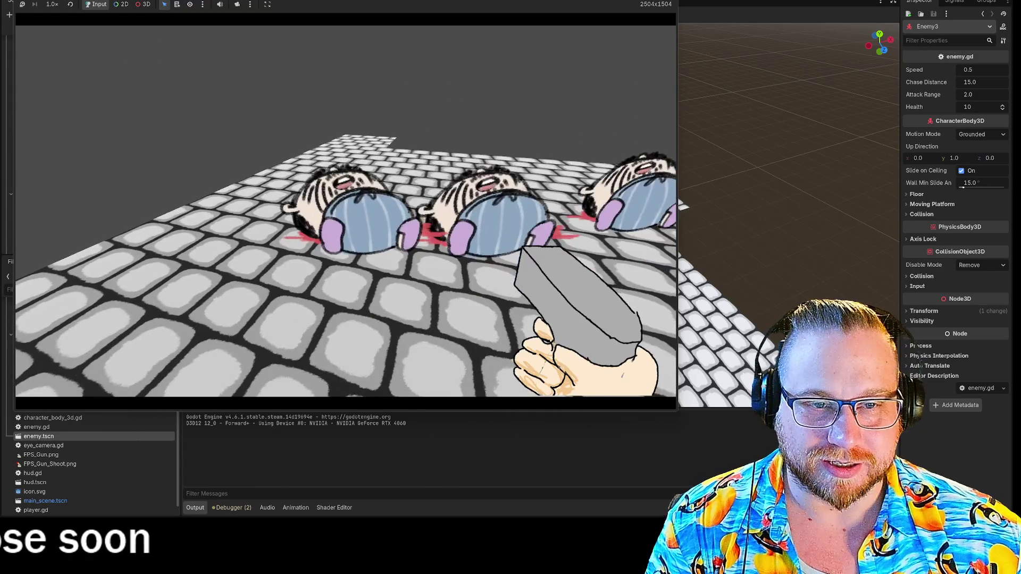
key("s")
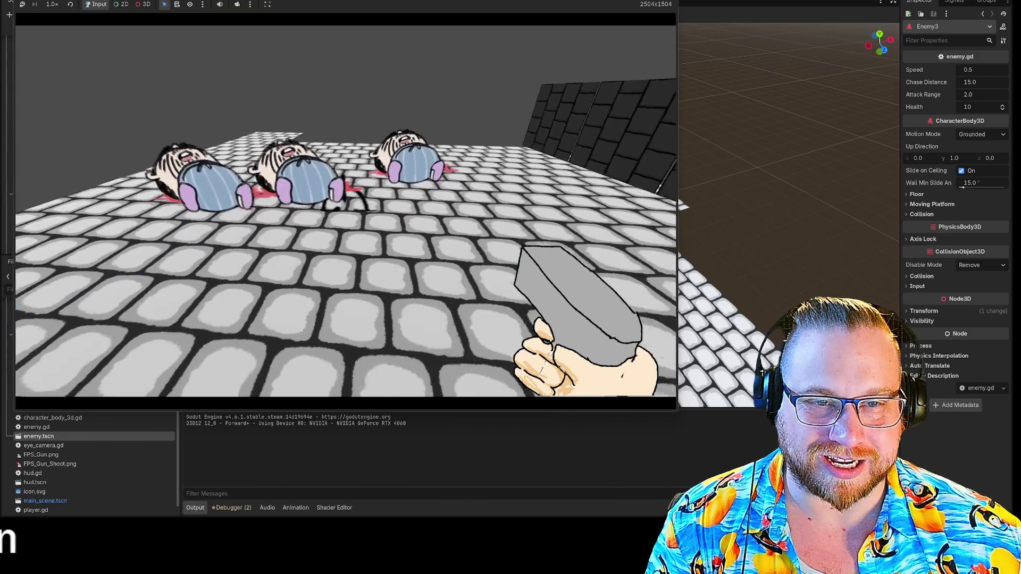
key("w")
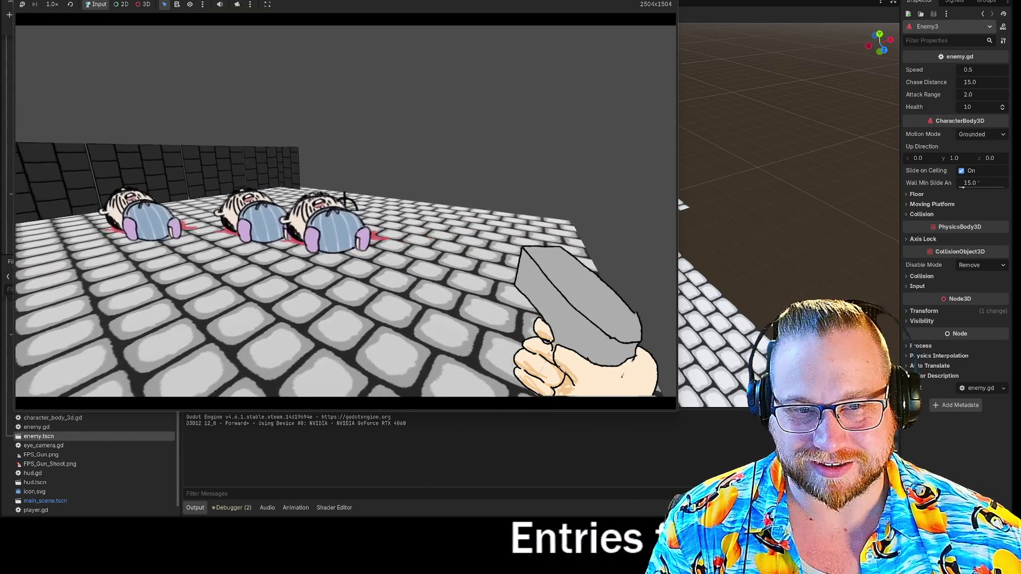
key("s")
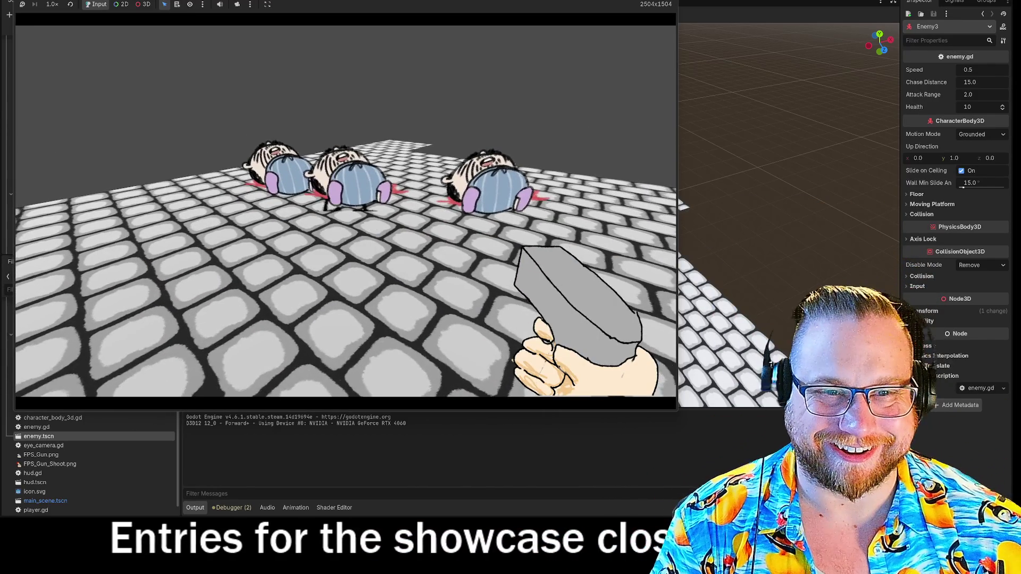
key("w")
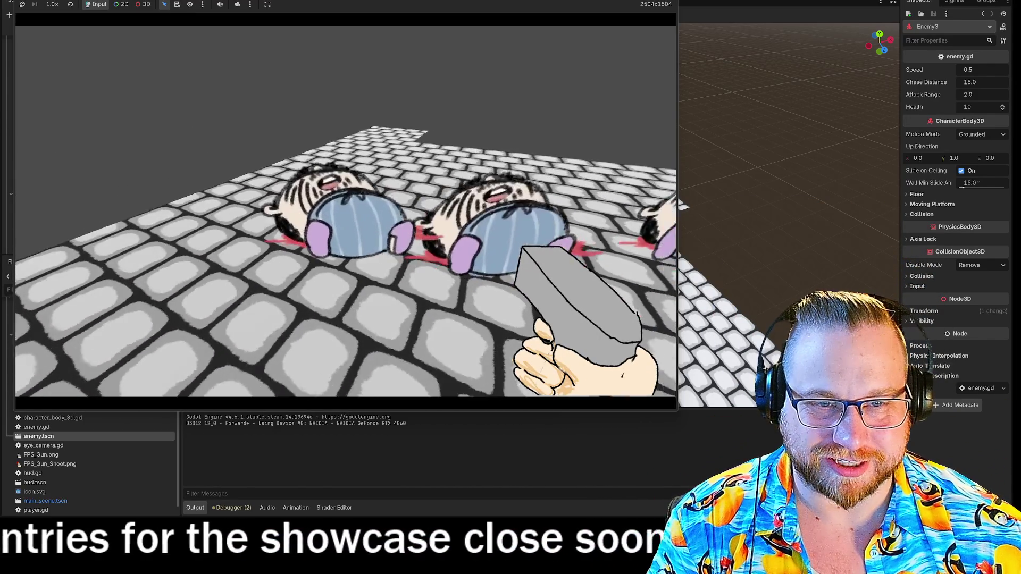
key("s")
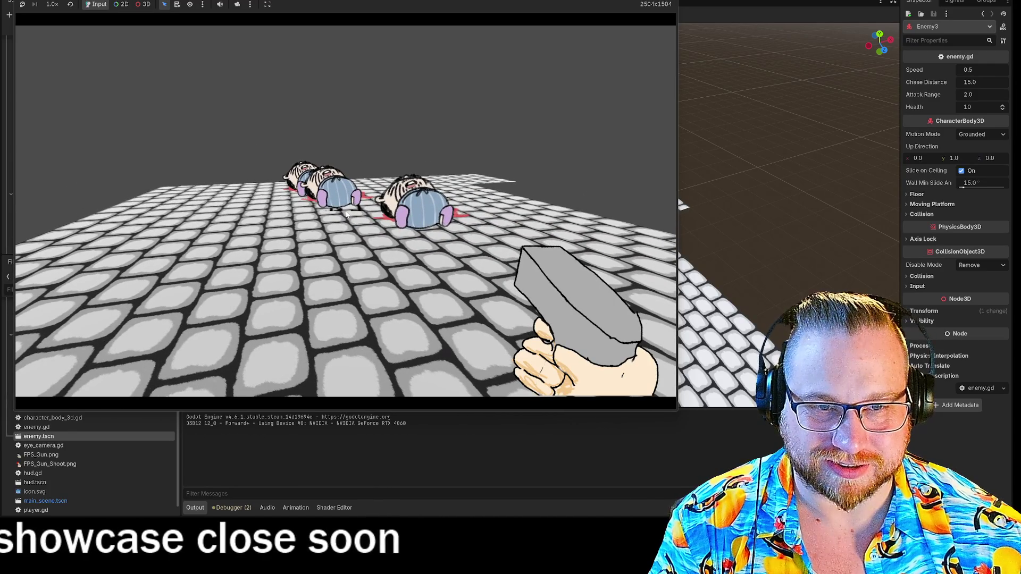
key("F8")
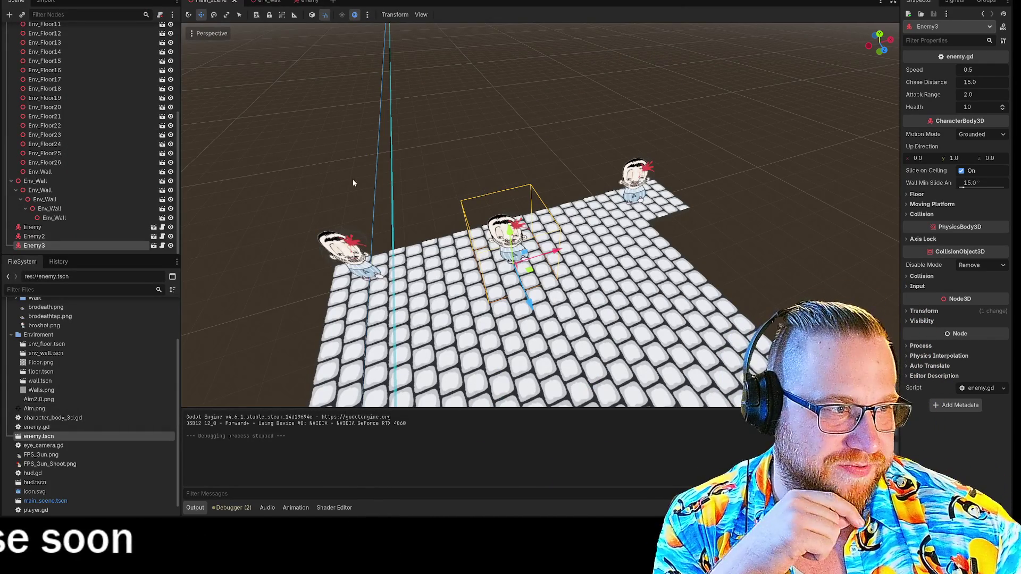
- Collapse the Enviroment node's floor children and switch to the enemy scene tab
scroll(17, 199, "up", 5)
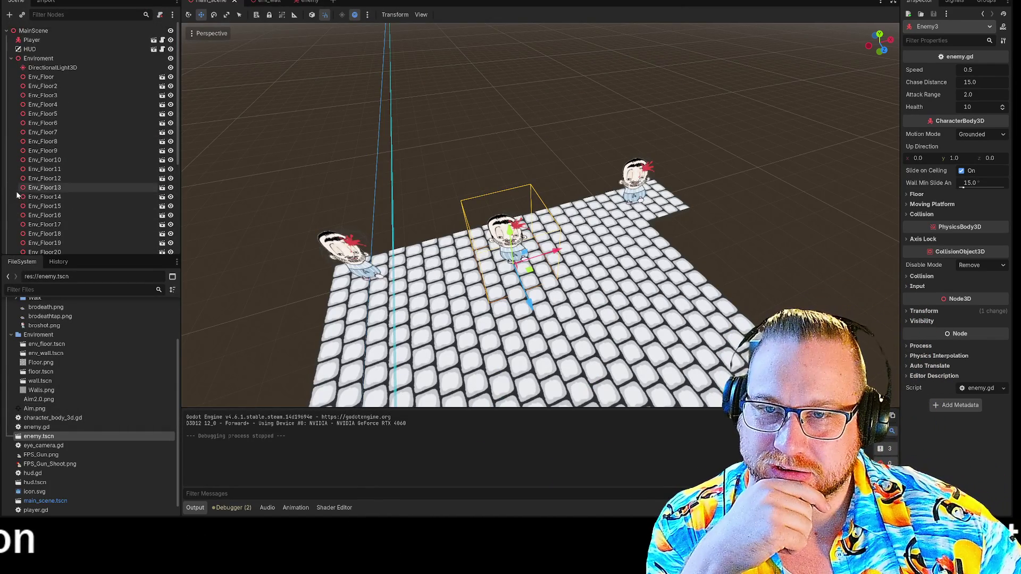
left_click(11, 59)
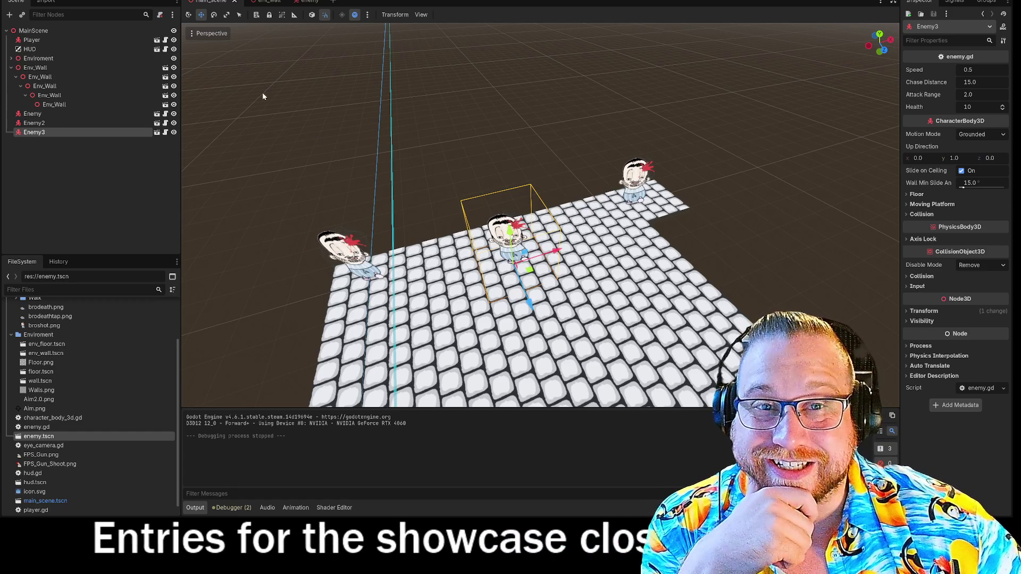
left_click(306, 2)
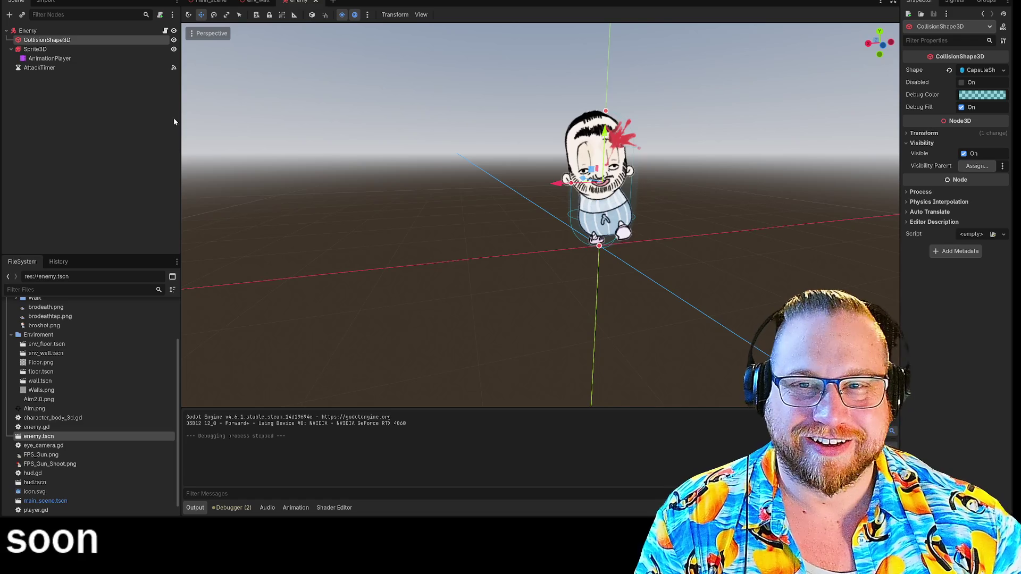
- Select the enemy's Sprite3D and add a SpriteFrames animation named DoubleTap
mouse_move(178, 99)
left_mouse_down()
mouse_move(87, 107)
mouse_move(141, 122)
mouse_move(156, 138)
left_mouse_up()
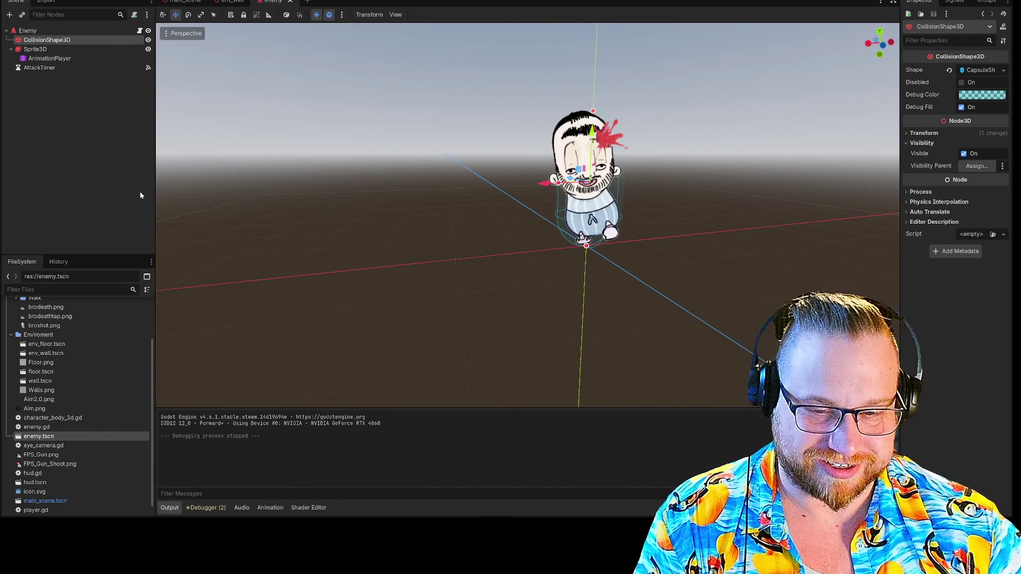
left_click(27, 31)
left_click(35, 49)
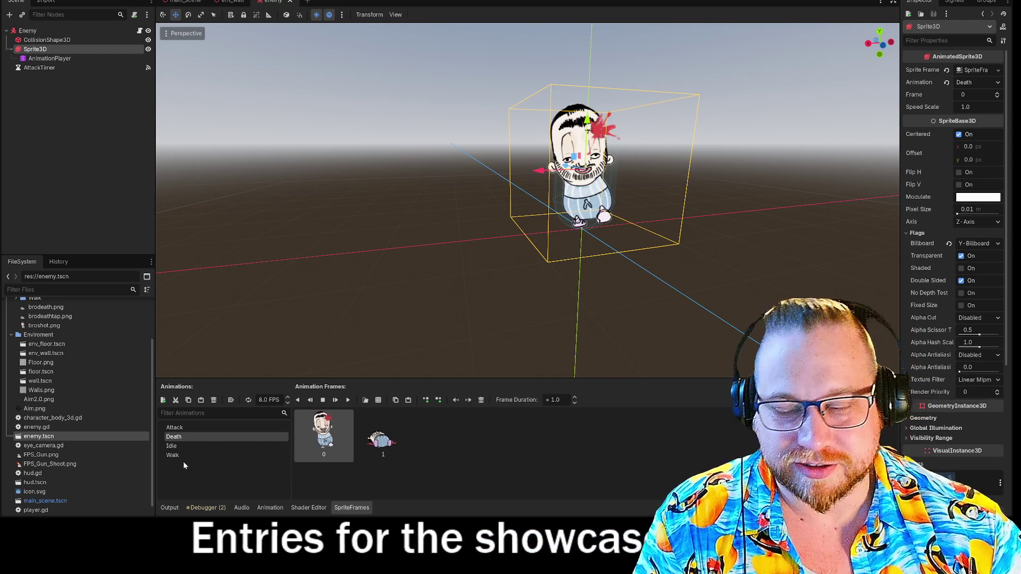
left_click(163, 400)
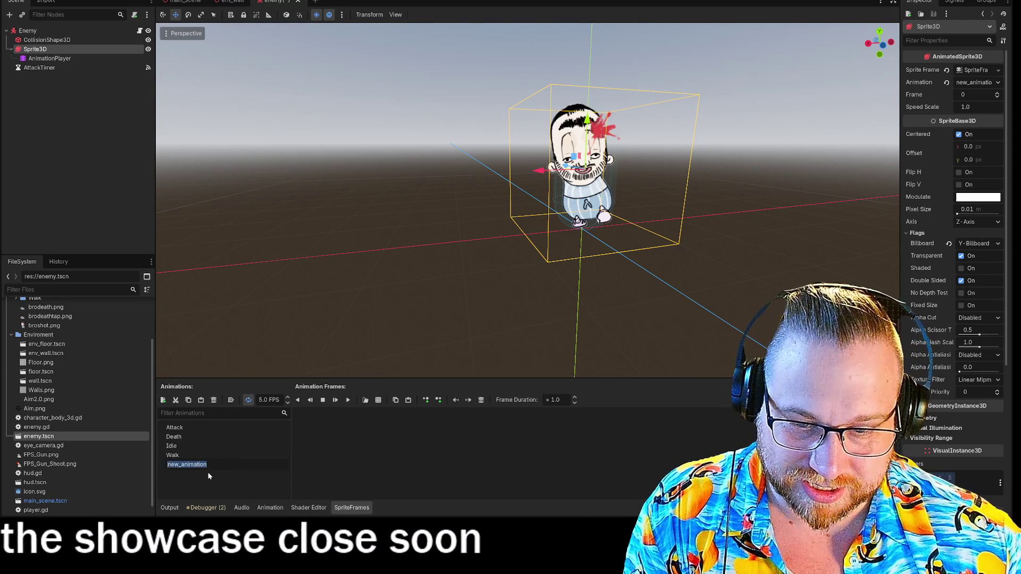
type("DoubleTap")
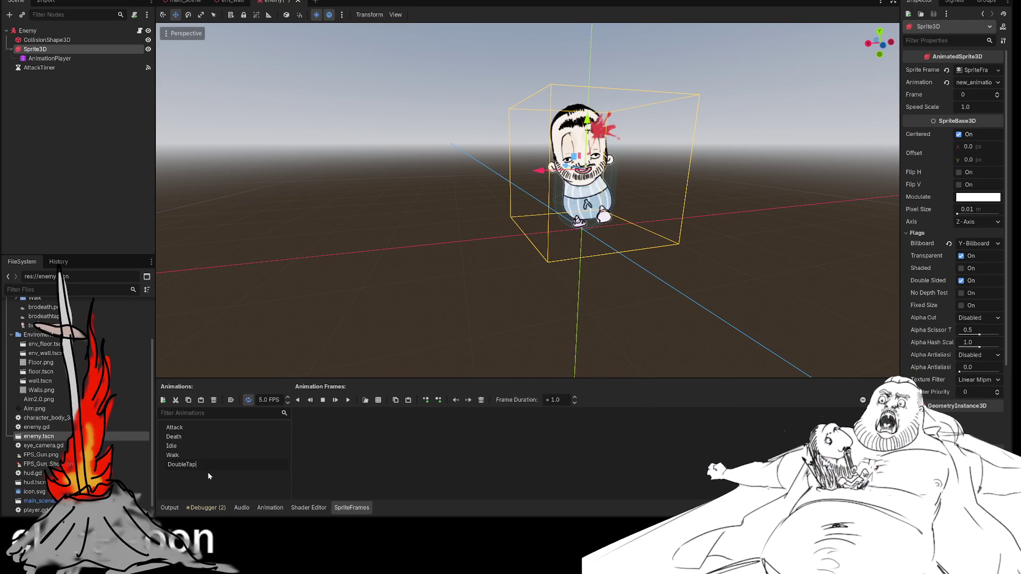
key("Return")
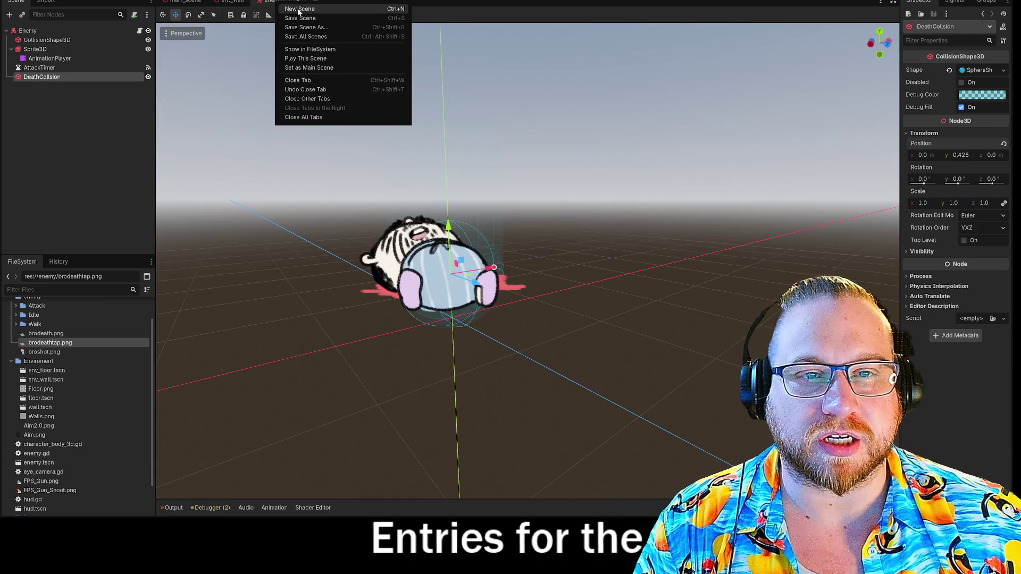
- Save the enemy scene and tick Disabled on the DeathCollision sphere shape
left_click(299, 17)
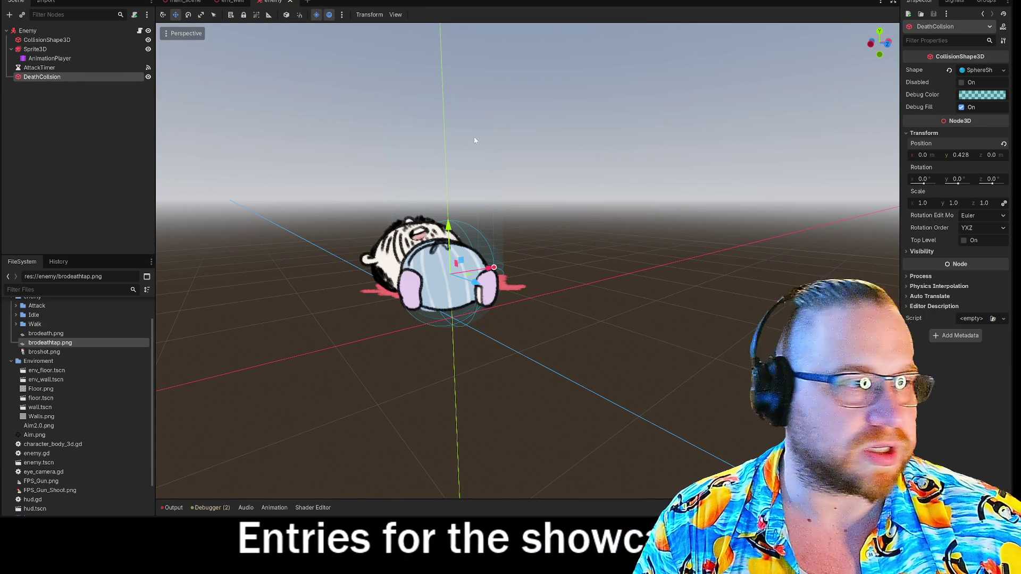
left_click(961, 82)
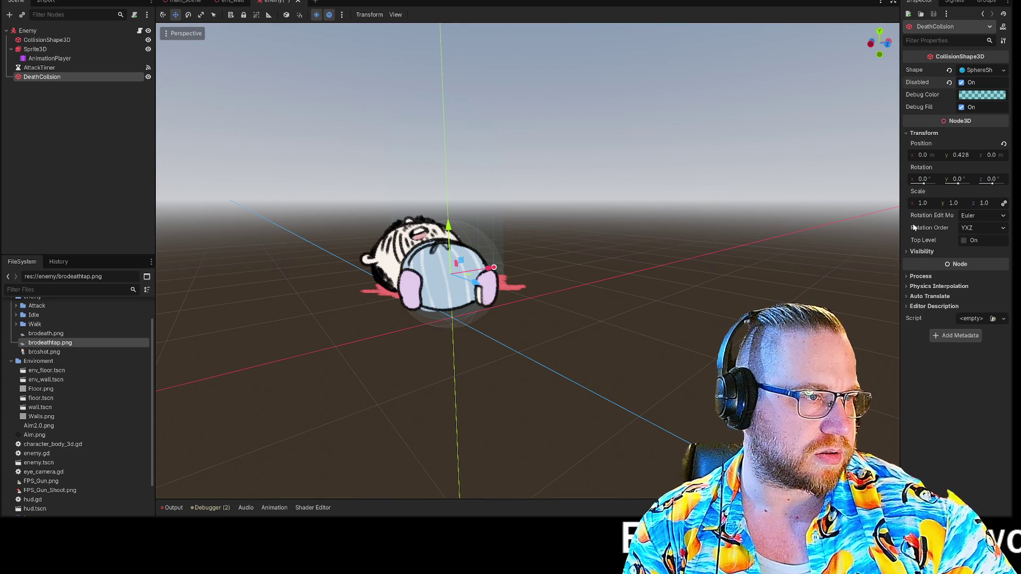
left_click(910, 252)
left_click(910, 252)
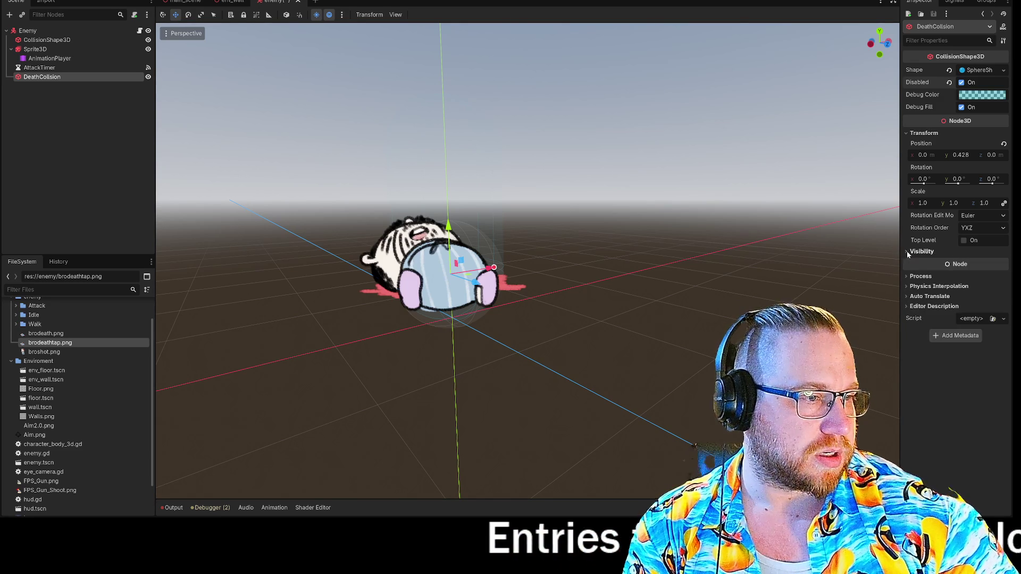
mouse_move(923, 97)
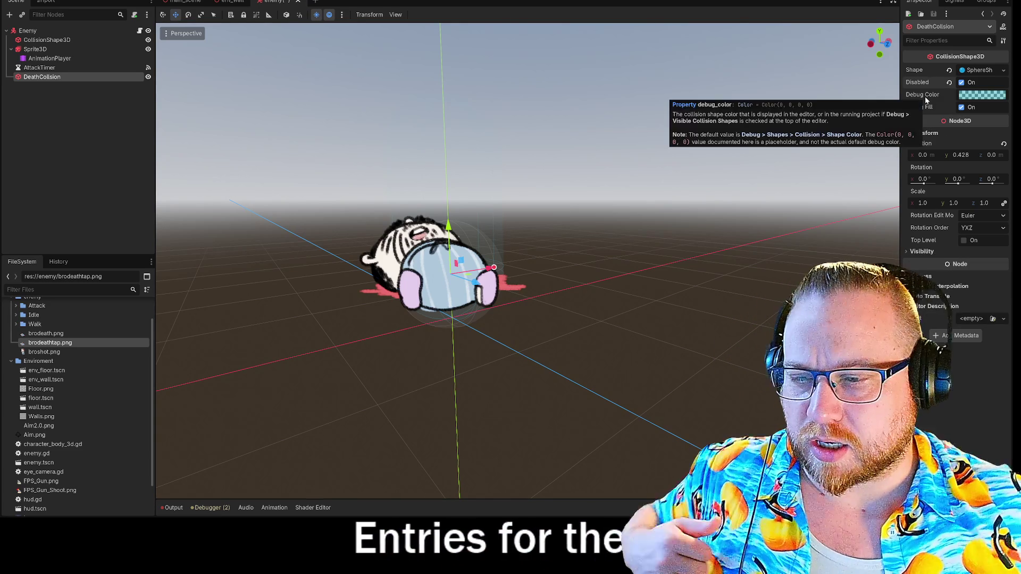
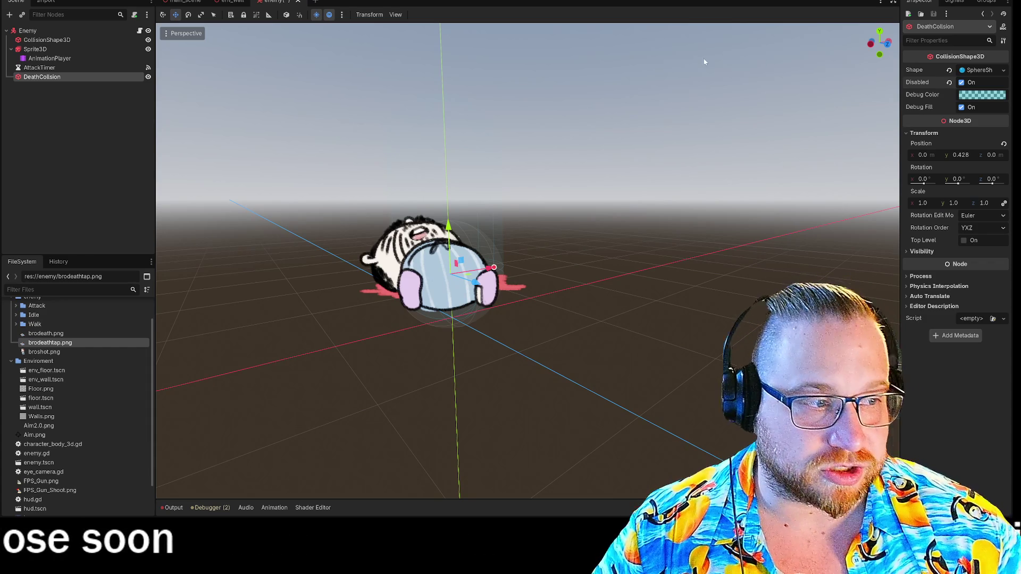
- Inspect DeathCollision's Process and Visibility settings, leaving its visibility parent unassigned
left_click(907, 286)
left_click(907, 286)
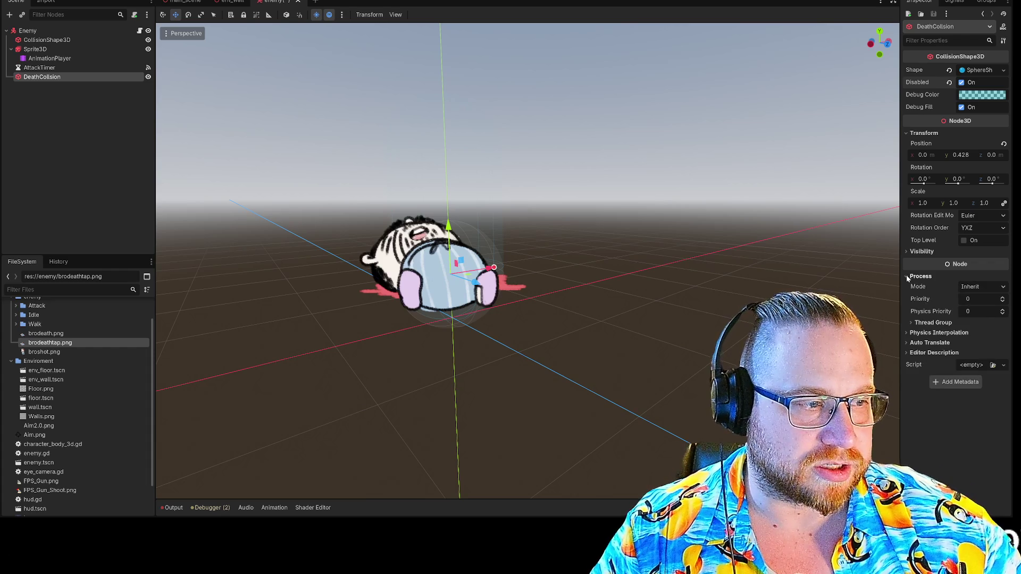
left_click(906, 252)
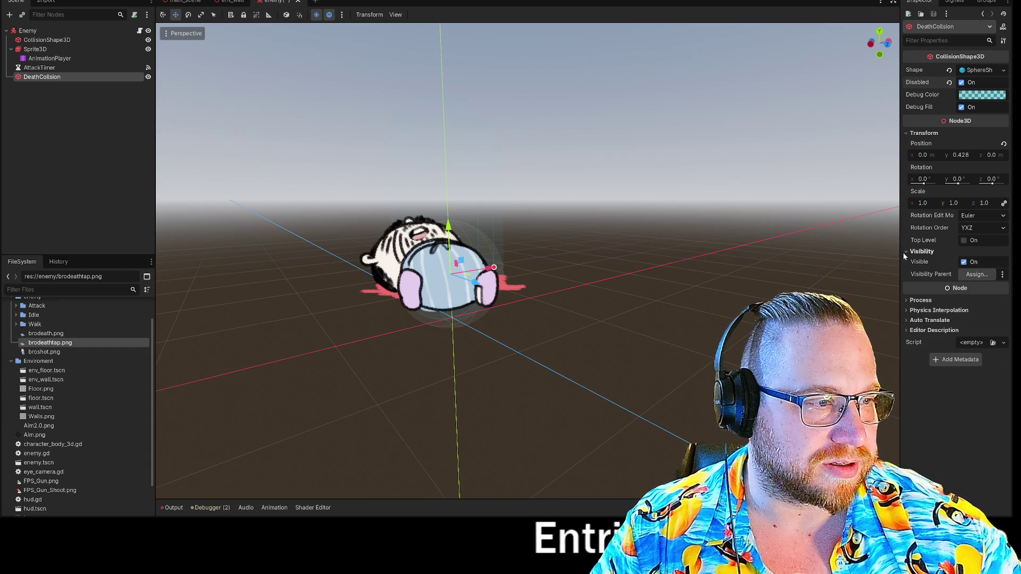
left_click(983, 275)
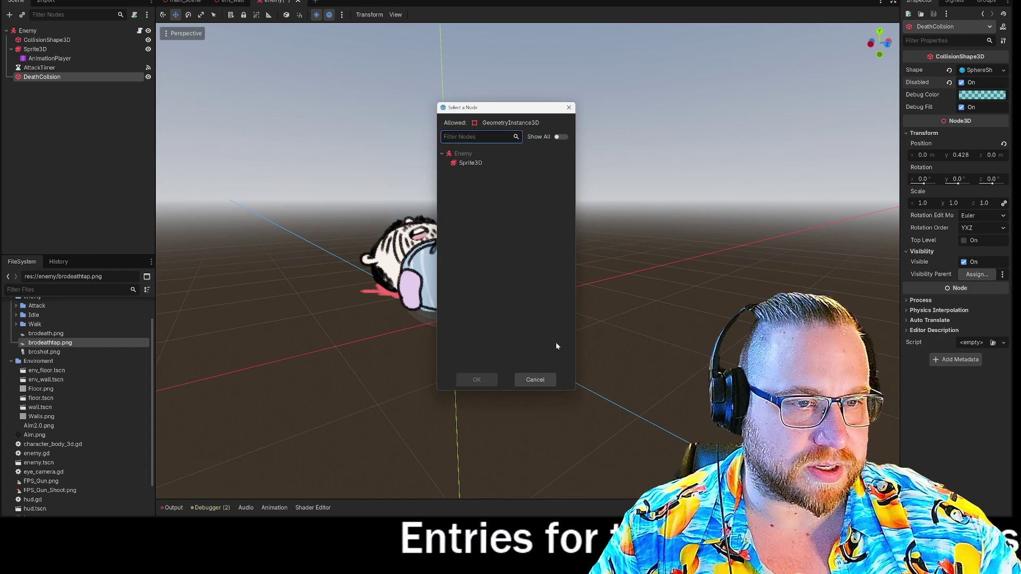
left_click(533, 382)
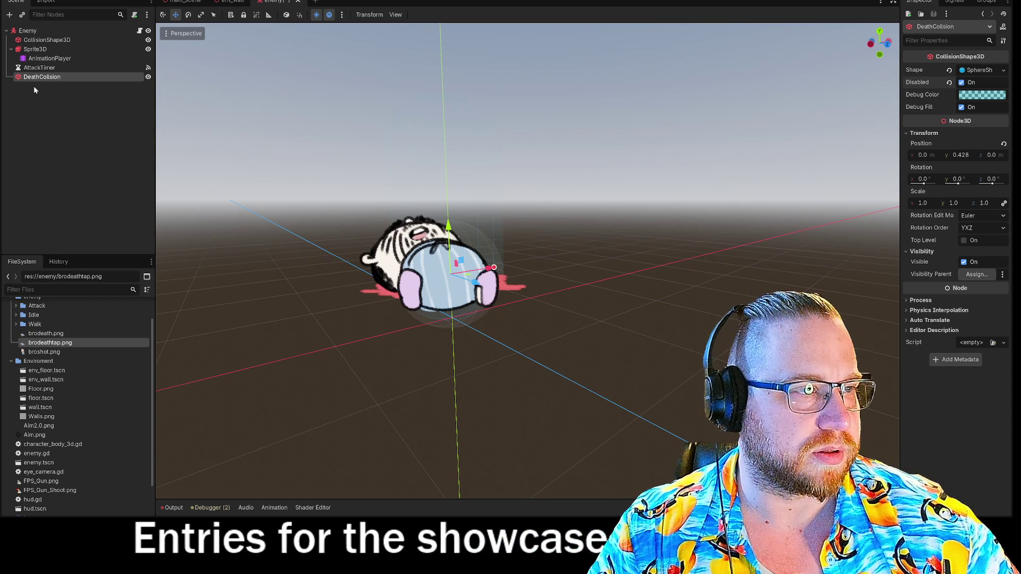
- Select the Enemy root and its CollisionShape3D, then open the Enemy's enemy.gd script
left_click(28, 32)
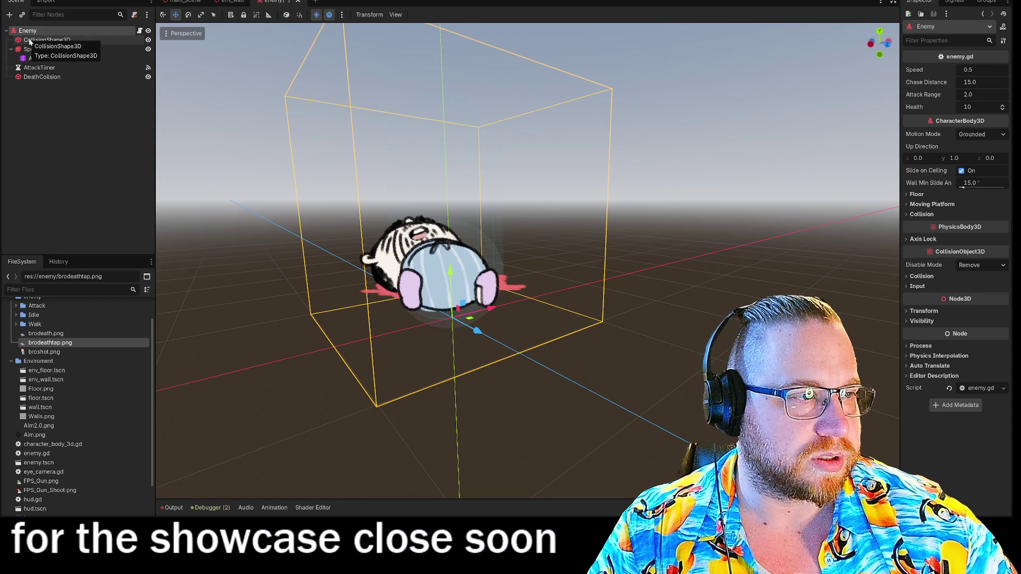
left_click(31, 42)
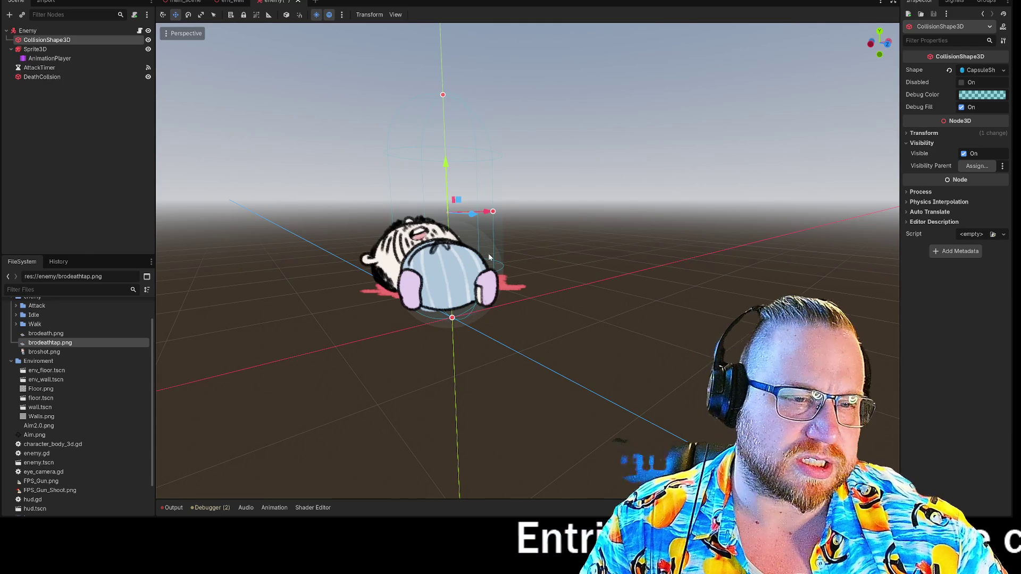
left_click(139, 31)
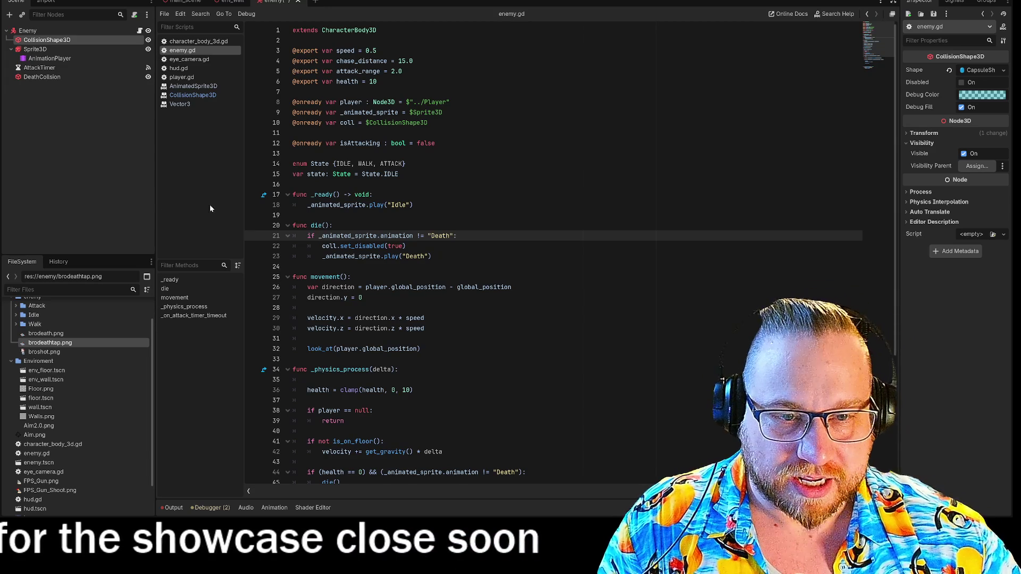
- Paste a duplicate of the health check block below it and change its != to ==
scroll(255, 339, "down", 5)
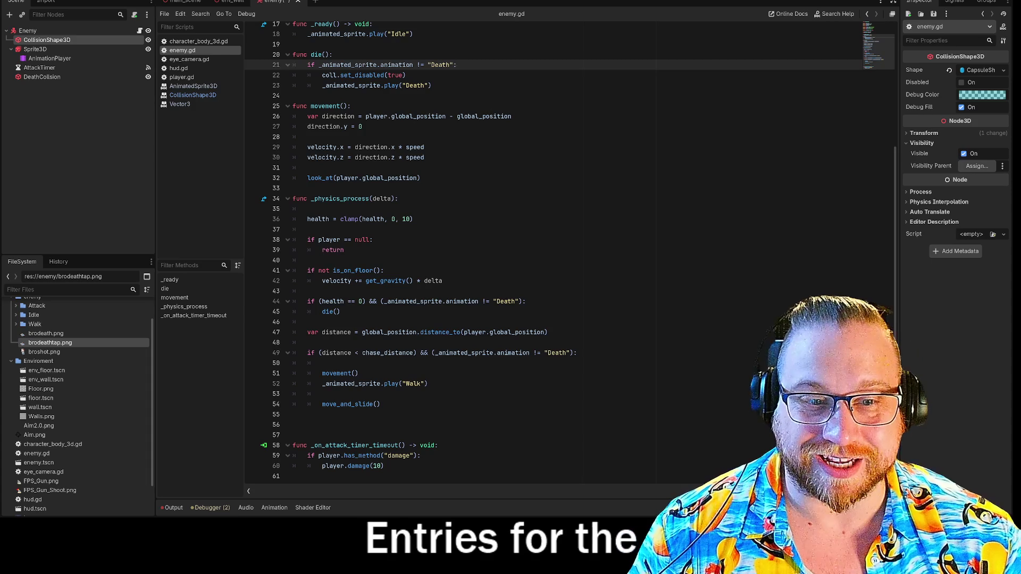
left_click(293, 301)
left_click(340, 312, "shift")
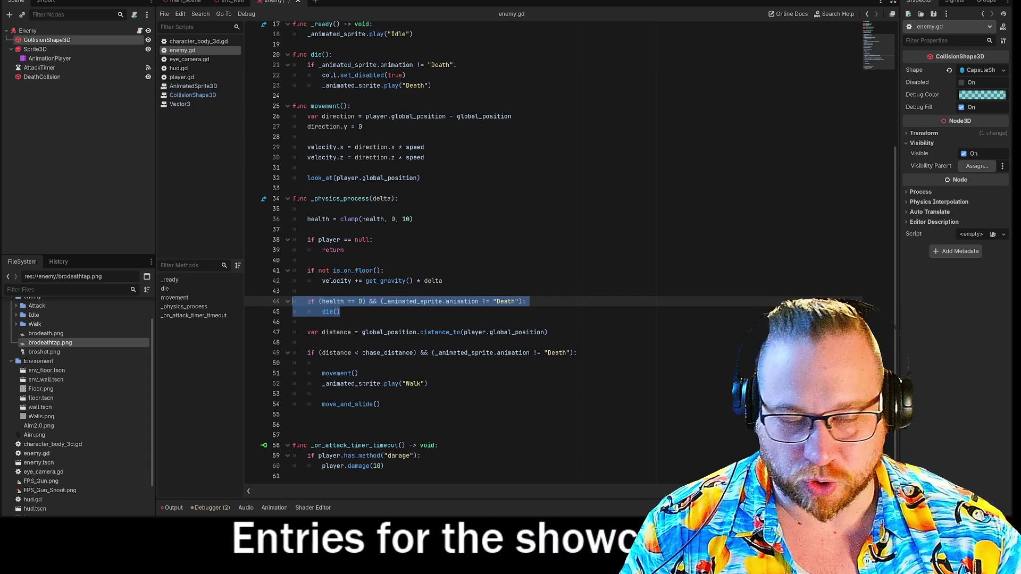
left_click(308, 322)
key("Return")
key("Return")
key("Up")
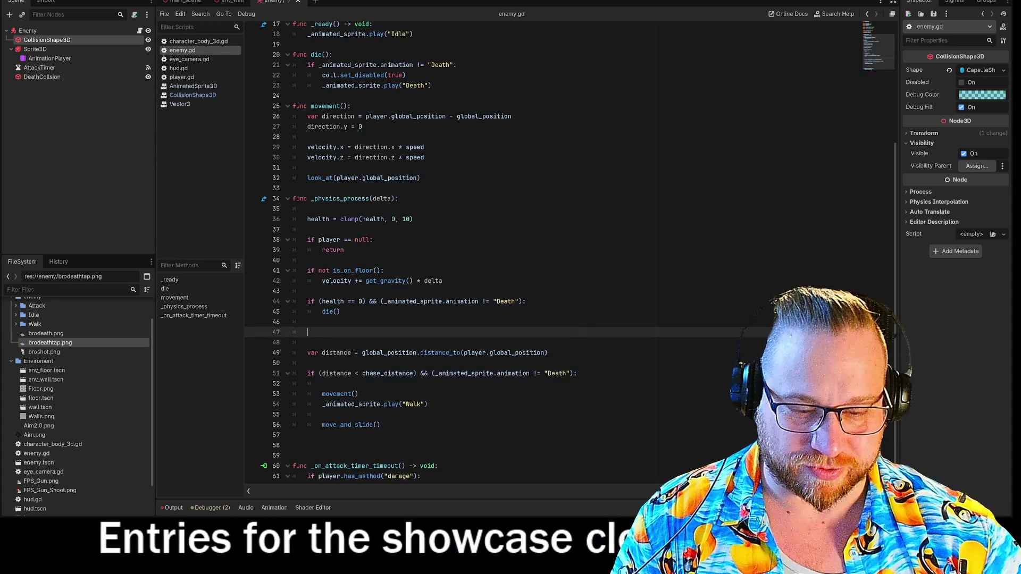
type("if (health == 0) && (_animated_sprite.animation != \"Death\"): \t\tdie()")
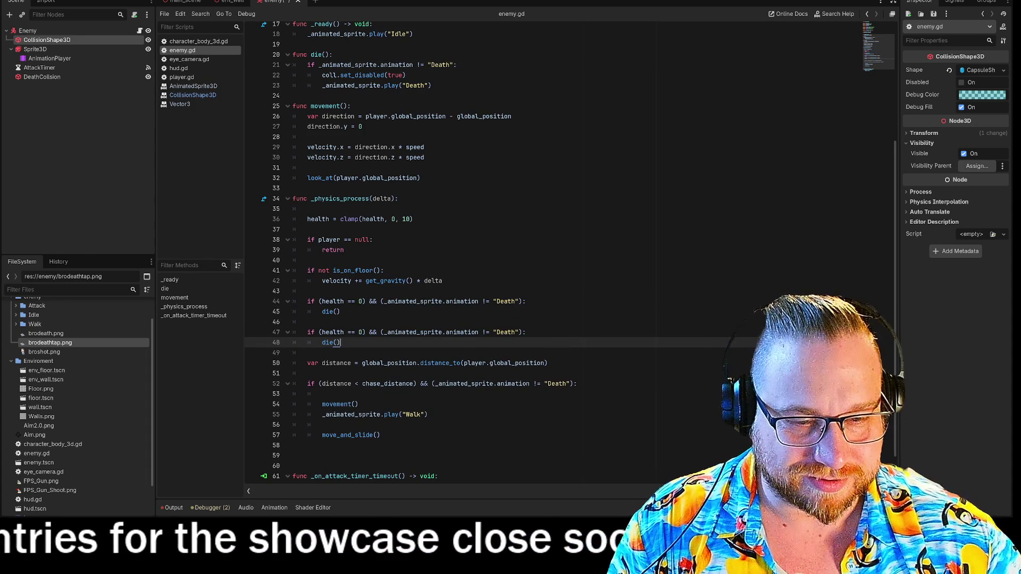
left_click(485, 332)
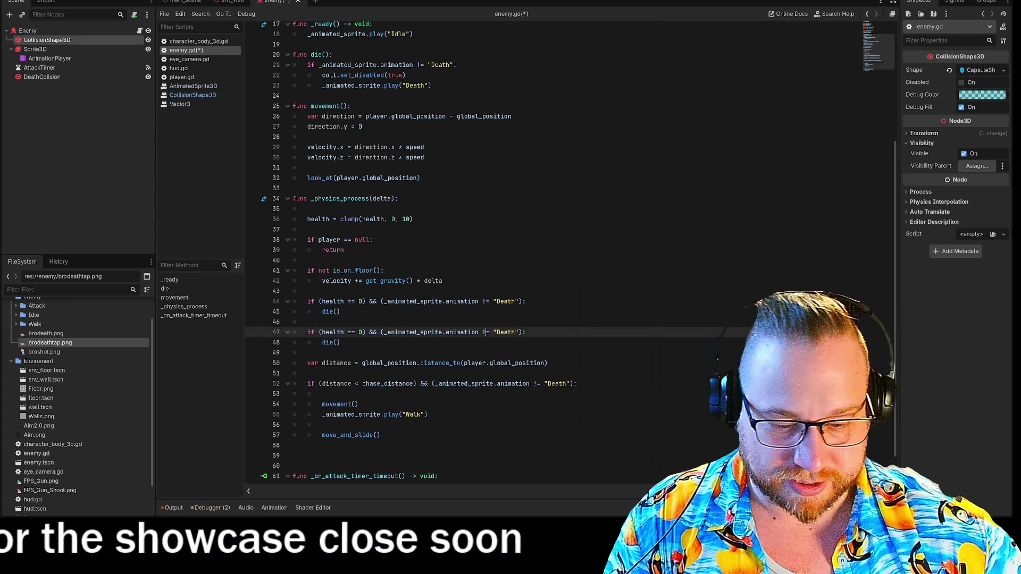
key("BackSpace")
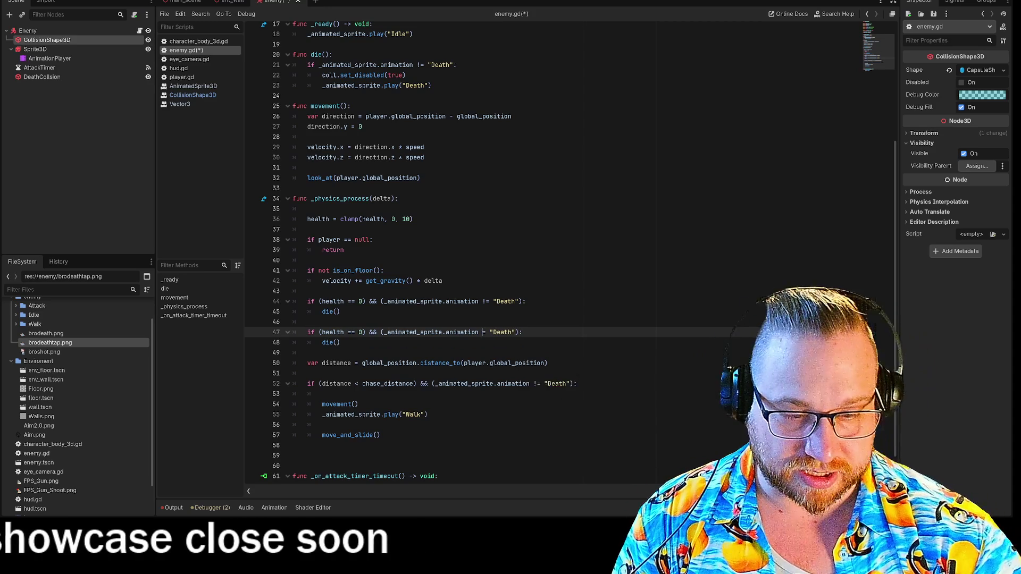
type("=")
left_click(307, 322)
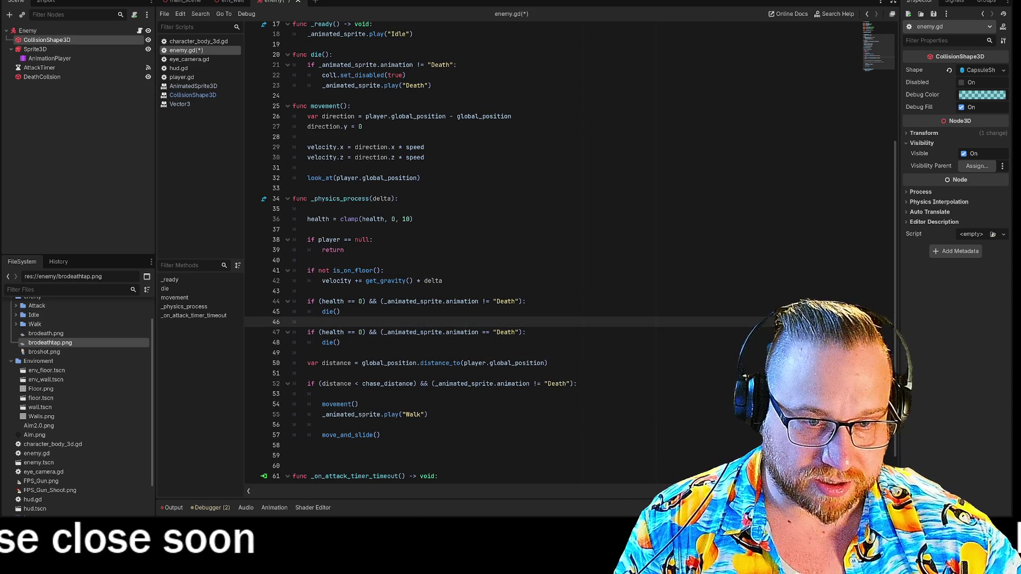
- Replace the duplicated die() call with _animated_sprite.play("DoubleTap") using autocomplete
left_click(330, 343)
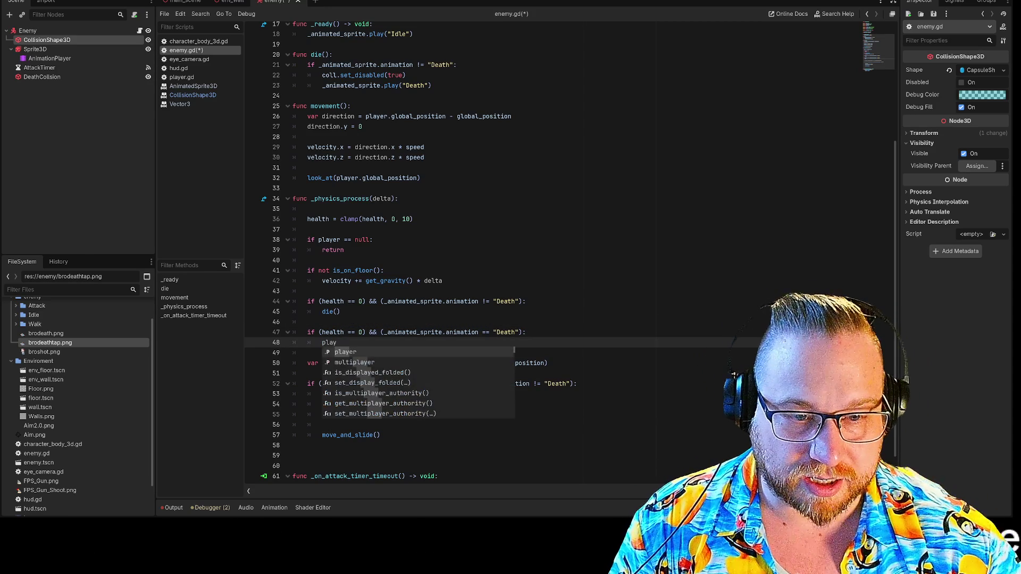
key("BackSpace")
key("BackSpace")
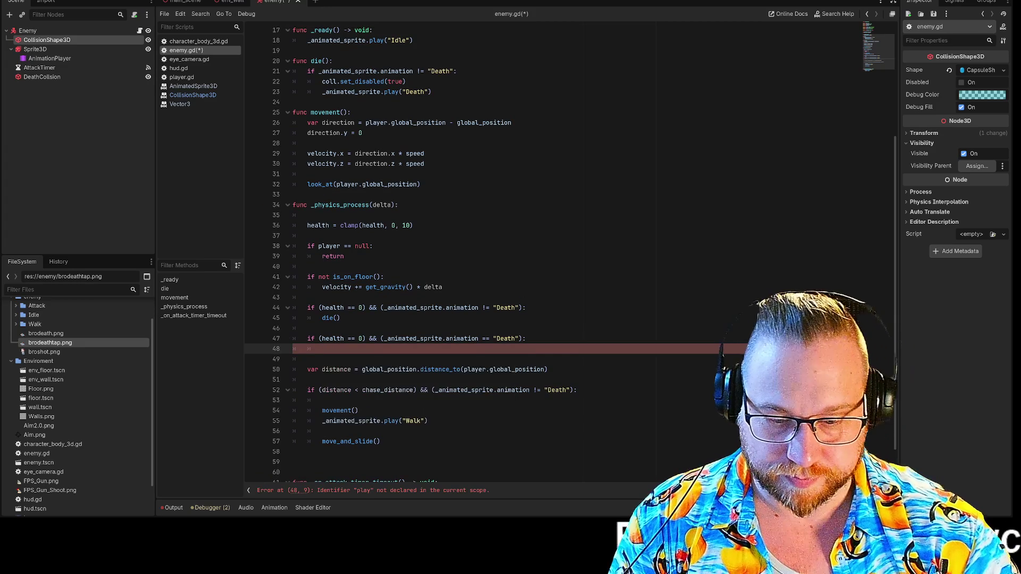
type("_an")
key("Return")
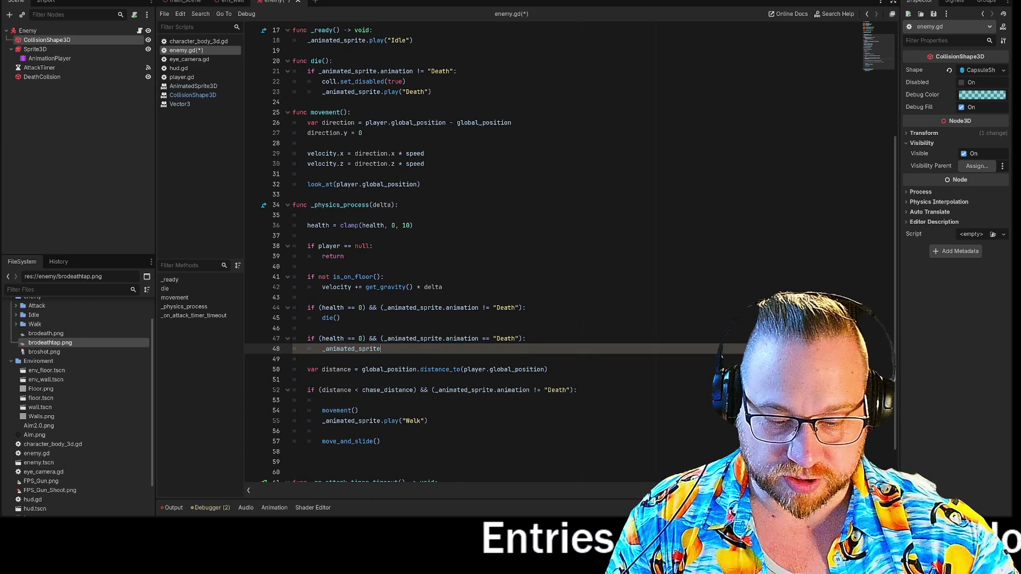
type("la")
key("Return")
key("Down")
key("Down")
key("Return")
left_click(307, 328)
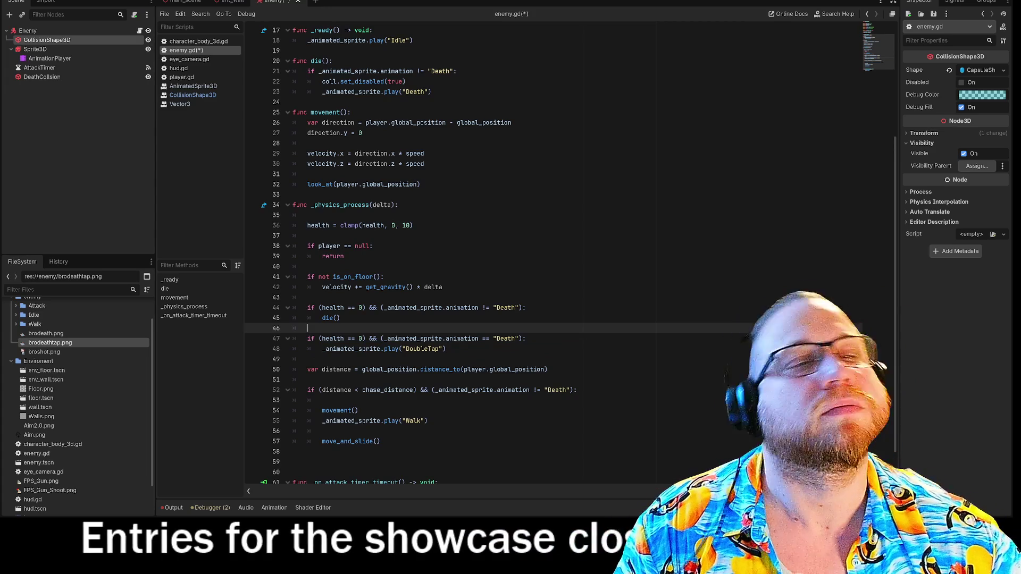
left_click(525, 338)
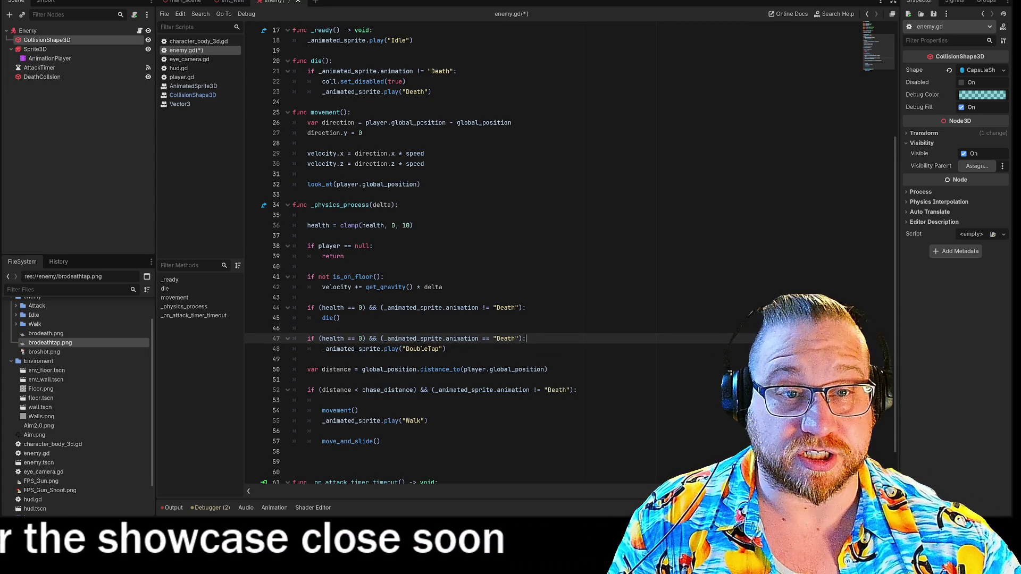
- Insert $DeathCollision.set_disabled(false) on a new line above the DoubleTap play call
left_click_drag(322, 81, 406, 81)
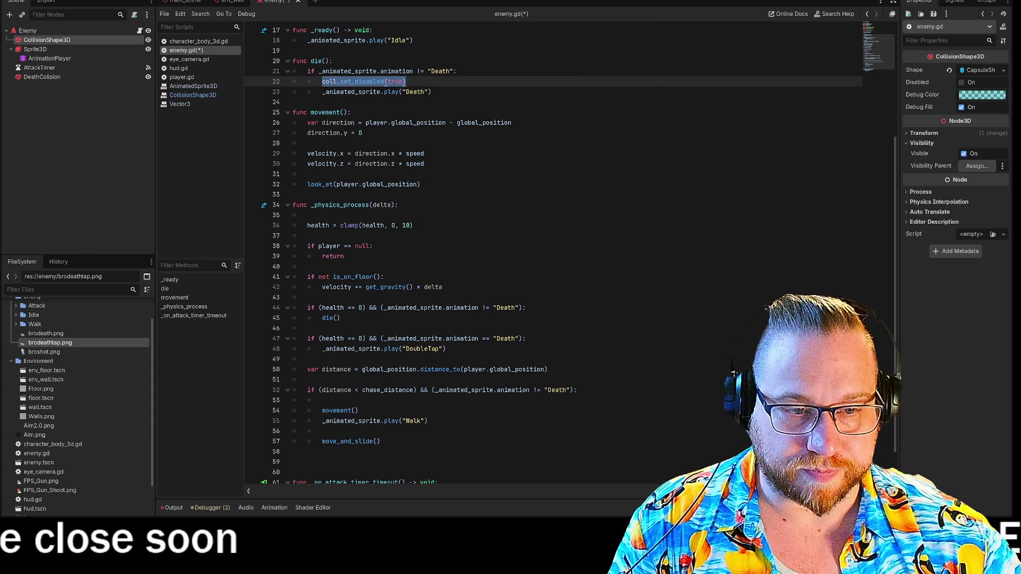
left_click(446, 348)
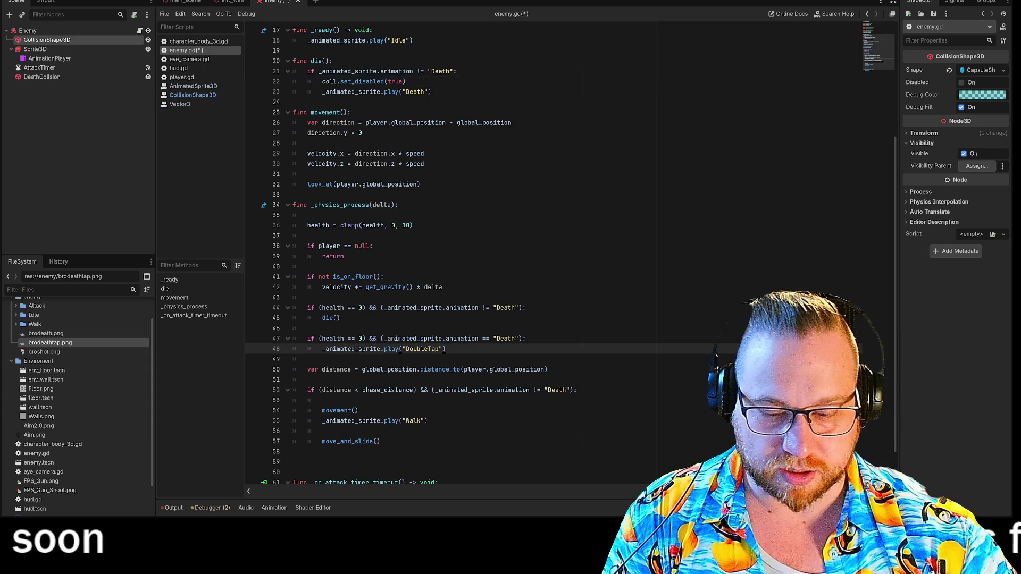
key("Return")
key("Up")
key("Return")
key("Up")
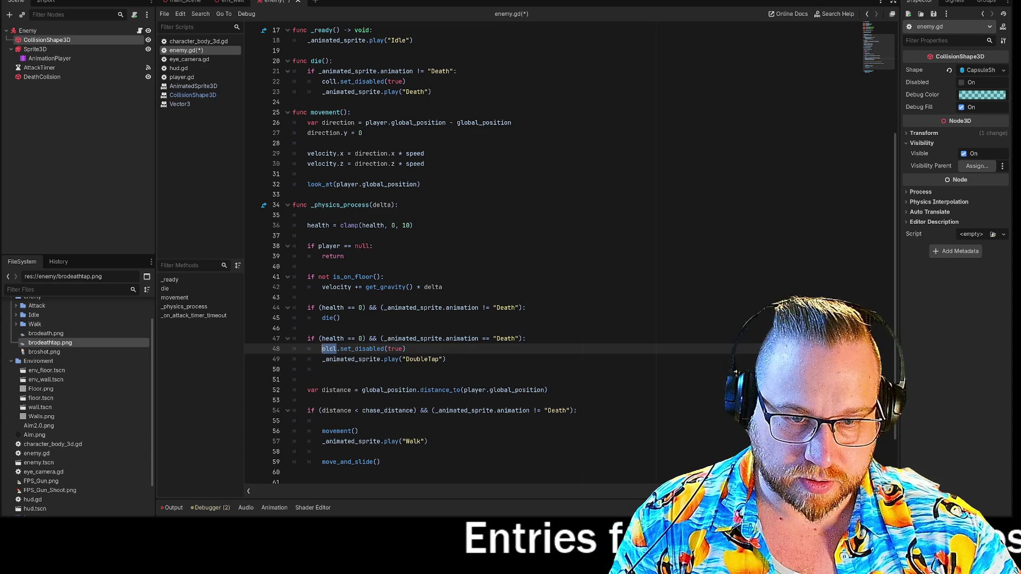
mouse_move(47, 79)
left_mouse_down()
mouse_move(297, 301)
mouse_move(329, 349)
left_mouse_up()
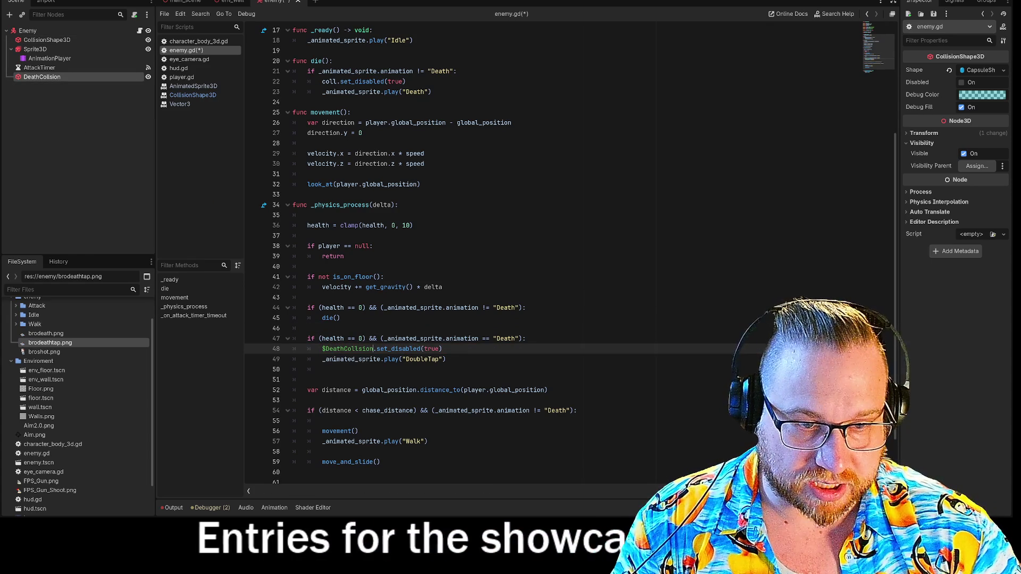
double_click(432, 348)
type("false")
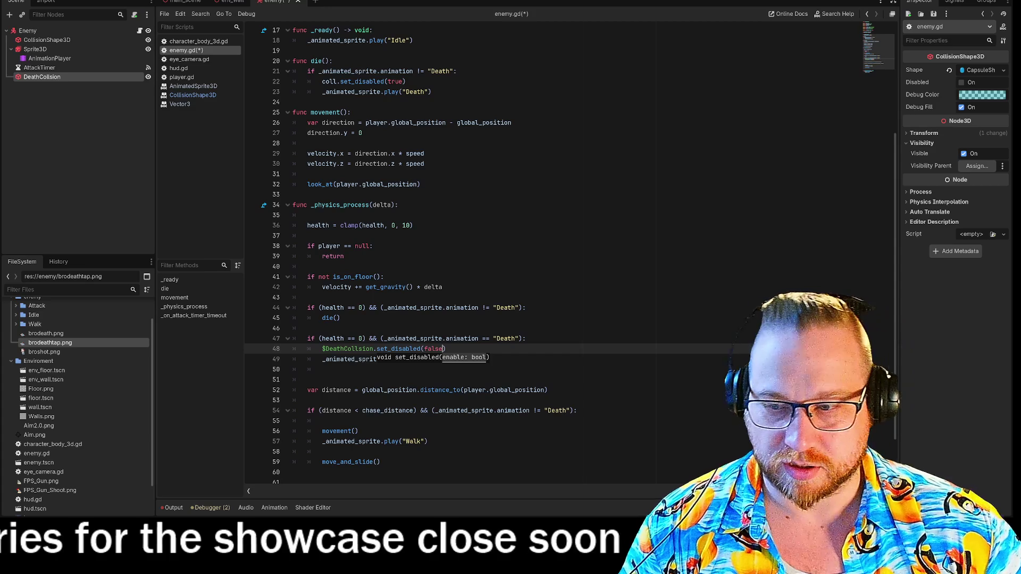
left_click(322, 370)
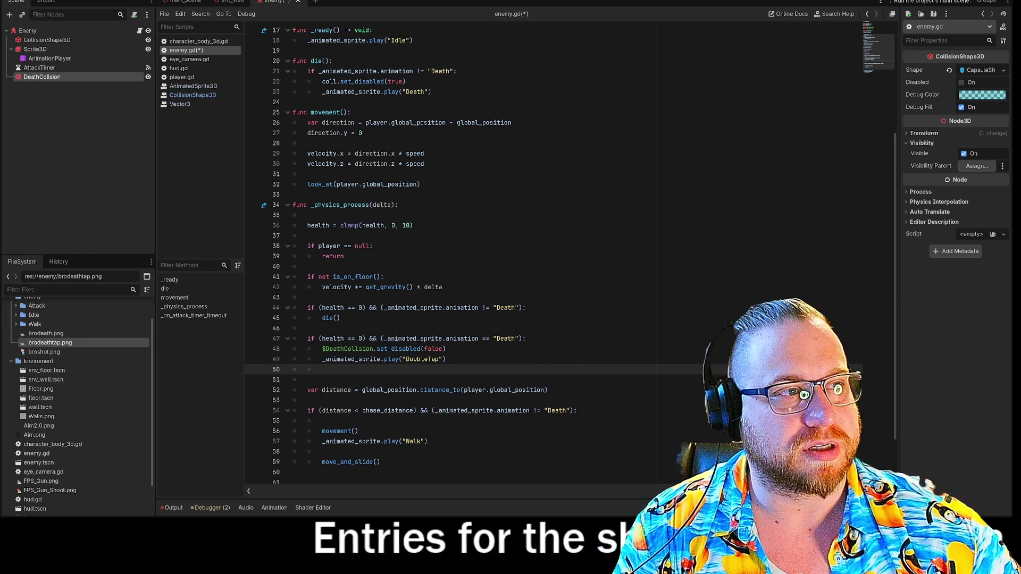
- Save and run the game with F5, shooting repeatedly at the approaching enemies
key("F5")
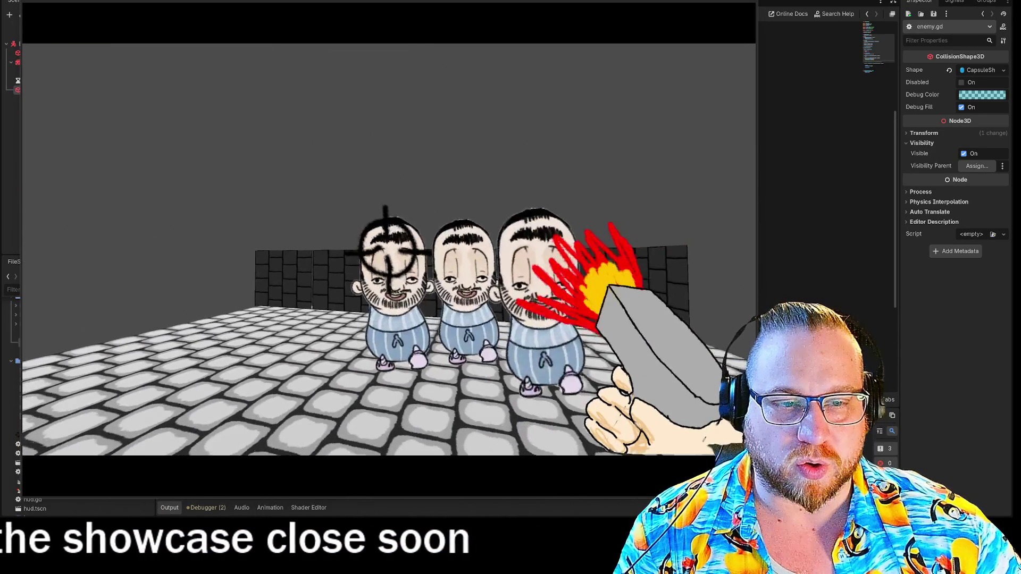
left_click(386, 246)
left_click(387, 246)
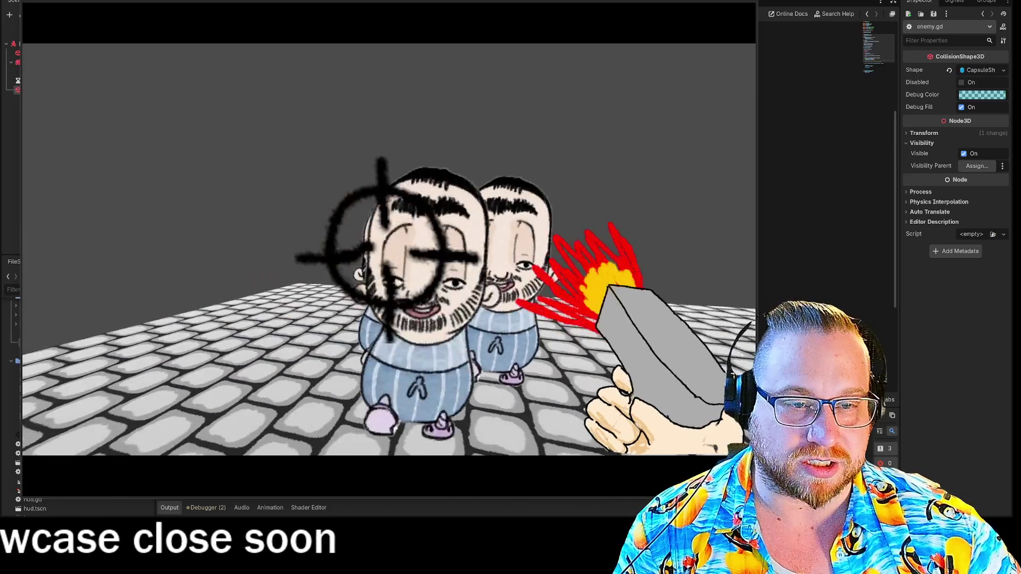
left_click(384, 246)
left_click(384, 246)
left_click(384, 246)
left_click(384, 246)
left_click(384, 246)
left_click(387, 246)
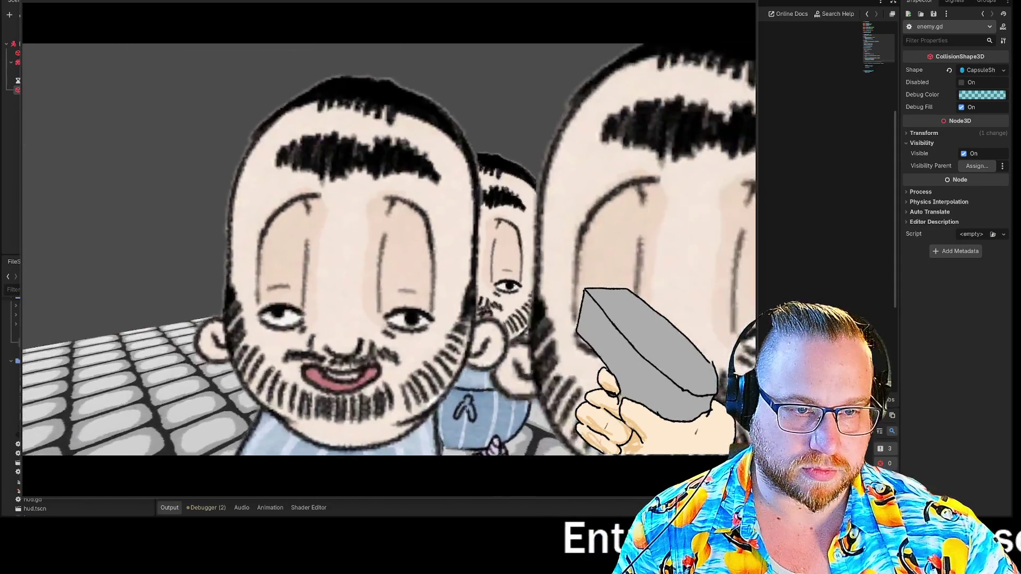
- Back the player away from the enemies and stop the run with F8
key("s")
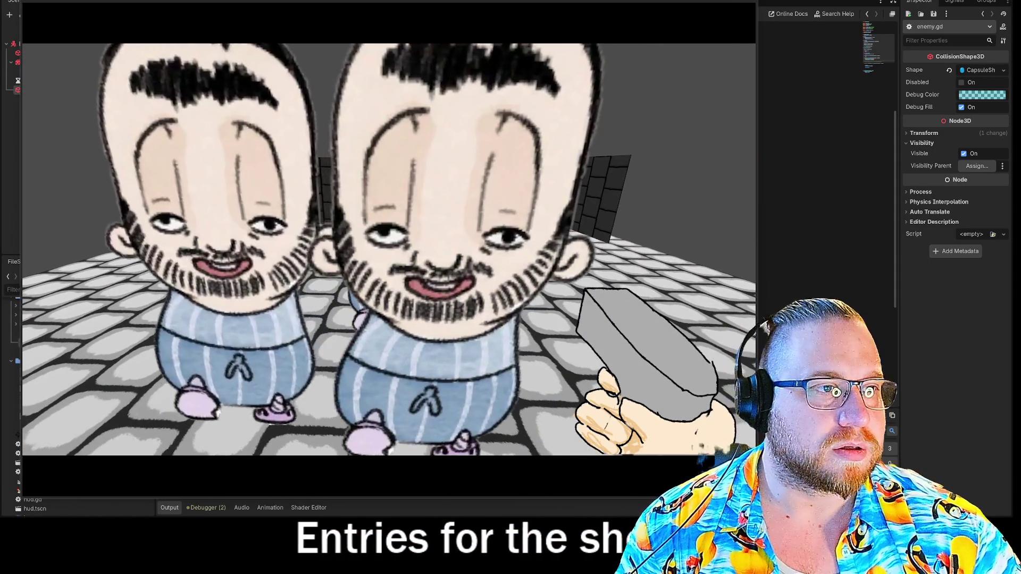
key("F8")
scroll(532, 213, "down", 3)
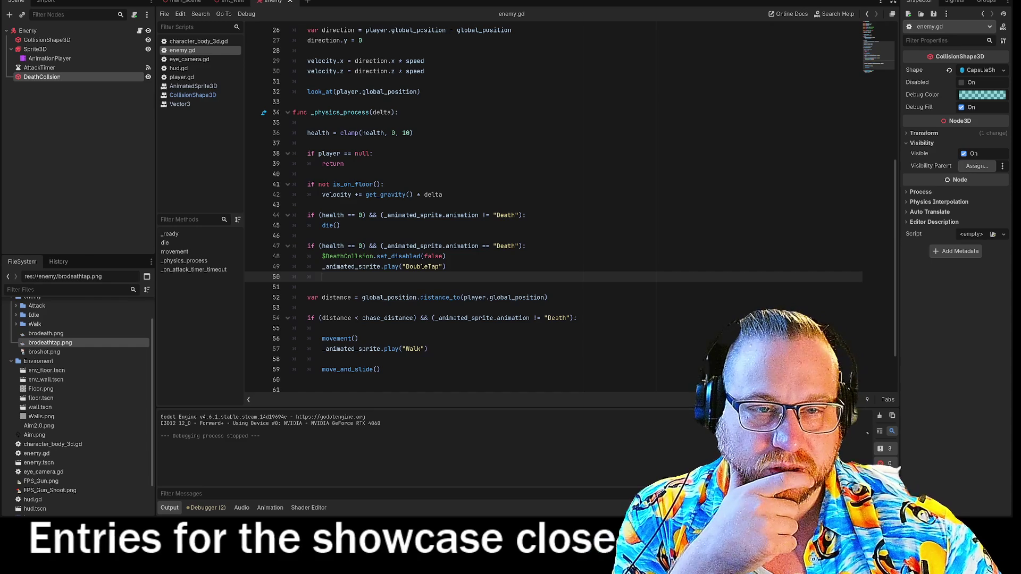
- Insert a new line 55 just below the chase_distance condition
scroll(372, 215, "up", 6)
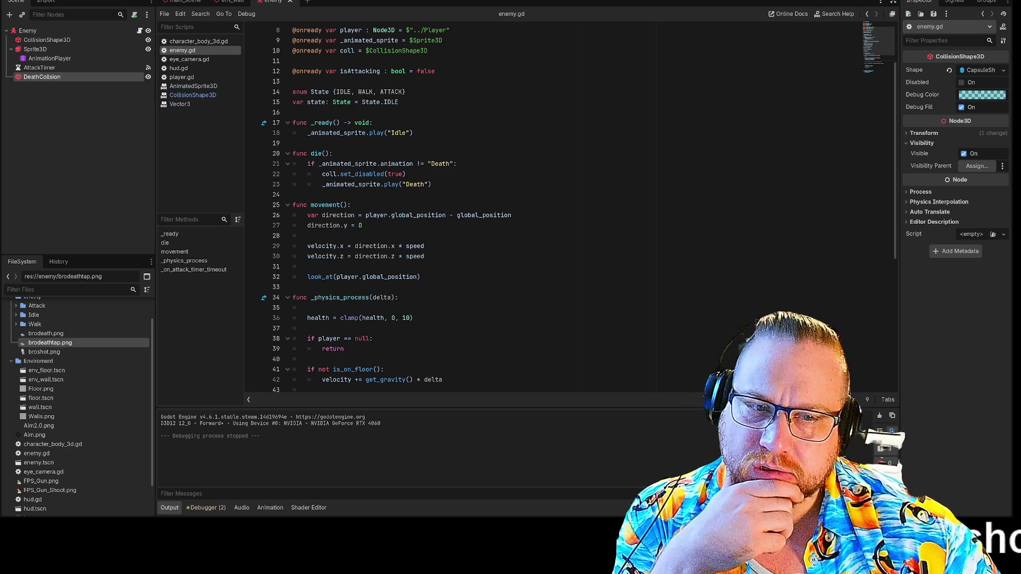
scroll(569, 207, "down", 3)
scroll(569, 207, "down", 2)
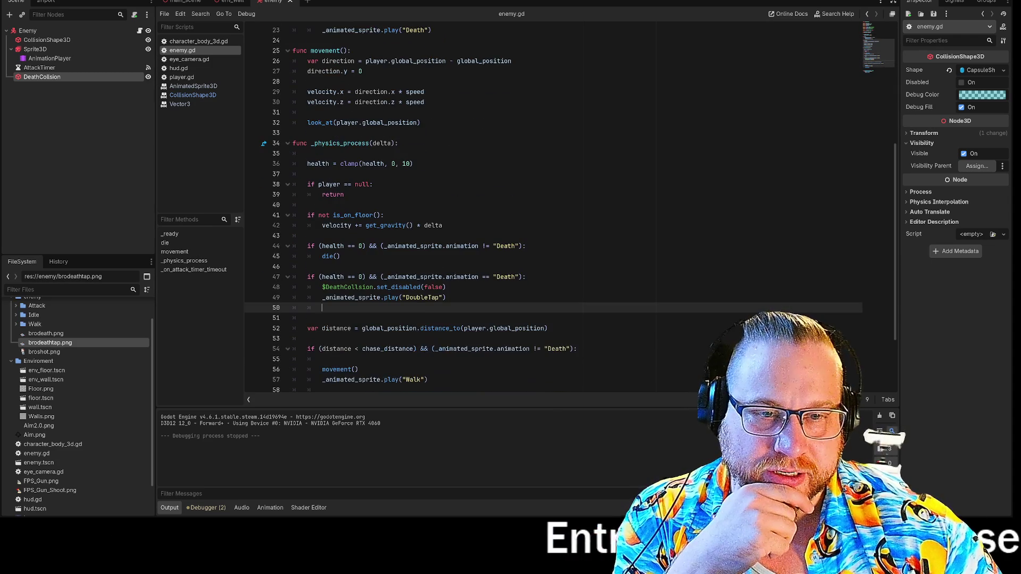
scroll(568, 208, "down", 3)
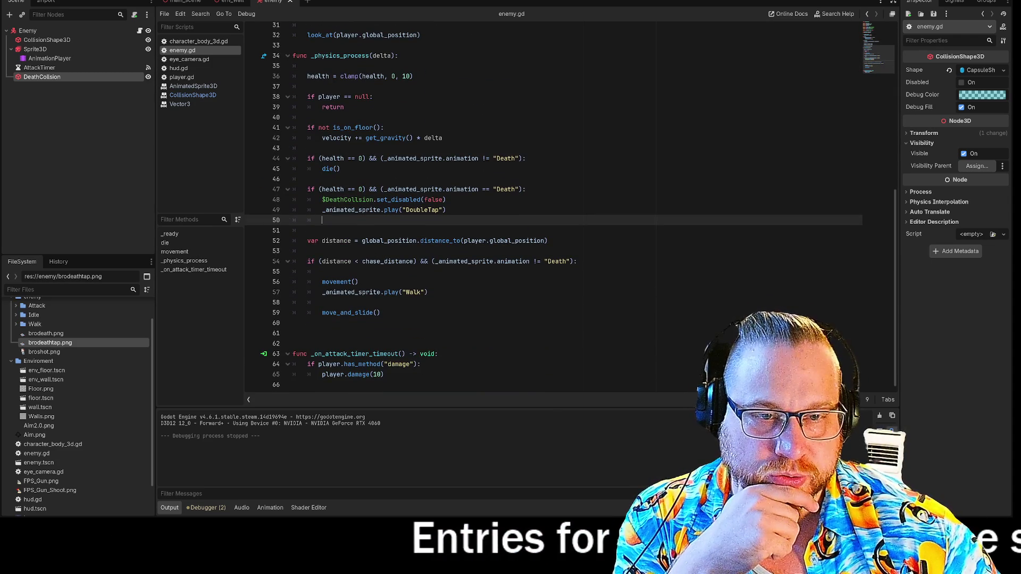
left_click(577, 261)
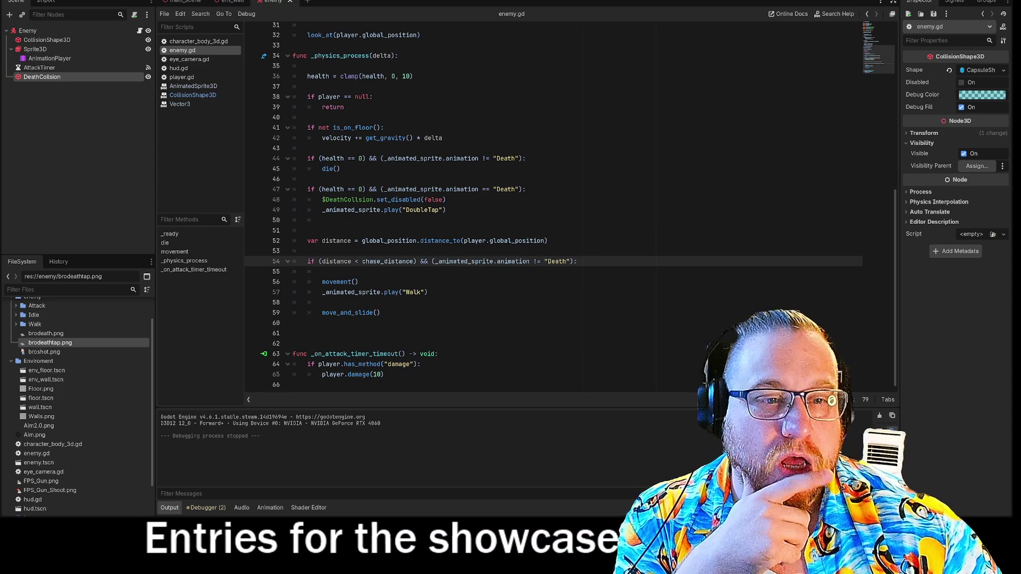
left_click(321, 271)
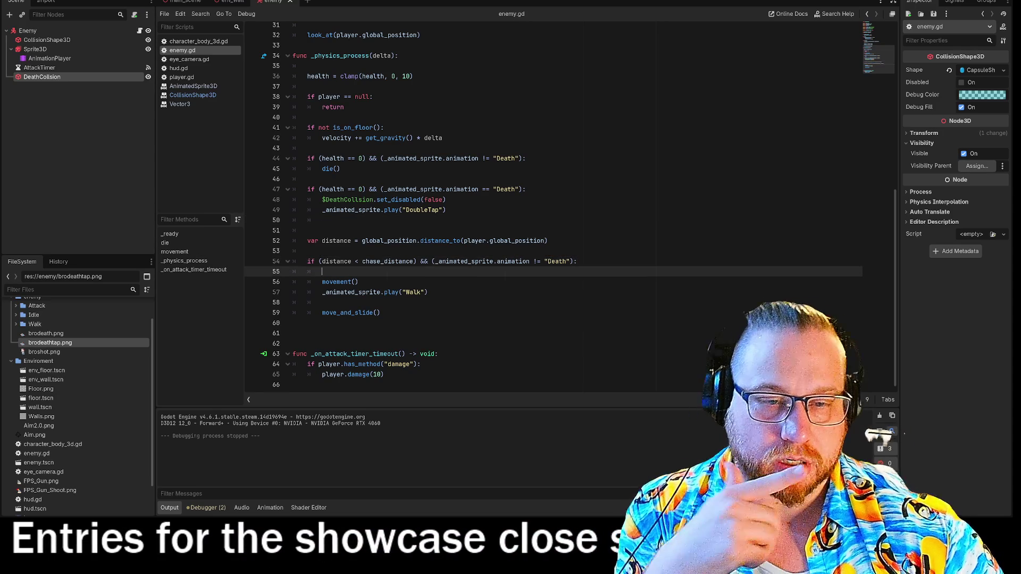
key("Return")
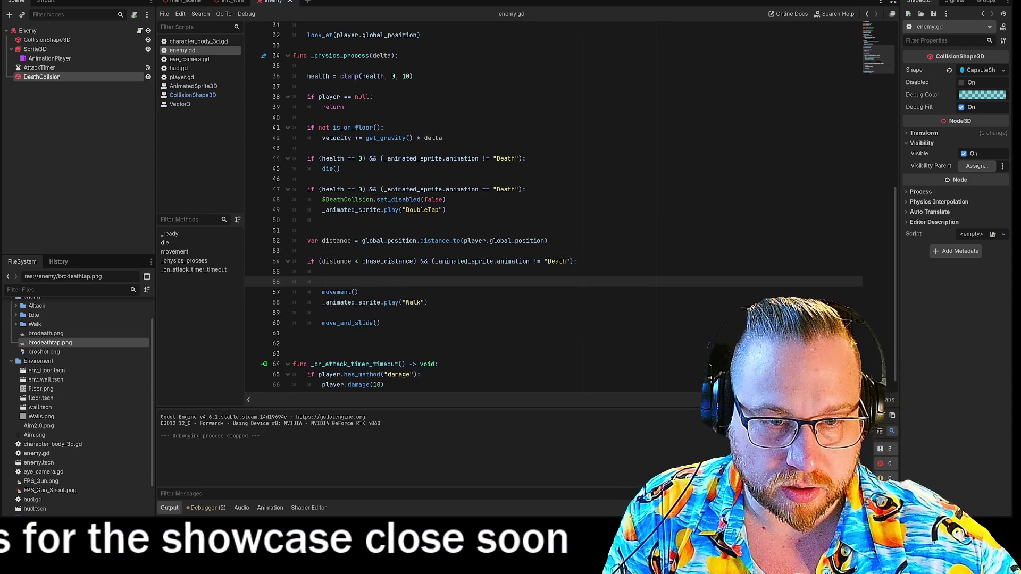
- Indent the movement, play("Walk") and move_and_slide() lines one level deeper
key("Down")
key("Tab")
key("Down")
key("Tab")
key("Down")
key("Down")
key("Tab")
key("Up")
key("Up")
key("Up")
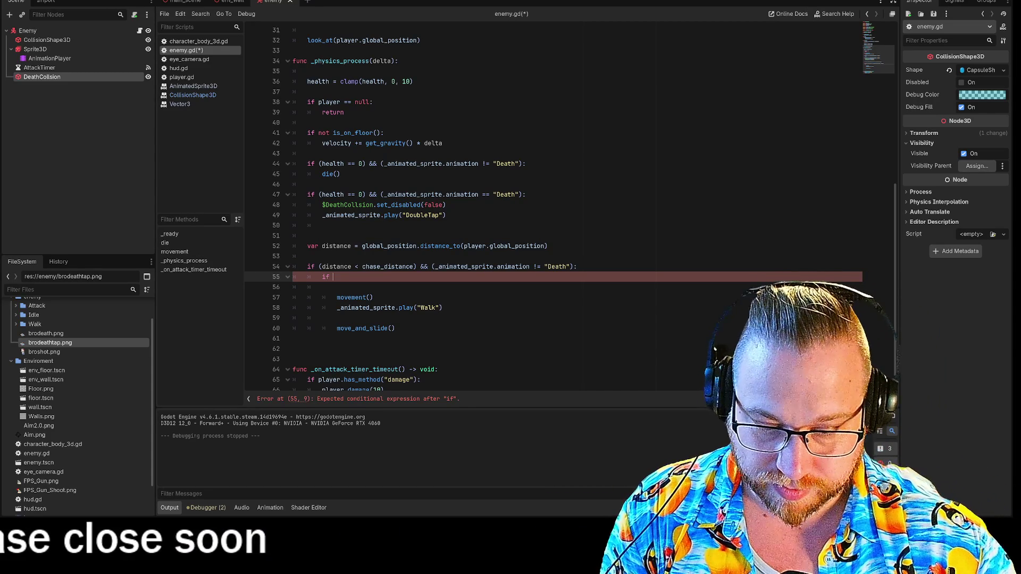
- Complete line 55 as if _animated_sprite.animation != "DoubleTap" using autocomplete
type("_ani")
key("Return")
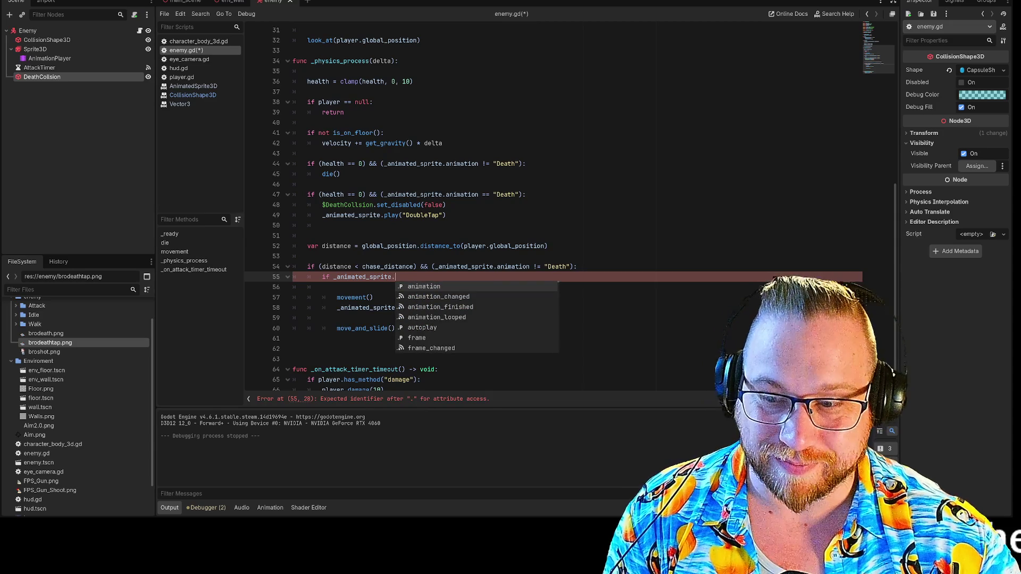
key("Return")
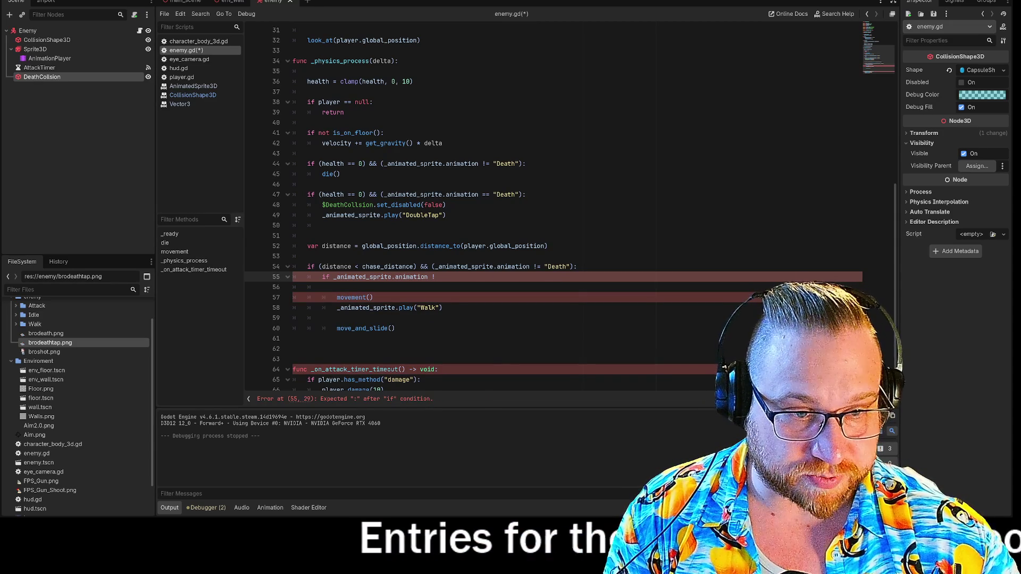
type("=")
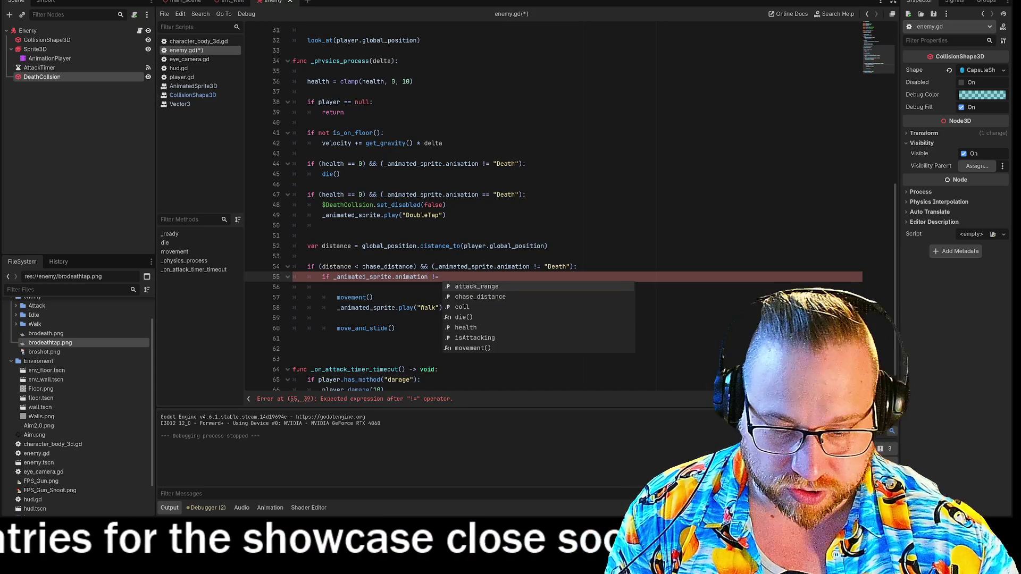
type(" \"D")
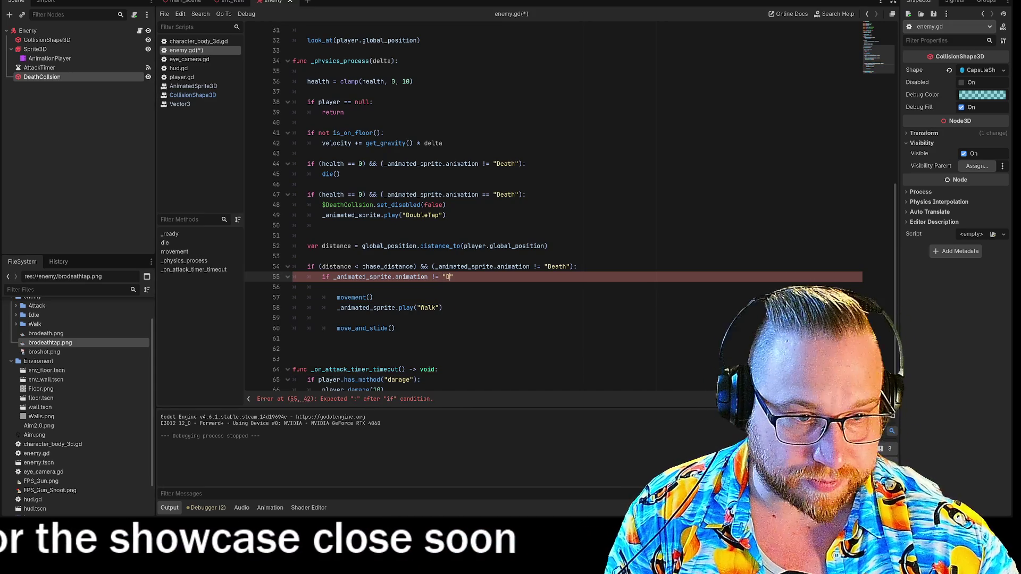
type("oub")
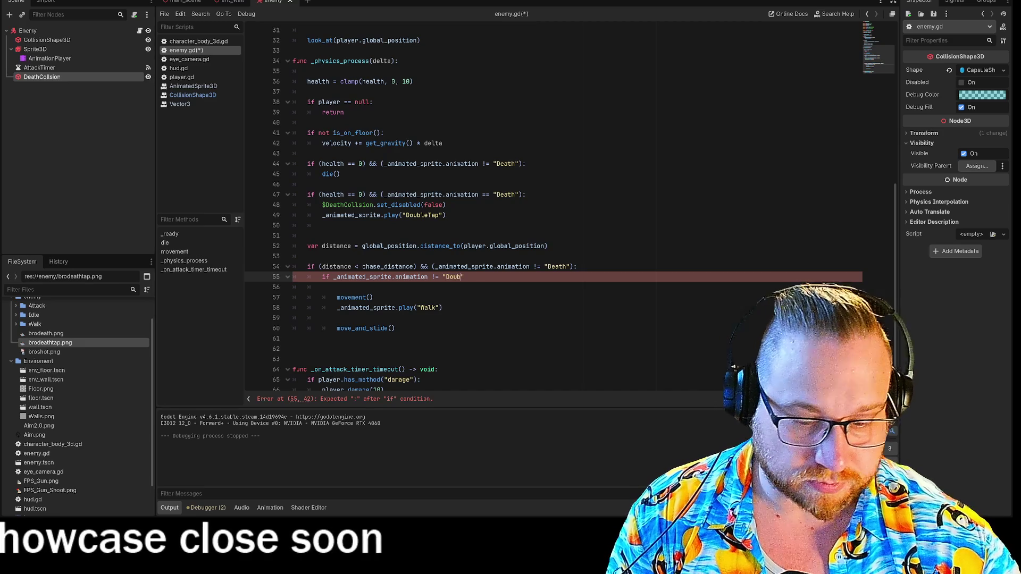
type("leTap")
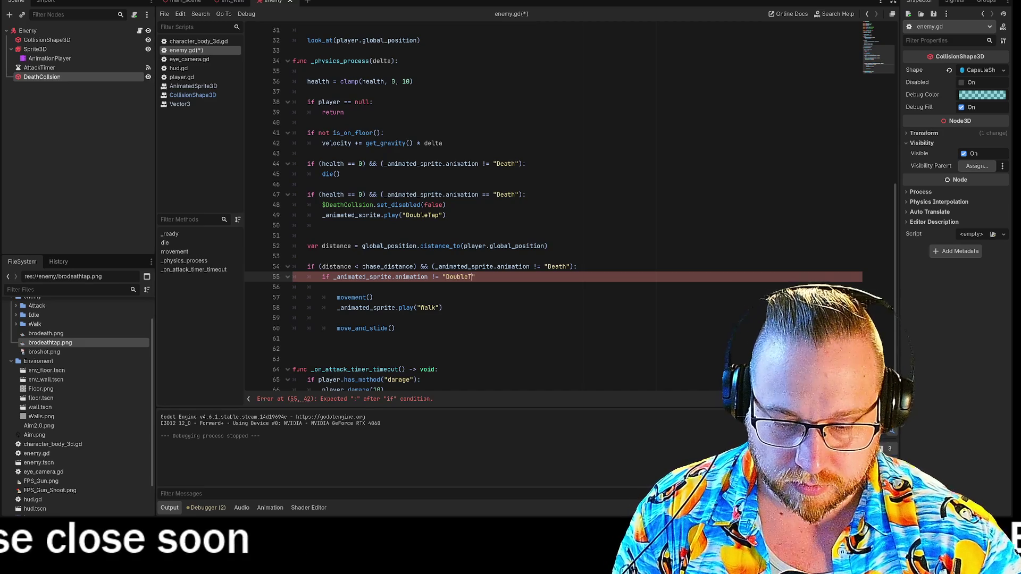
key("Return")
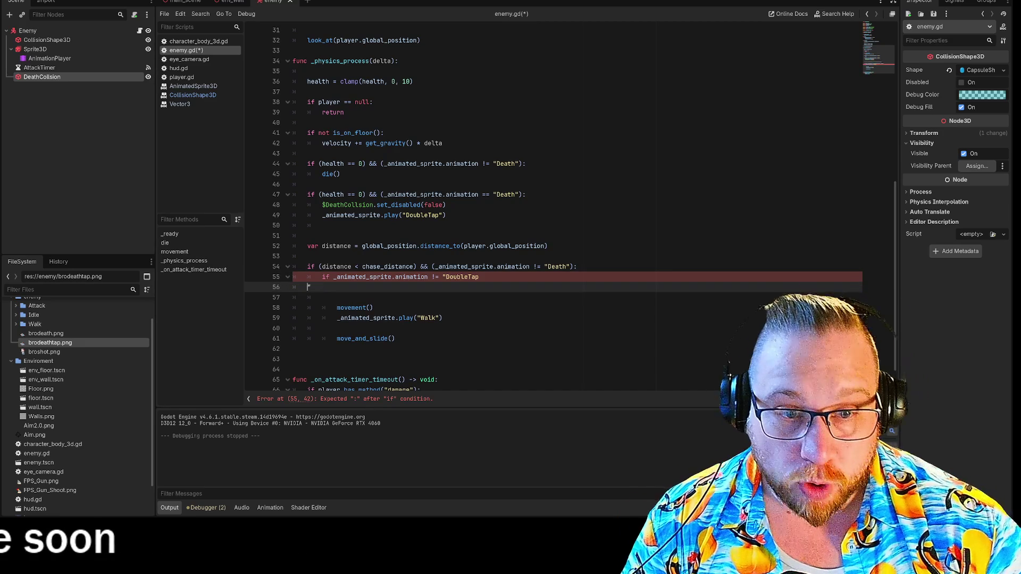
key("BackSpace")
type("\"")
left_click(395, 328)
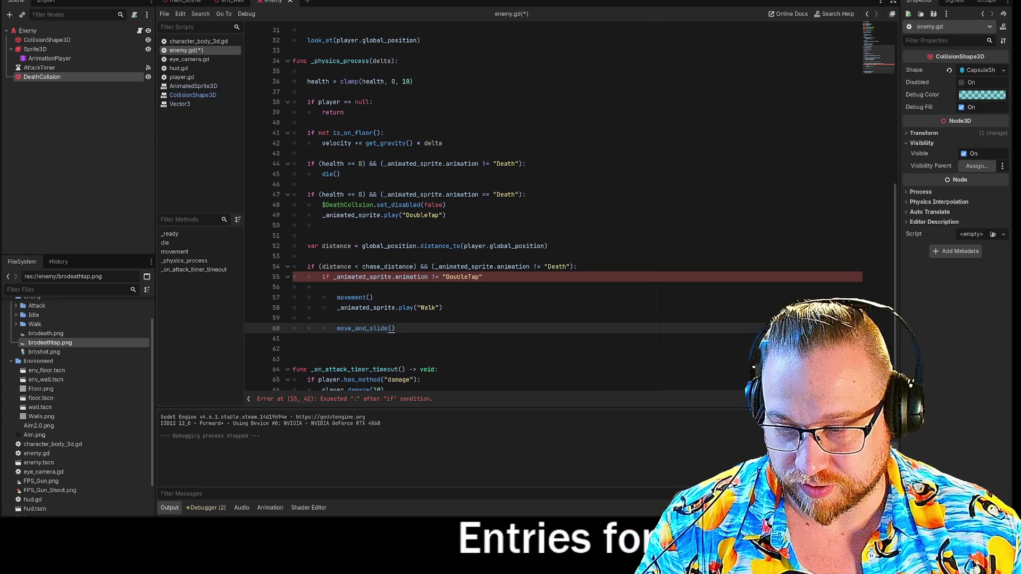
key("alt+Tab")
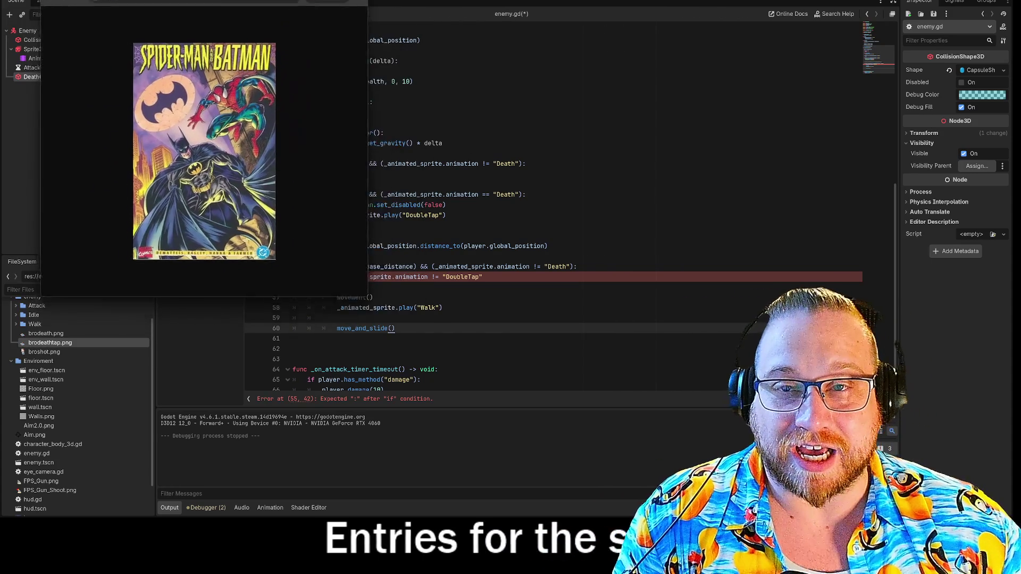
- Enlarge Chrome and zoom into the Spider-Man and Batman cover, then close the browser view
left_click_drag(351, 305, 586, 477)
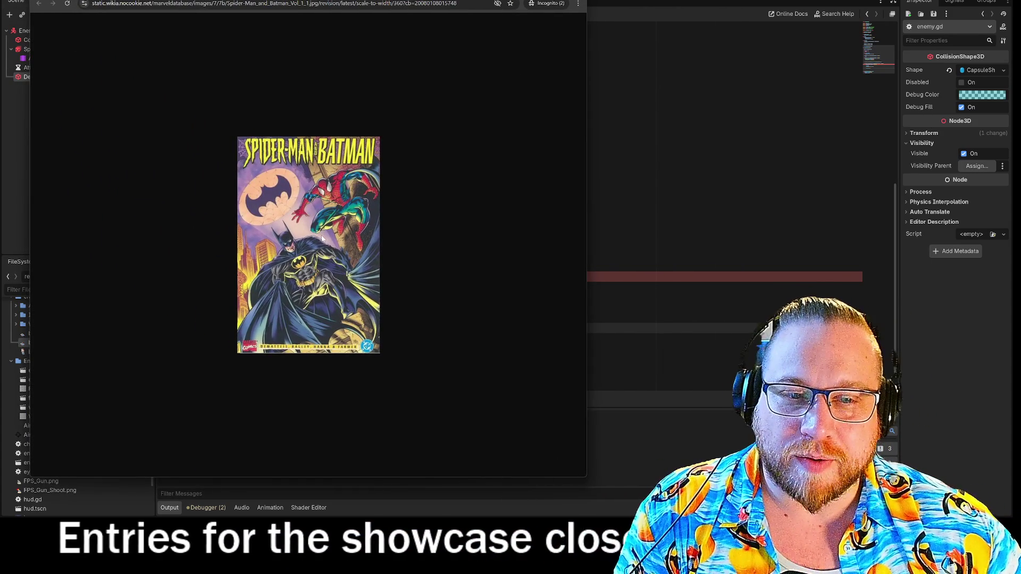
scroll(322, 237, "up", 5, "ctrl")
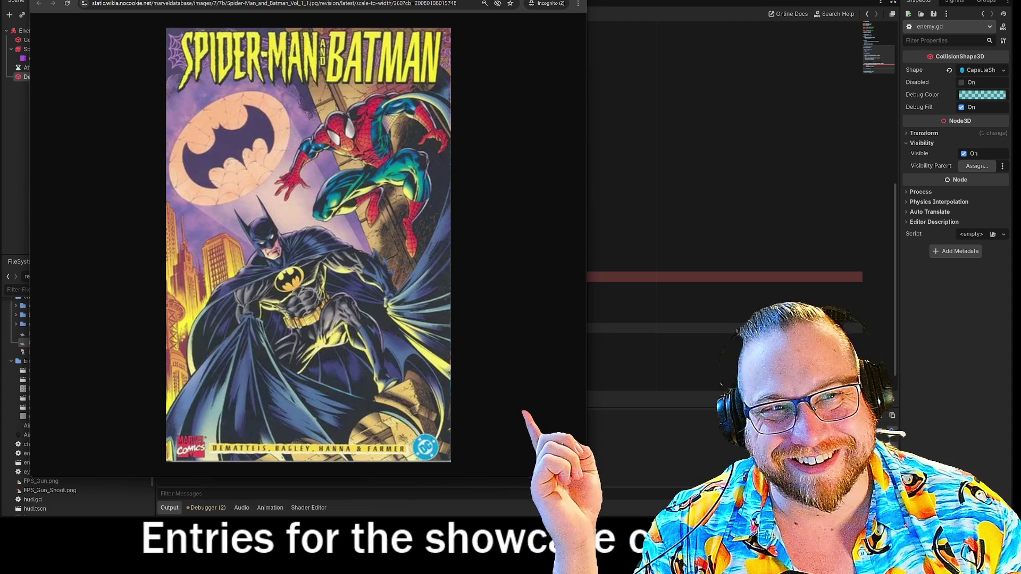
key("ctrl+minus")
key("ctrl+minus")
key("ctrl+minus")
key("ctrl+minus")
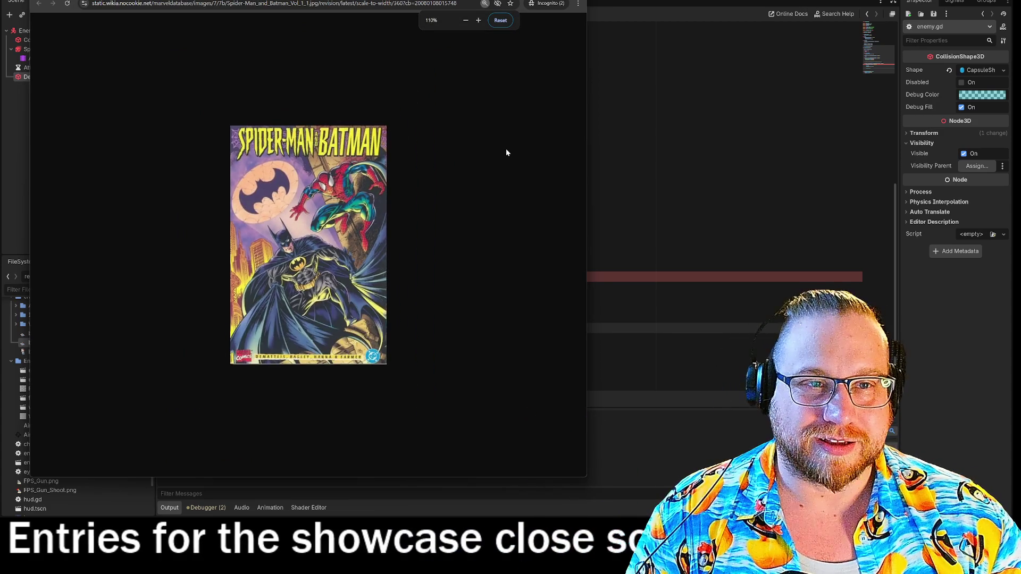
key("ctrl+w")
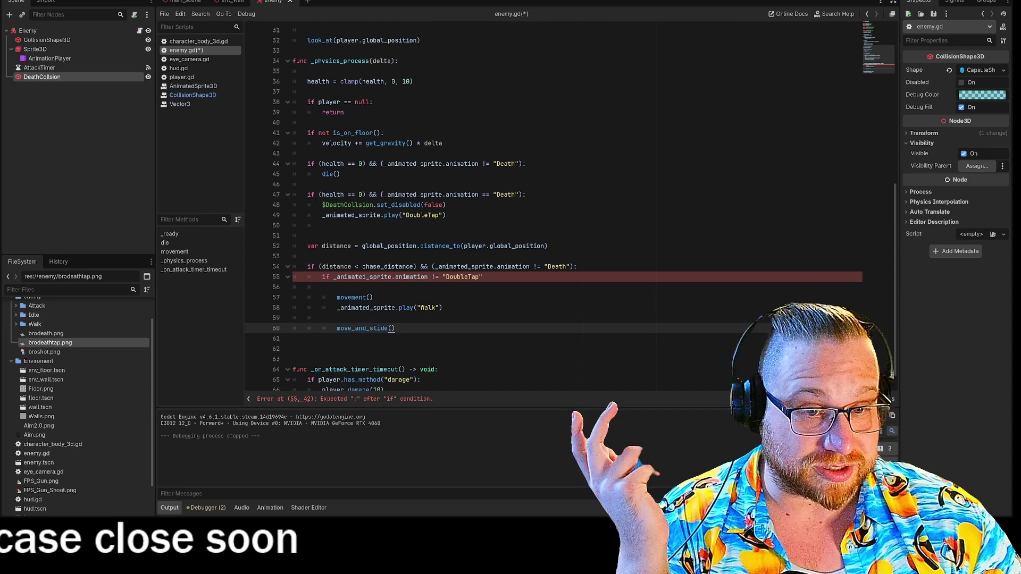
- Add the missing colon to line 55, then save and run the game with F5
left_click(483, 277)
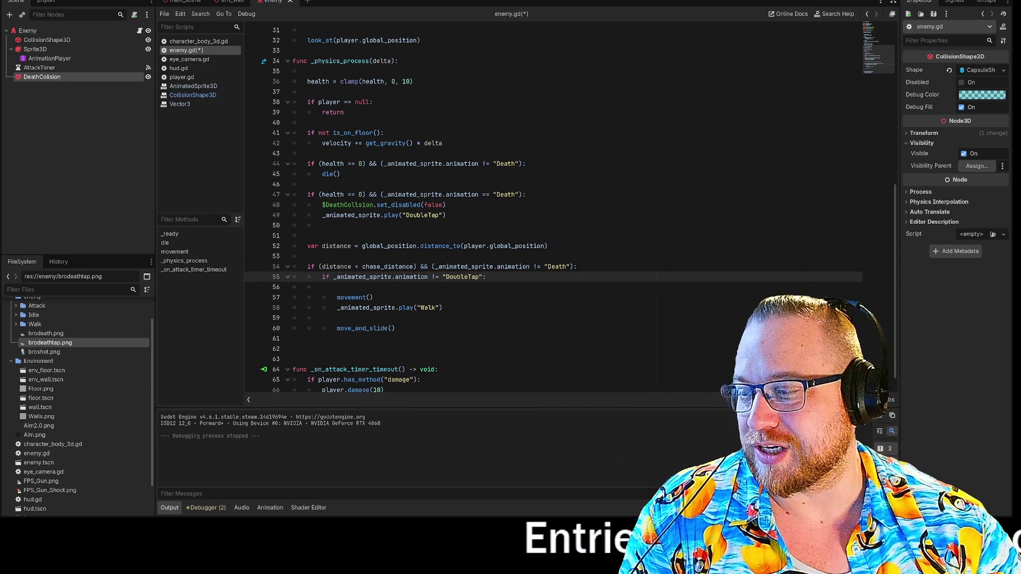
type(":")
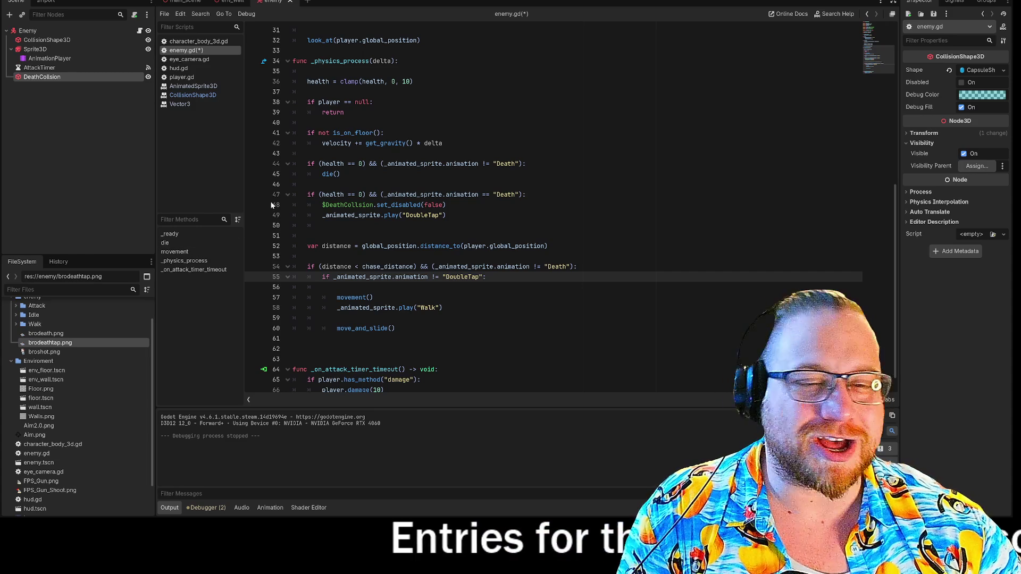
left_click(322, 288)
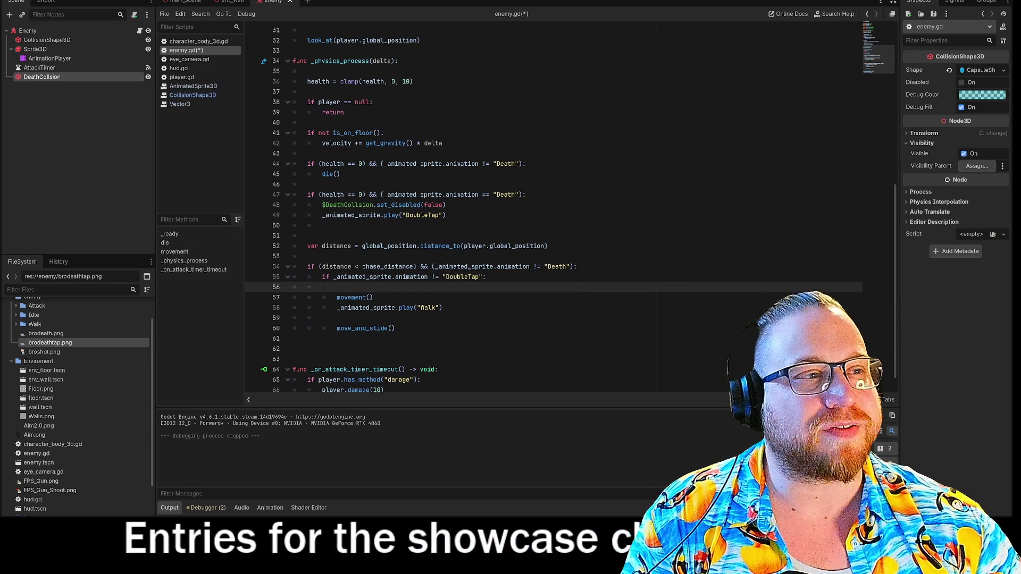
key("F5")
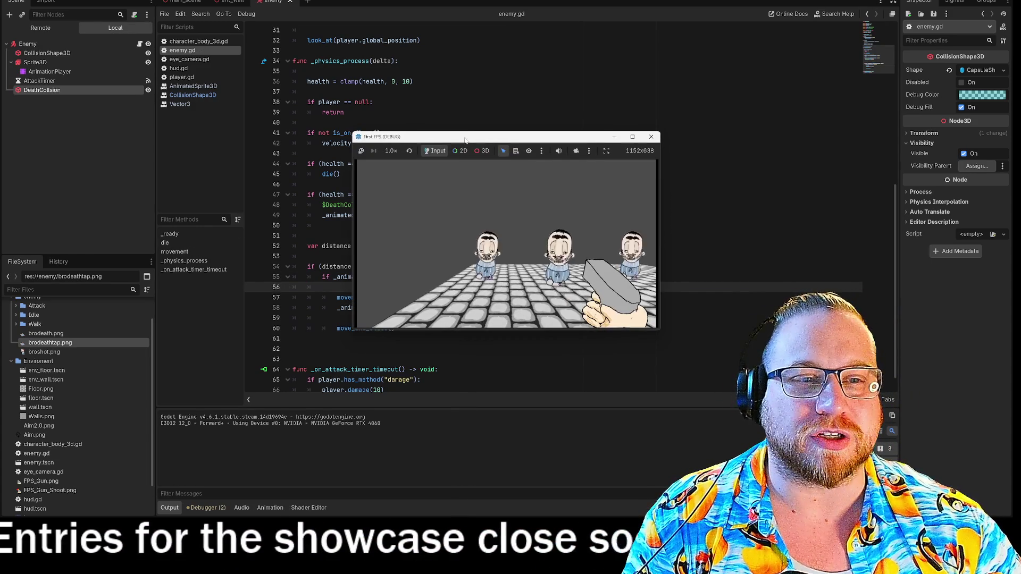
- Enlarge the game window over the editor and shoot enemies until three lie dead
left_click_drag(465, 140, 128, 1)
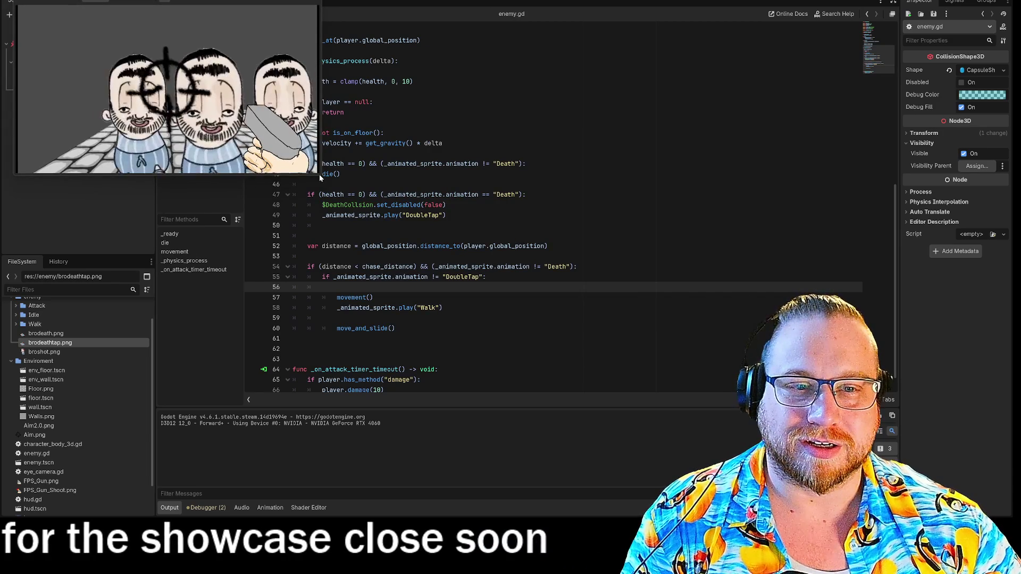
left_click_drag(319, 174, 705, 516)
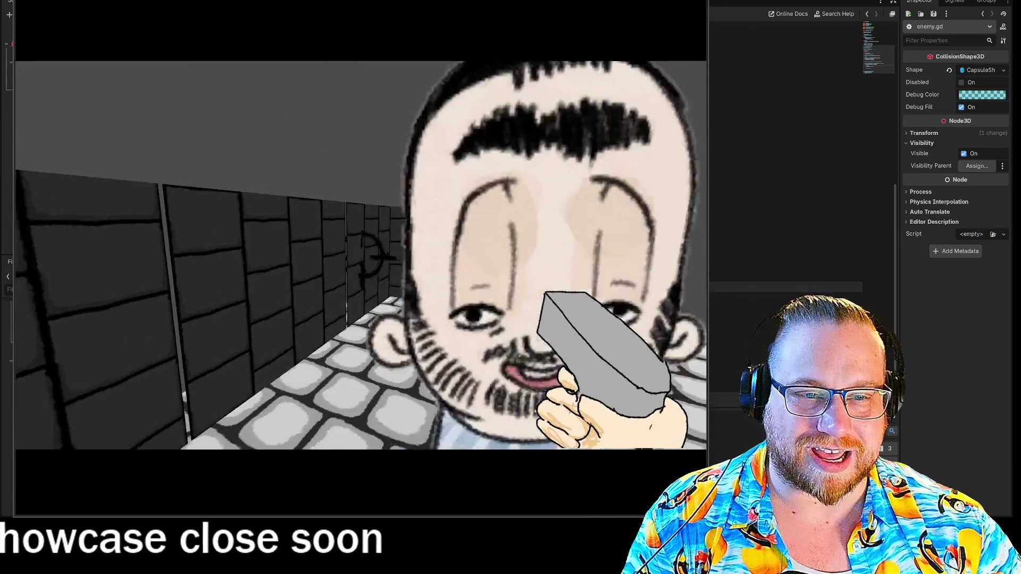
left_click(360, 250)
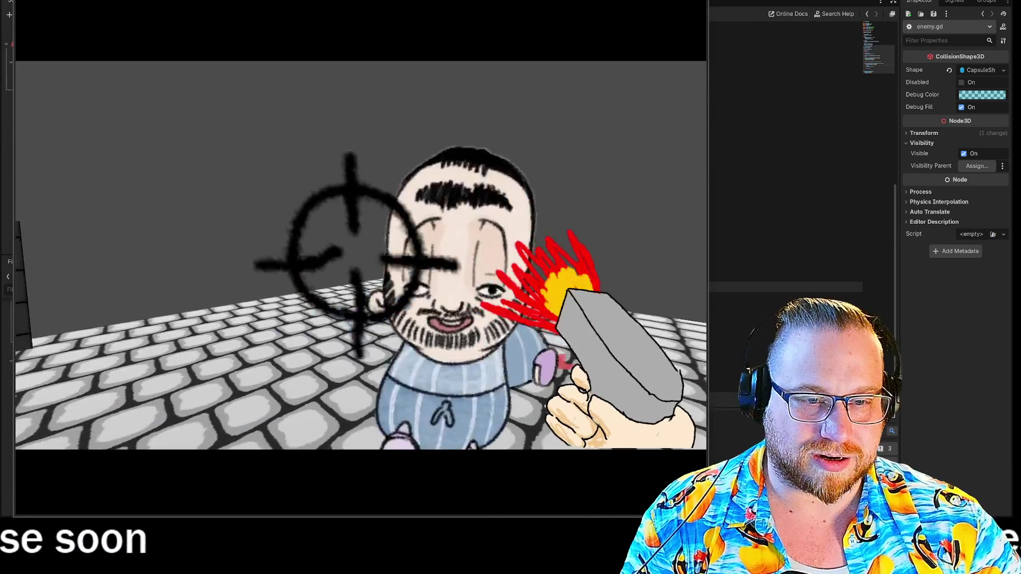
left_click(360, 256)
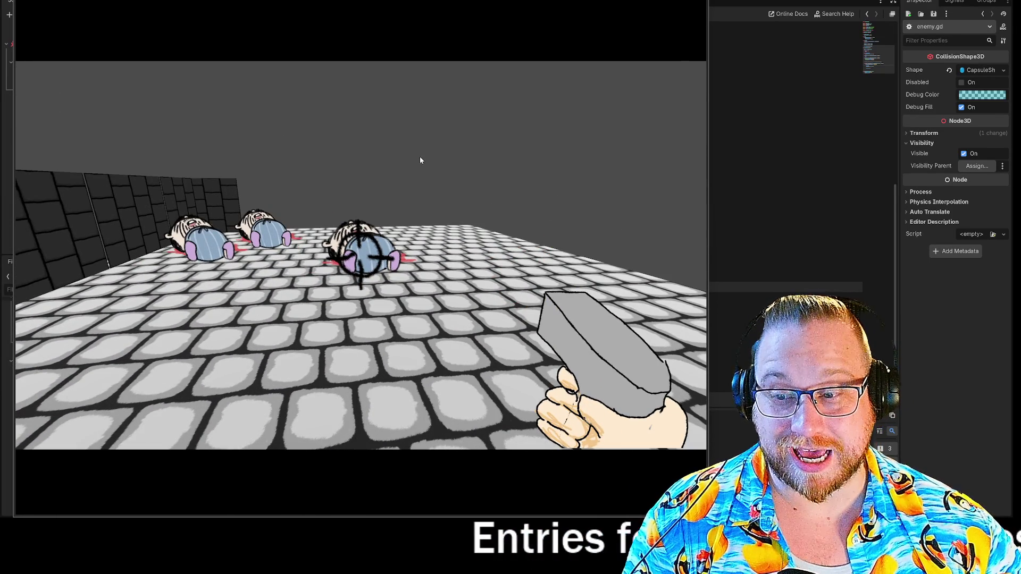
- End the running game test with Escape
key("Escape")
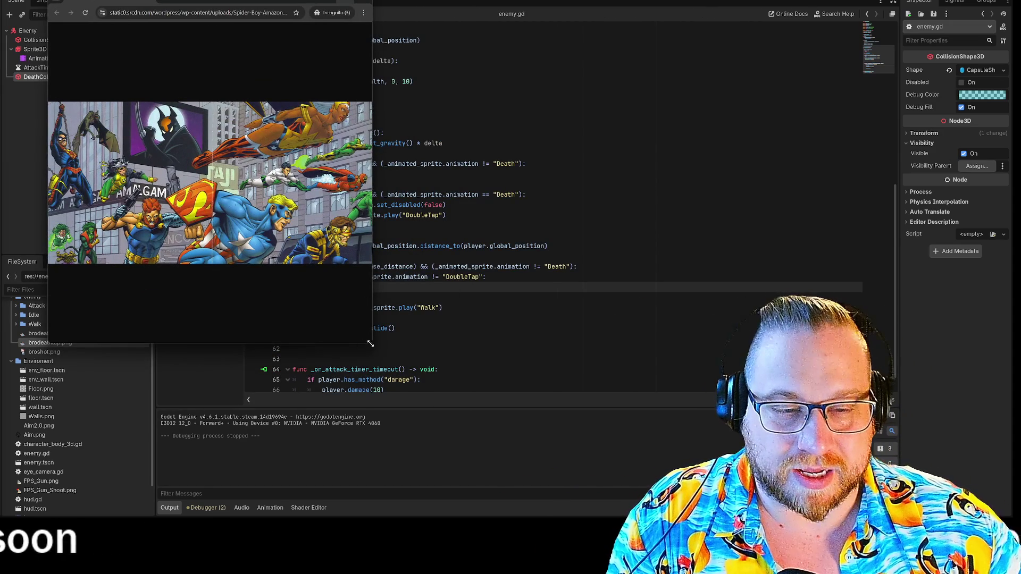
- Enlarge the Amalgam comic image window, then enlarge and scroll the Fandom Marvel Man wiki window
mouse_move(371, 345)
left_mouse_down()
mouse_move(766, 410)
mouse_move(751, 411)
left_mouse_up()
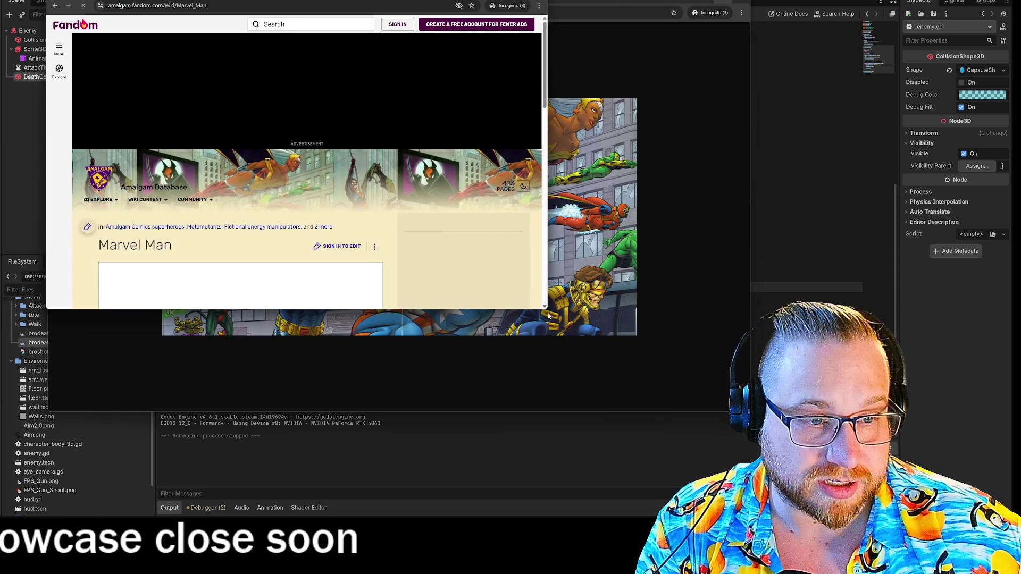
mouse_move(546, 306)
left_mouse_down()
mouse_move(575, 353)
mouse_move(617, 481)
left_mouse_up()
scroll(381, 225, "down", 5)
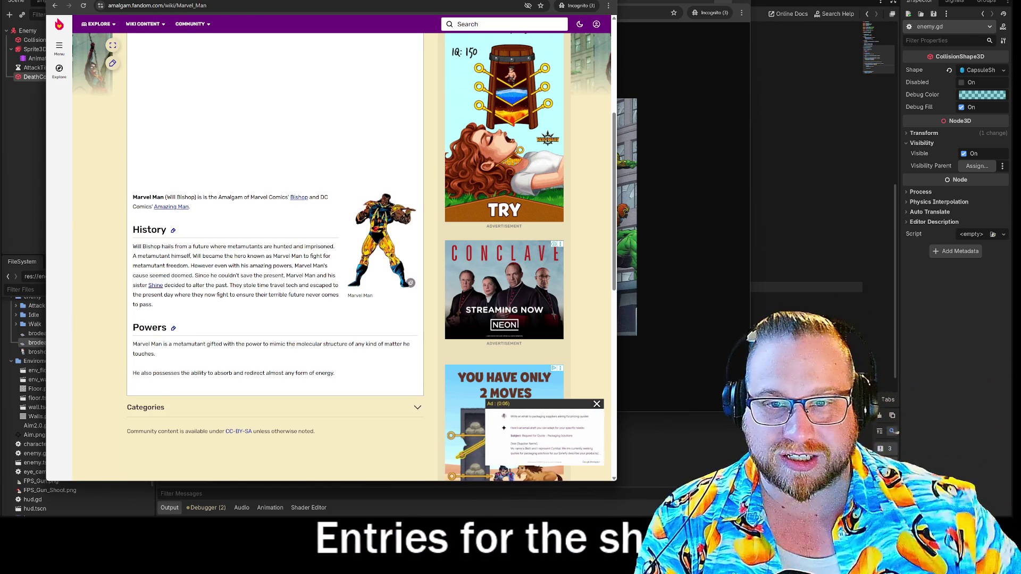
- Read the Amazing Man (William Everett III) article, go back to Marvel Man, then close the wiki window
left_click(172, 207)
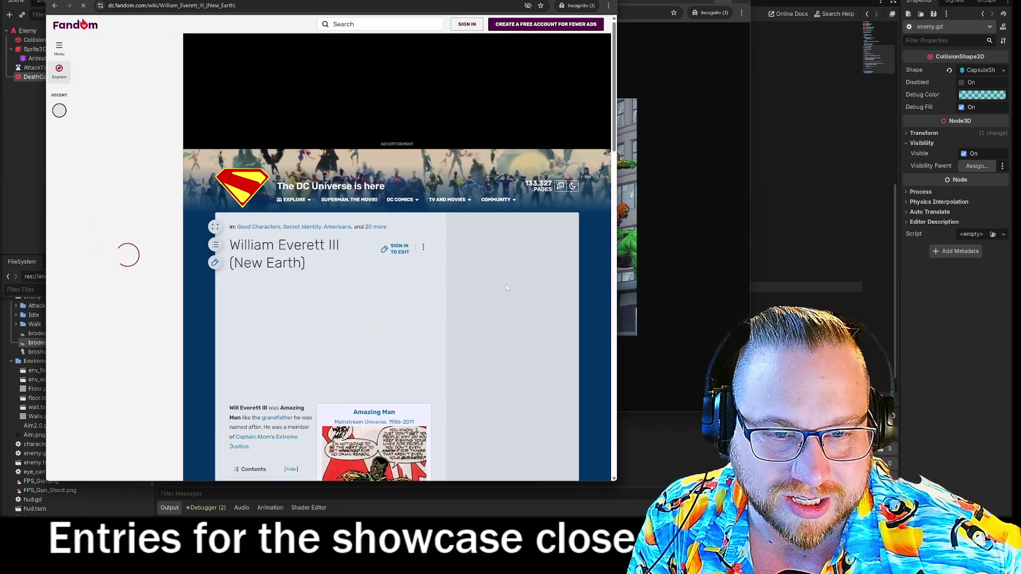
left_click(182, 46)
scroll(306, 183, "down", 4)
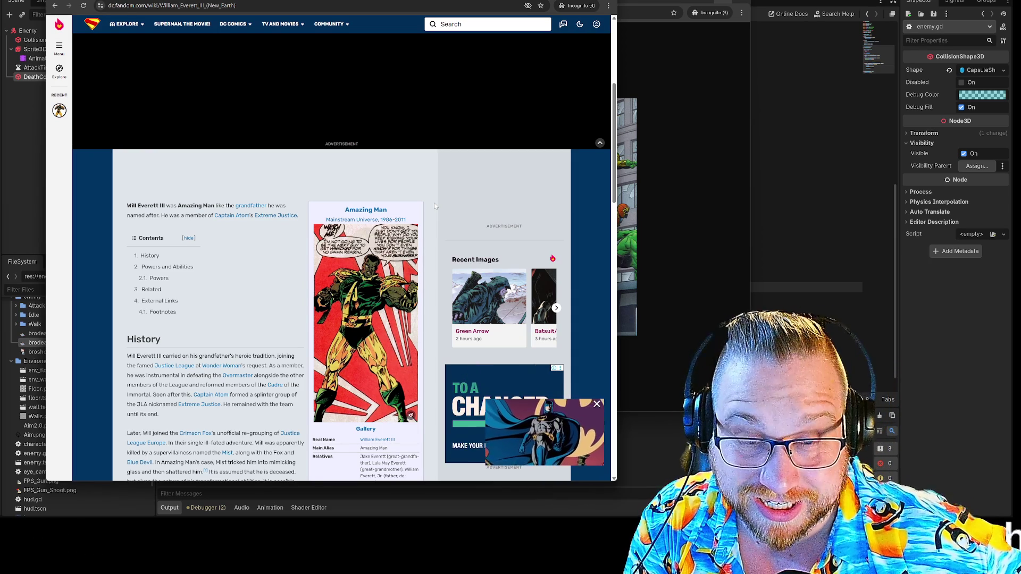
scroll(415, 199, "down", 5)
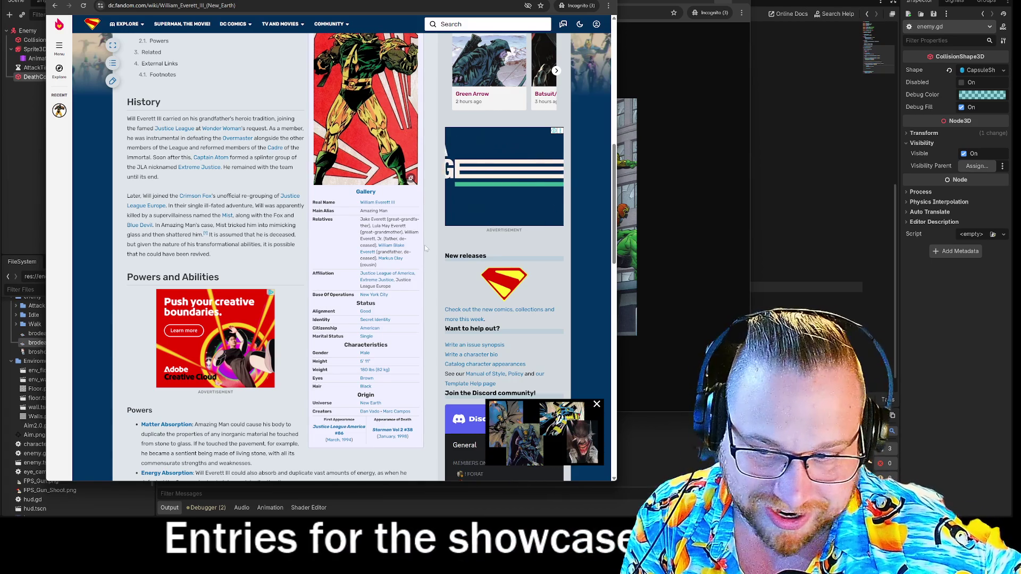
scroll(424, 248, "down", 4)
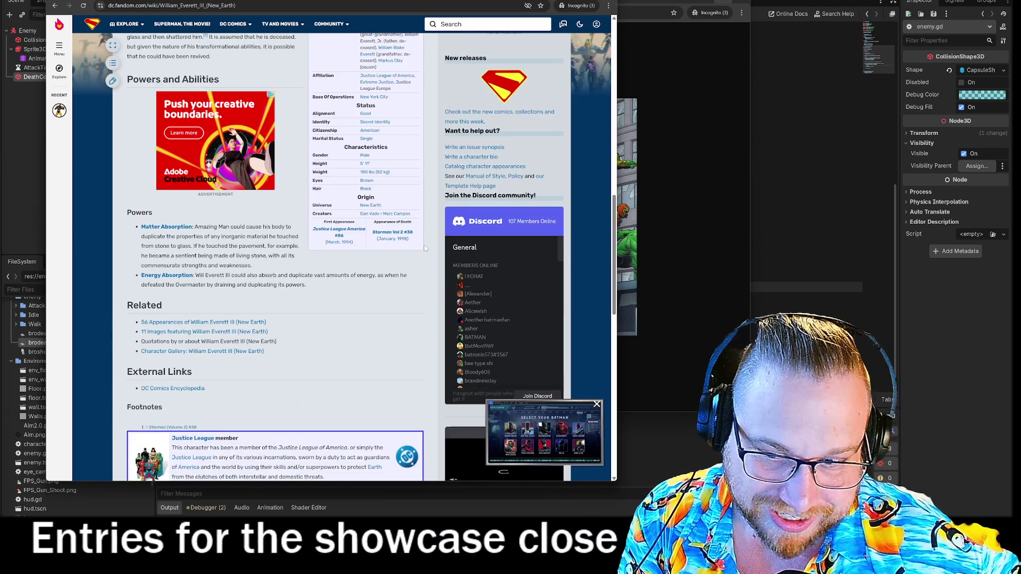
scroll(423, 244, "up", 9)
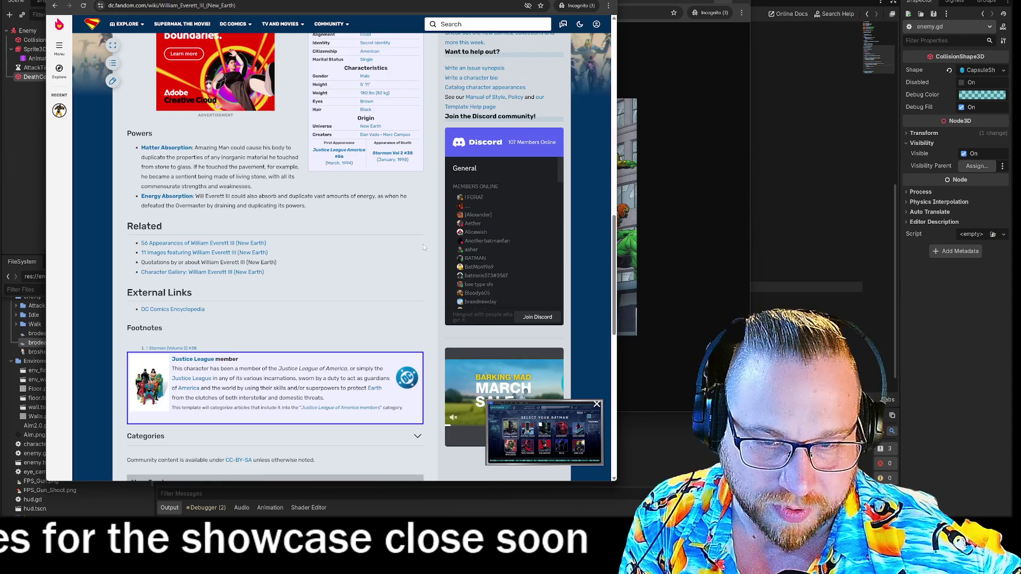
scroll(424, 247, "up", 4)
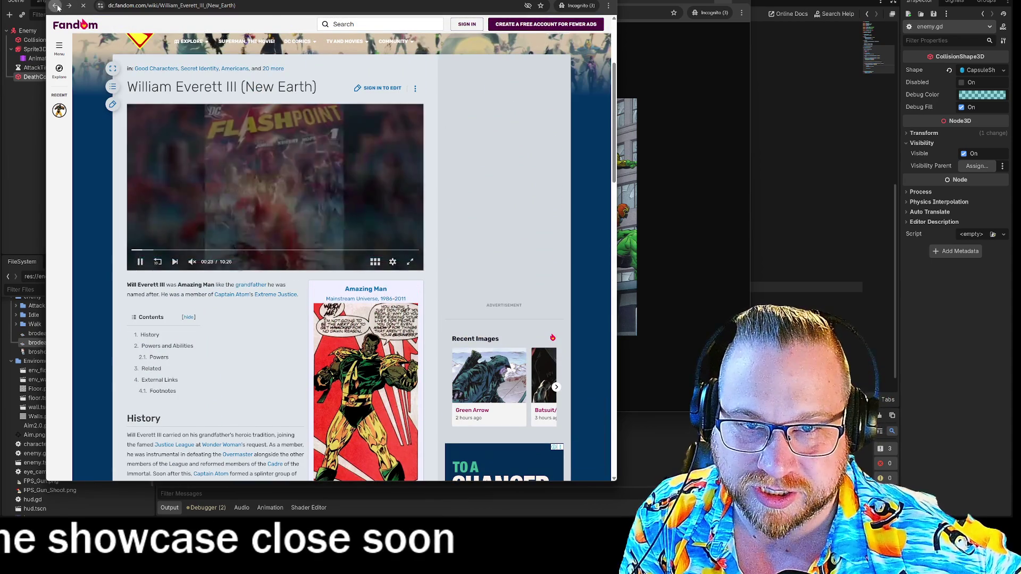
left_click(56, 6)
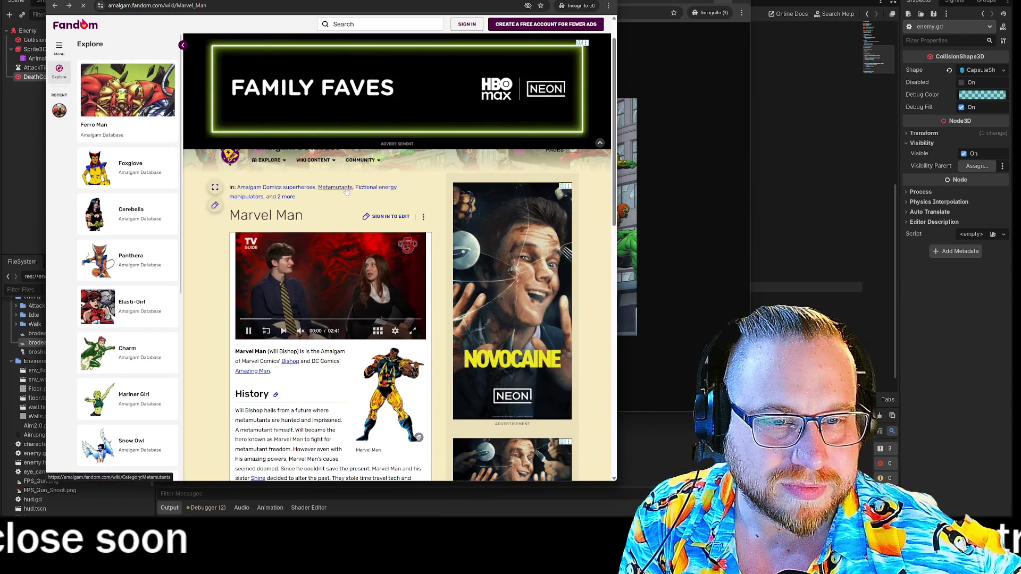
key("ctrl+w")
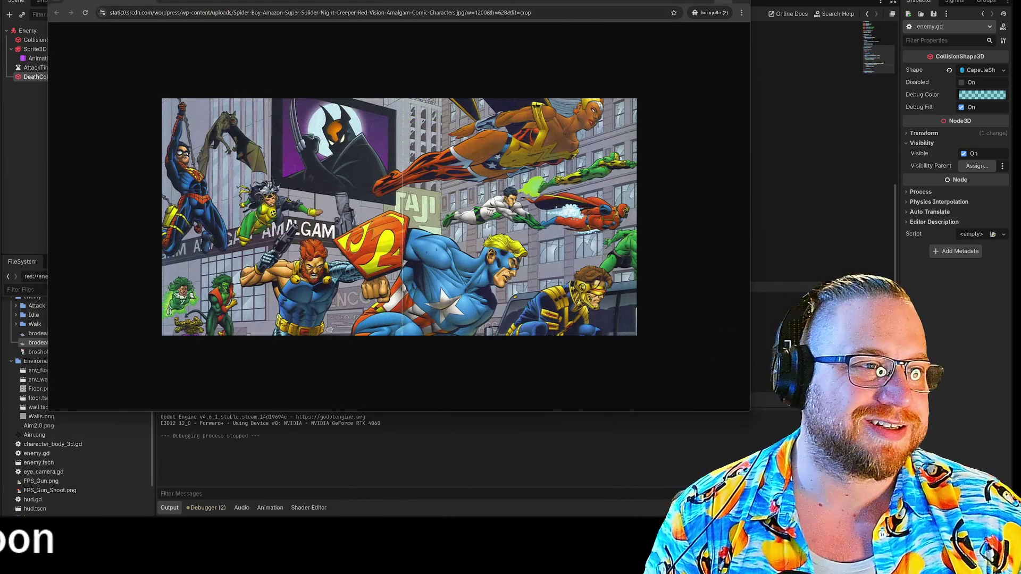
- Close the comic image window and place the caret at the end of enemy.gd line 47
key("ctrl+w")
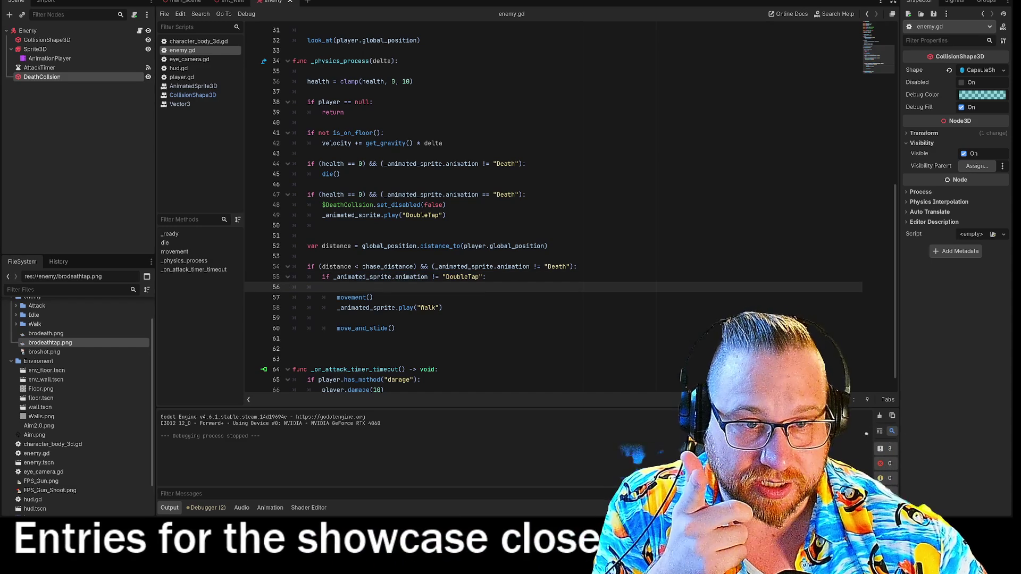
left_click_drag(343, 194, 526, 194)
left_click(525, 195)
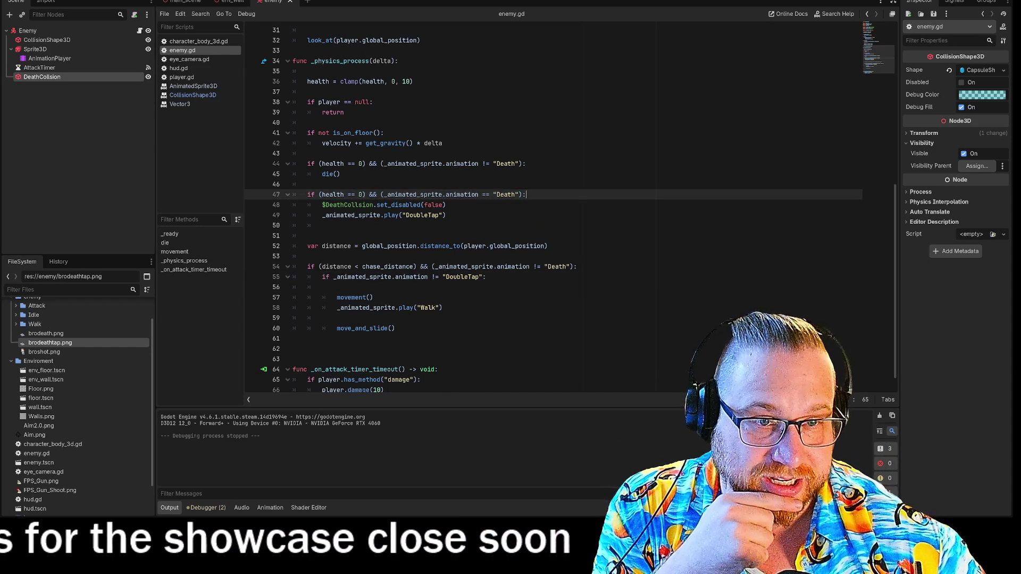
- Rewrite line 47 as if (health > 0): by deleting the Death animation clause and using >
left_click_drag(322, 204, 447, 204)
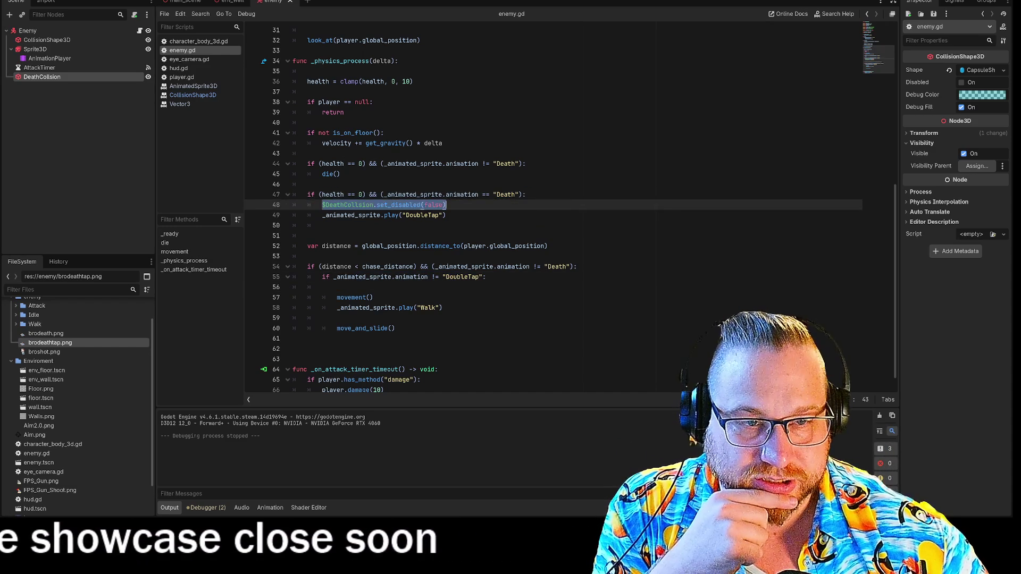
left_click(447, 205)
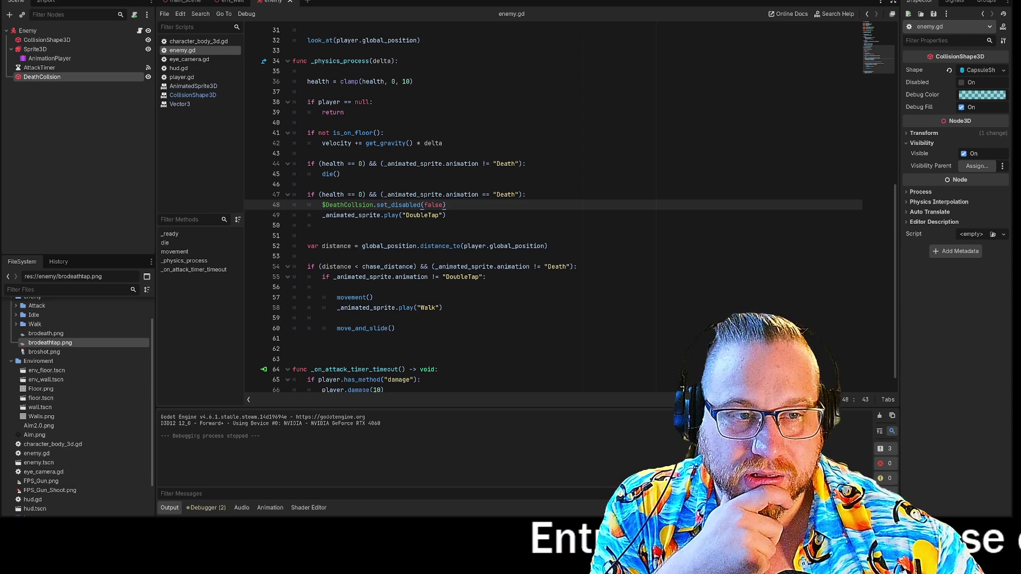
left_click_drag(525, 194, 468, 195)
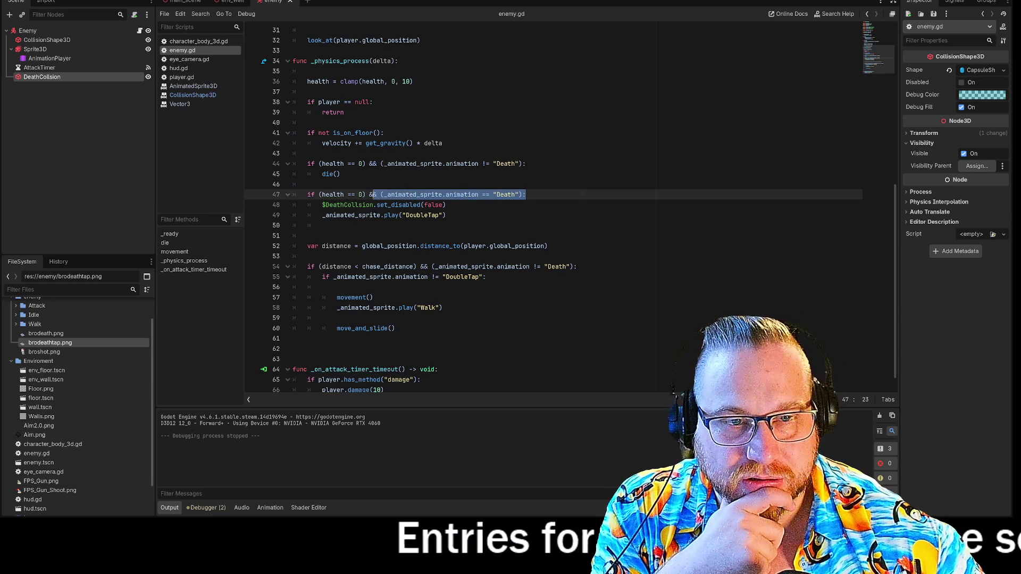
key("BackSpace")
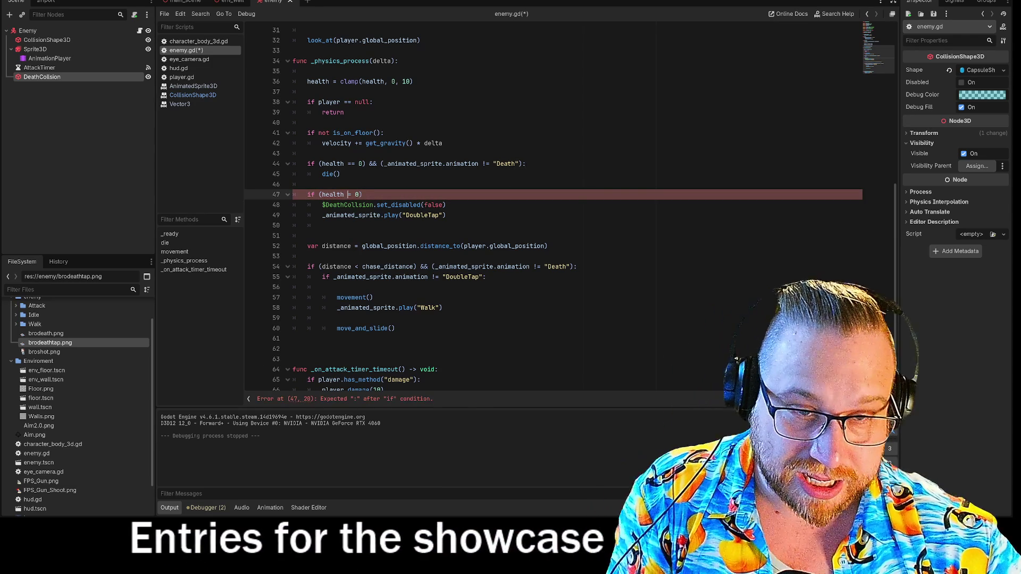
key("Left")
key("Left")
key("Left")
key("BackSpace")
key("BackSpace")
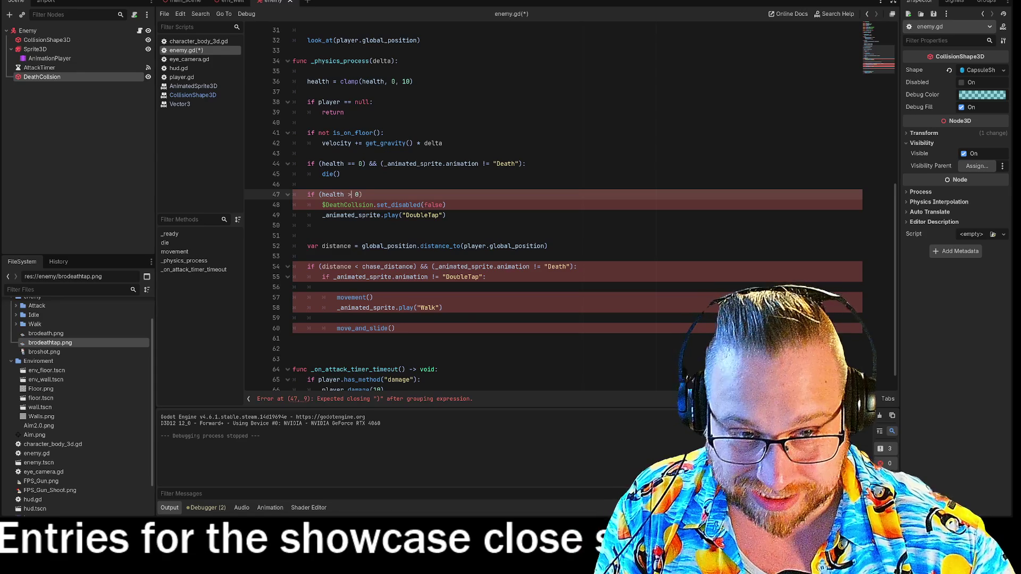
type(">")
- Save the script and start a game test run with F5
left_click(446, 204)
key("shift+Down")
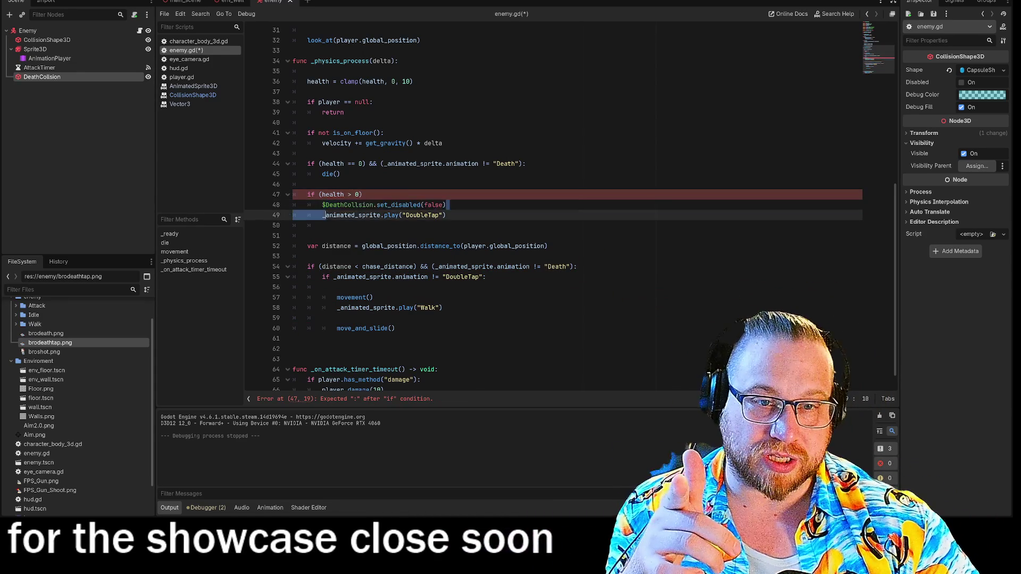
key("Right")
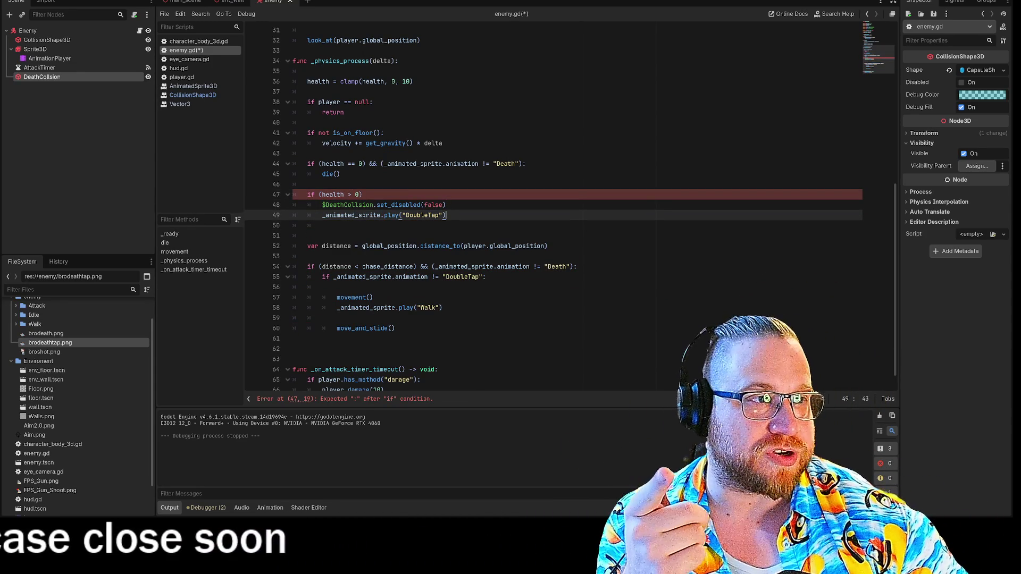
key("F5")
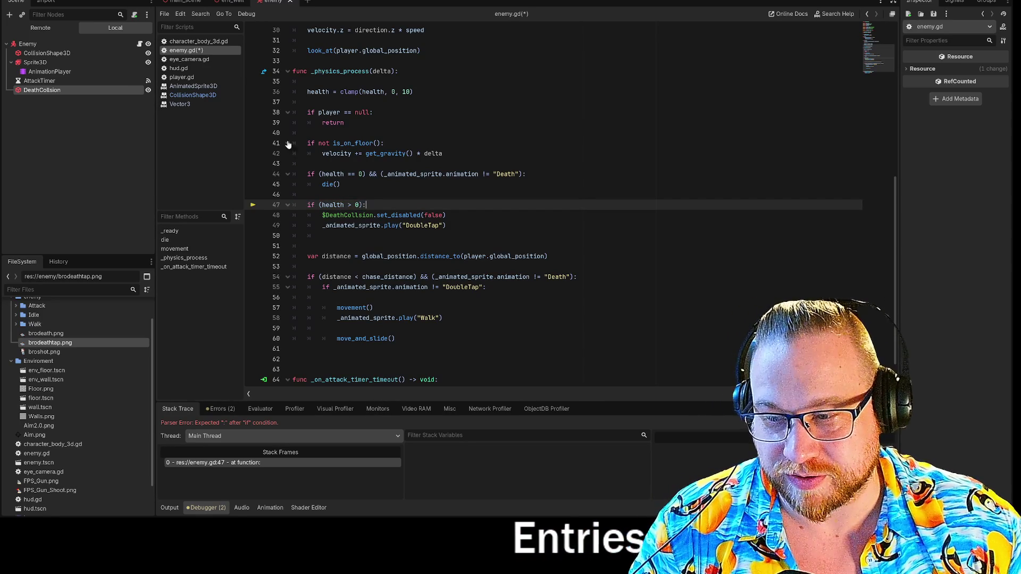
type(":")
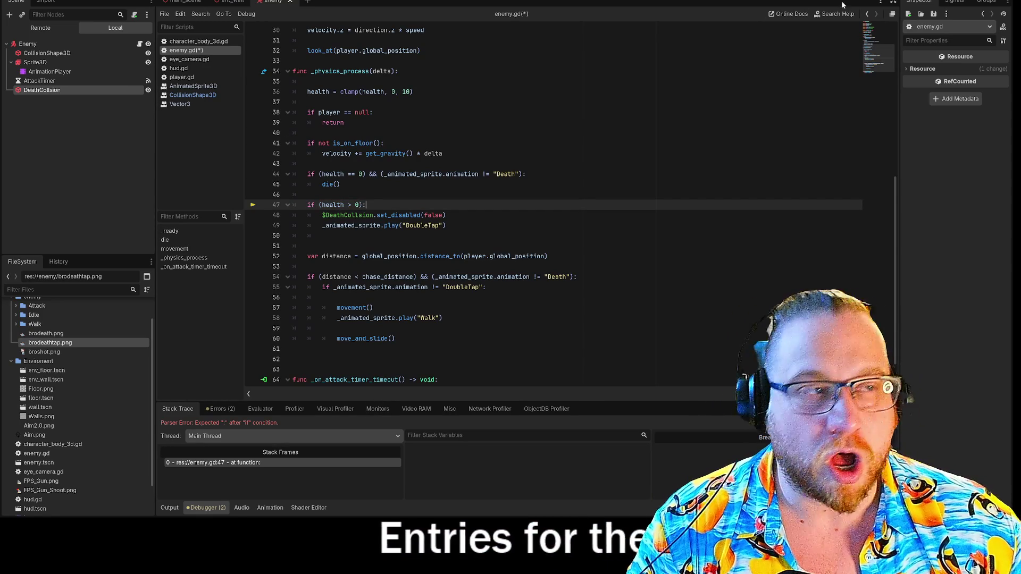
key("F5")
- Move and enlarge the game window, walk toward the enemies and shoot them, then close the game
left_click_drag(456, 135, 145, 14)
left_click_drag(345, 205, 768, 463)
key("w")
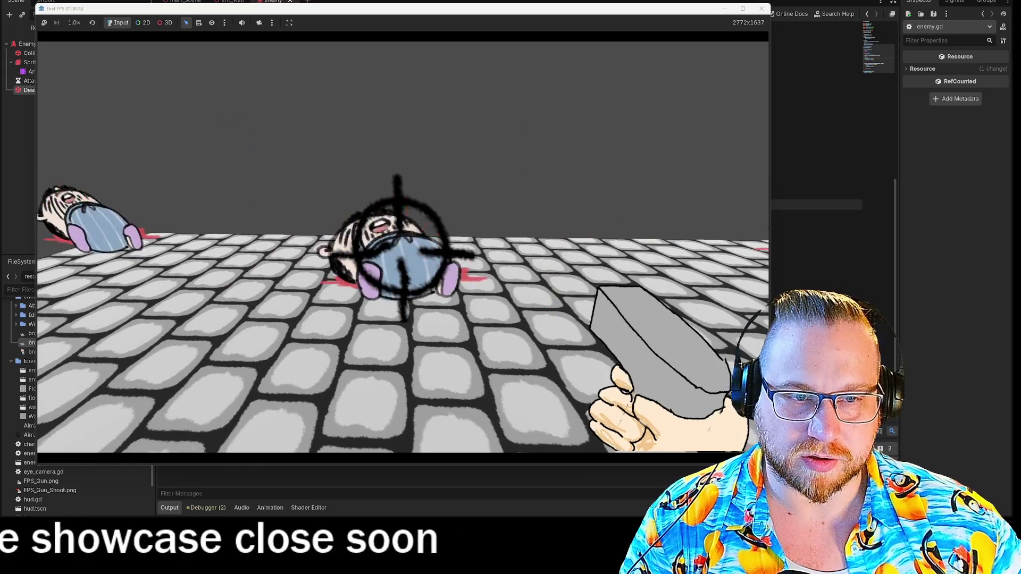
left_click(402, 247)
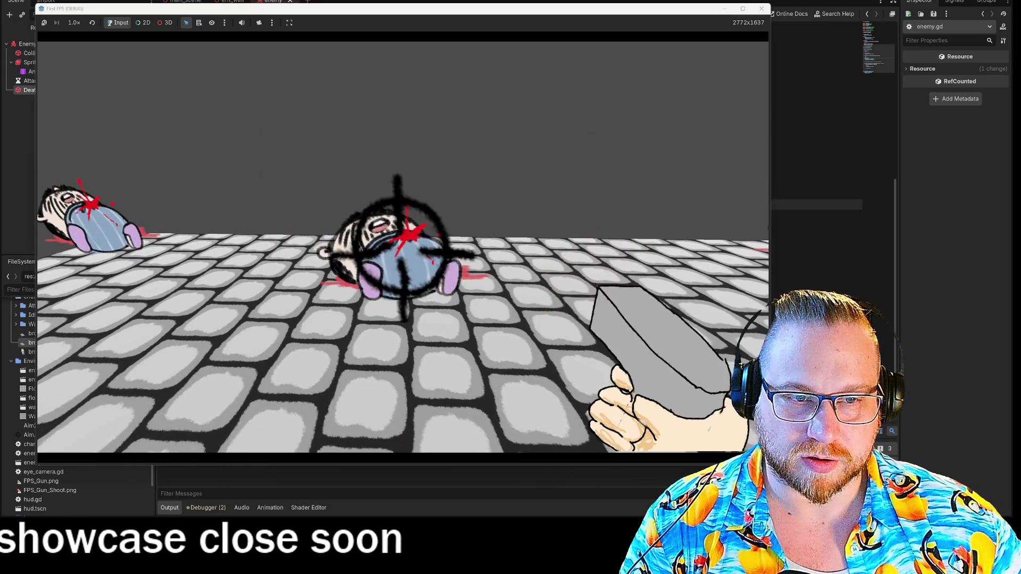
left_click(402, 247)
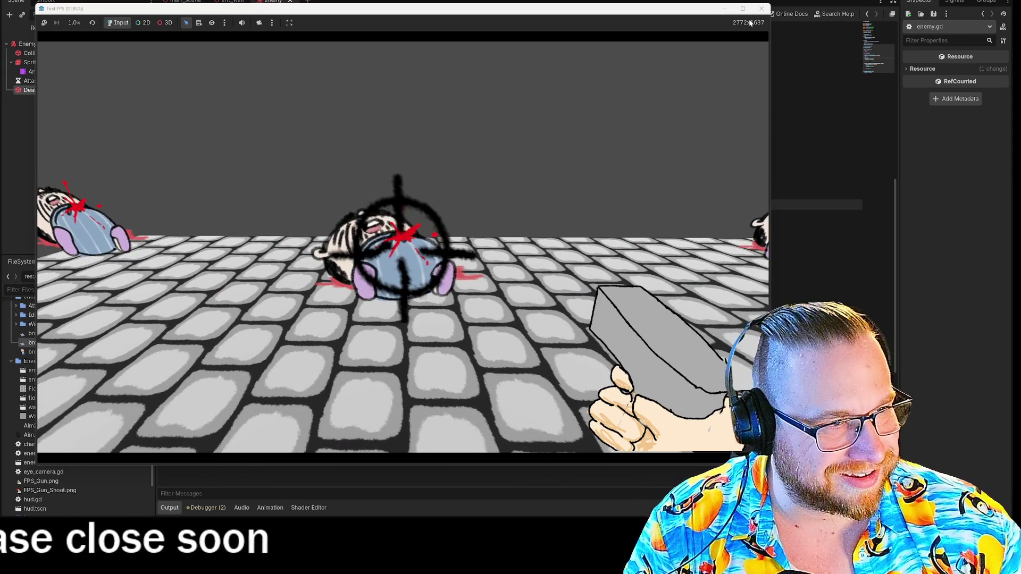
key("F8")
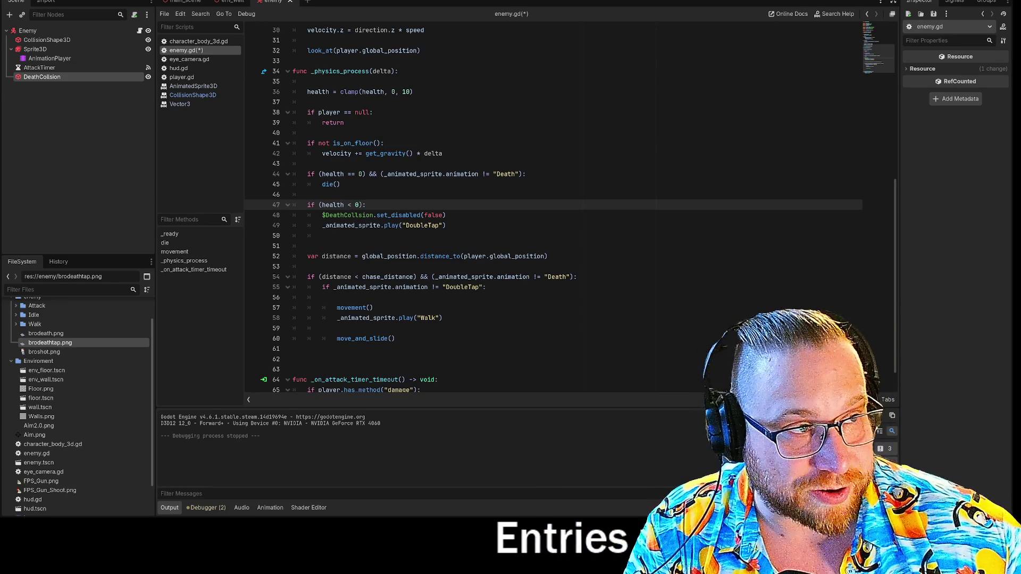
- Rerun the game, shoot the enemies, then move the game window top-left and enlarge it
key("F5")
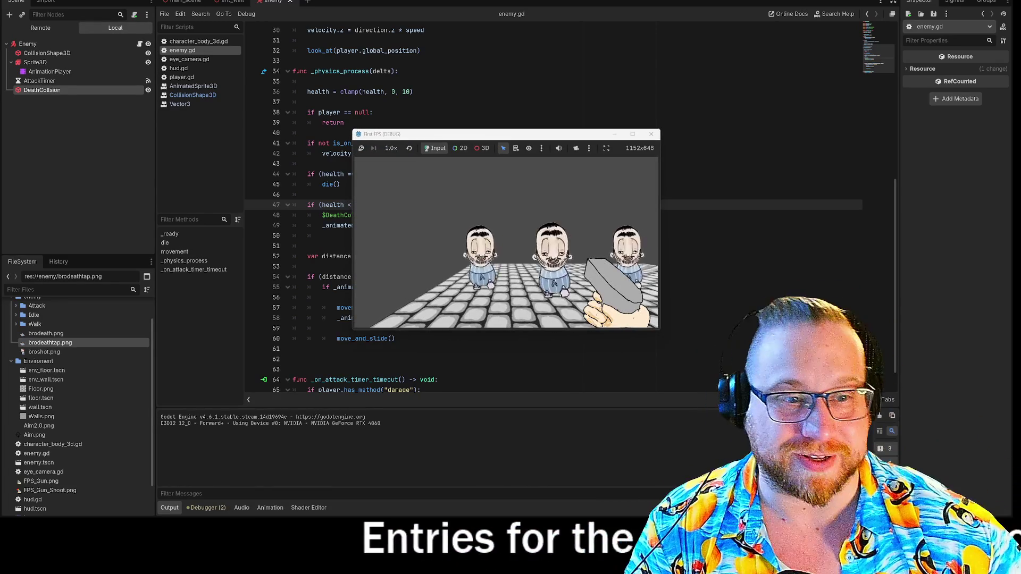
left_click(519, 251)
left_click(519, 251)
key("s")
left_click(506, 242)
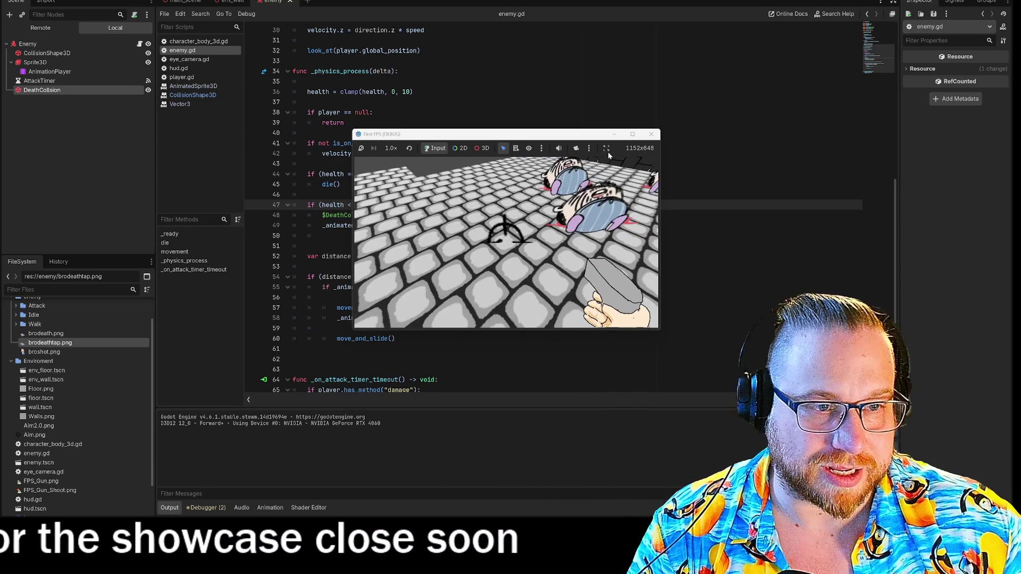
left_click_drag(531, 134, 188, 3)
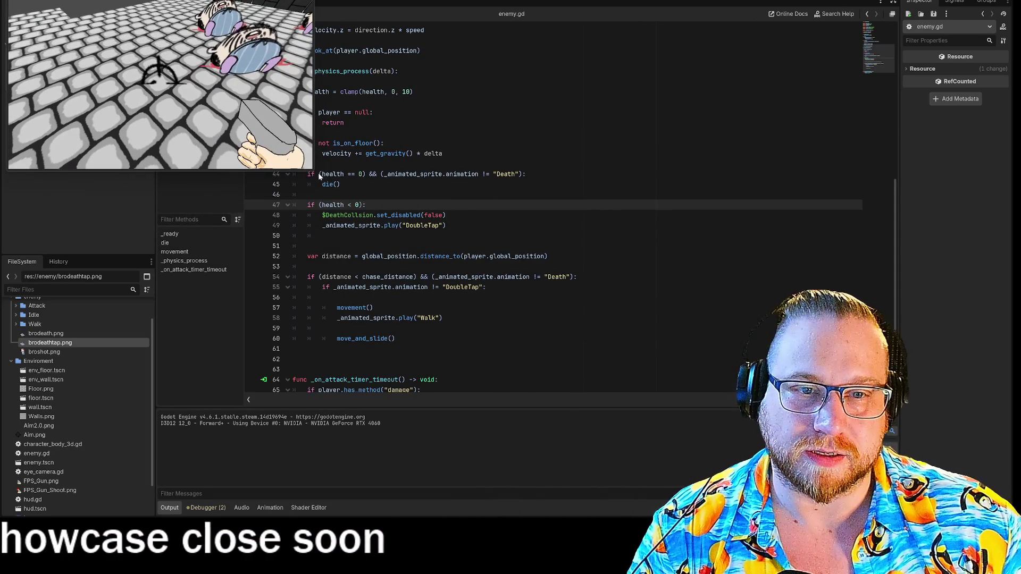
left_click_drag(319, 175, 816, 500)
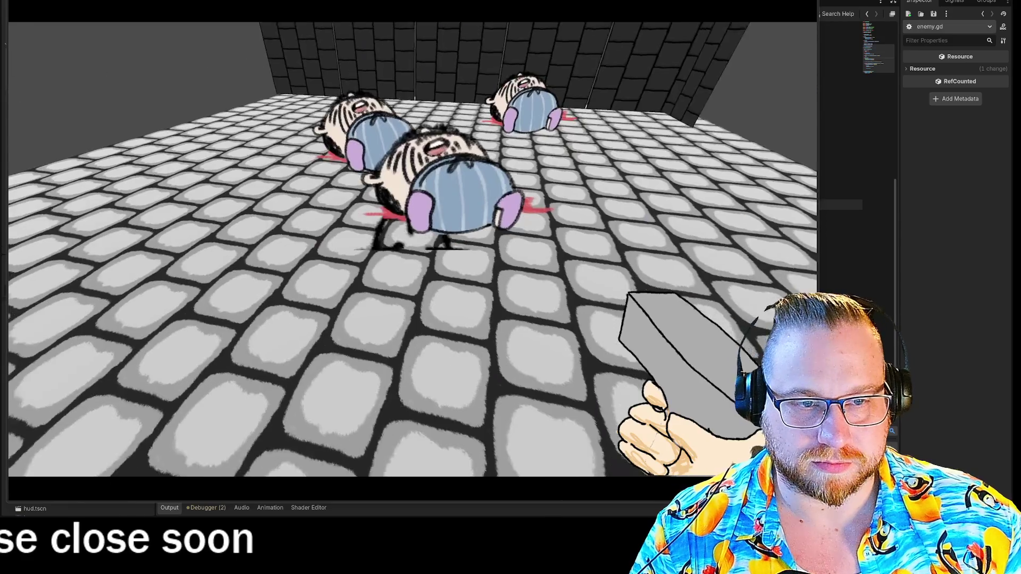
- Shoot all three enemies, backing away to check the bodies, then stop the game with F8
left_click(412, 249)
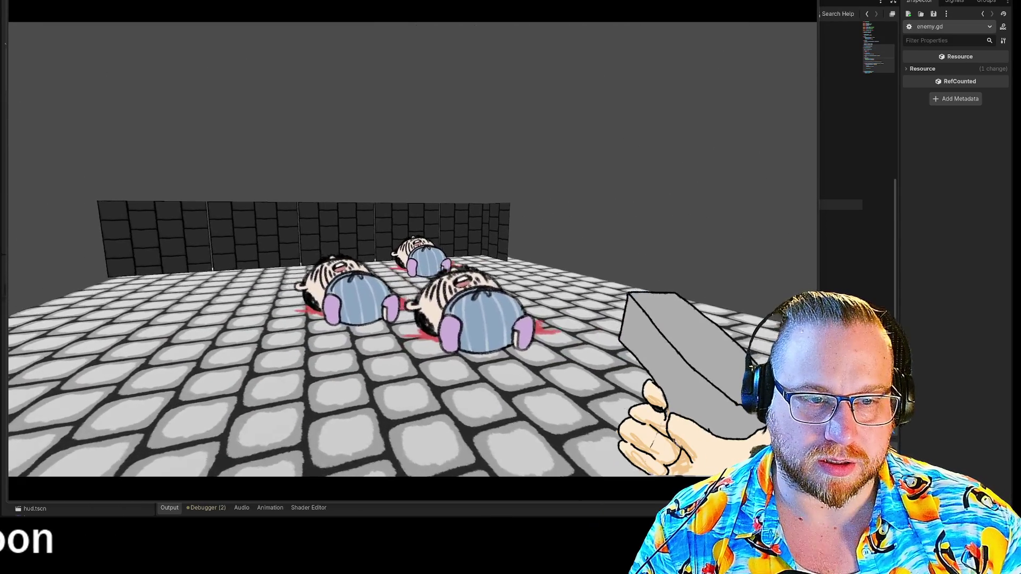
mouse_move(412, 242)
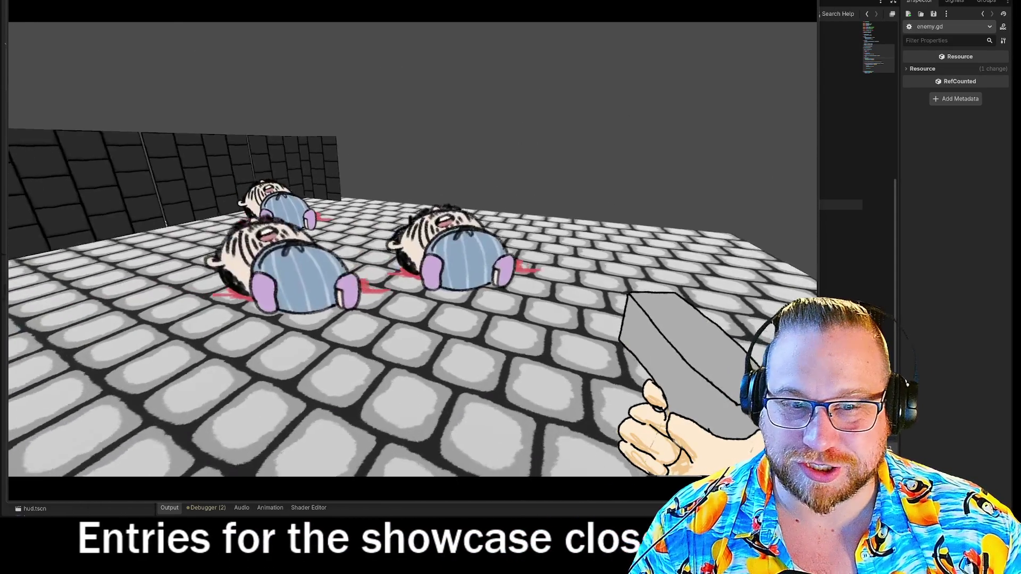
left_click(410, 237)
key("s")
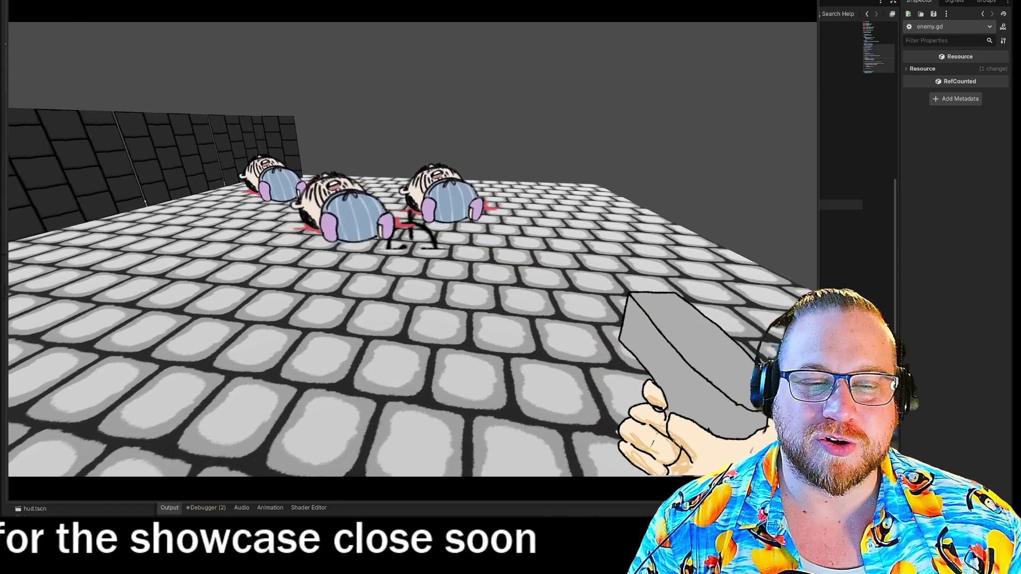
left_click(411, 237)
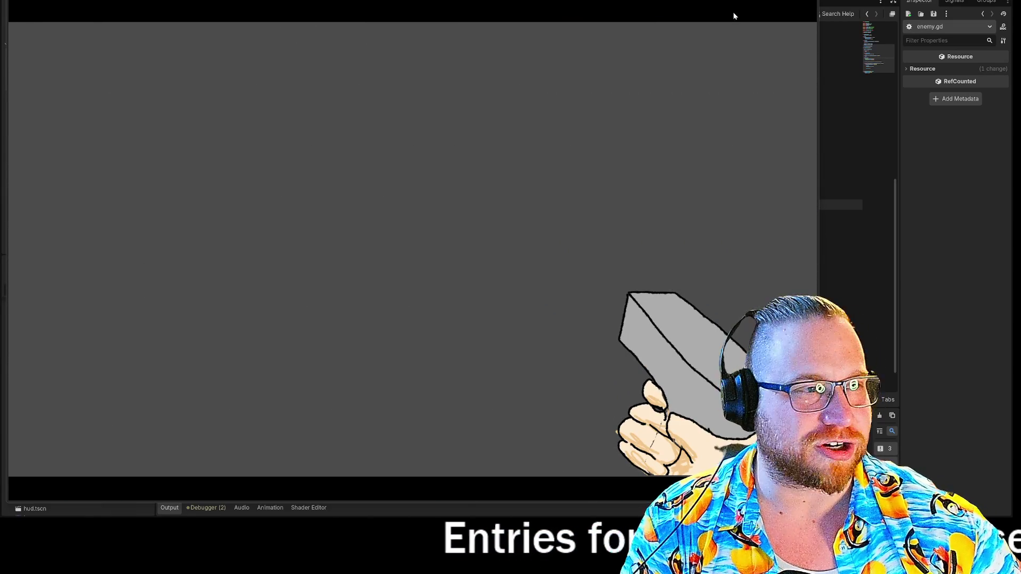
key("F8")
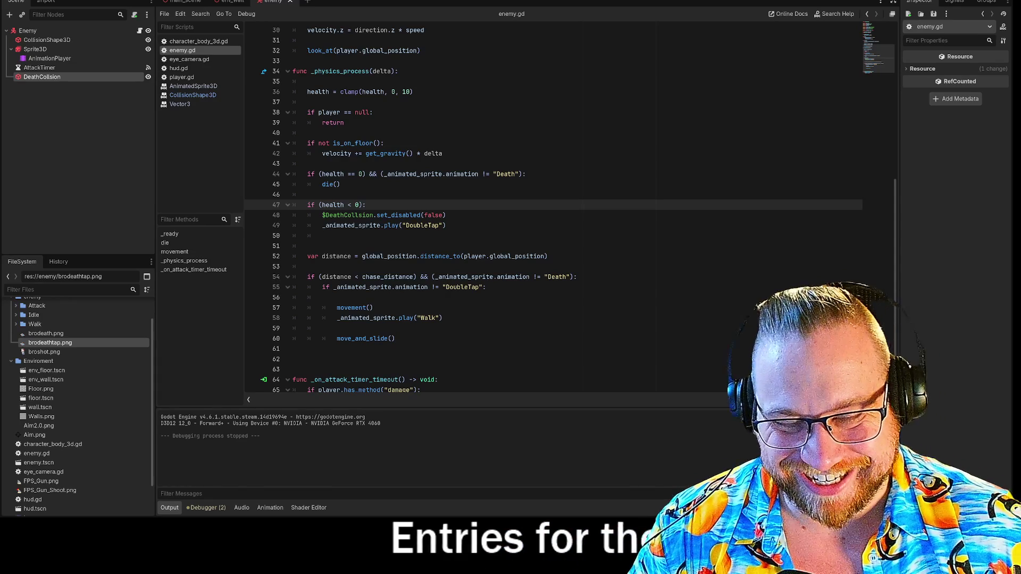
- Place the caret after the DoubleTap play call on line 49 of enemy.gd
left_click(447, 226)
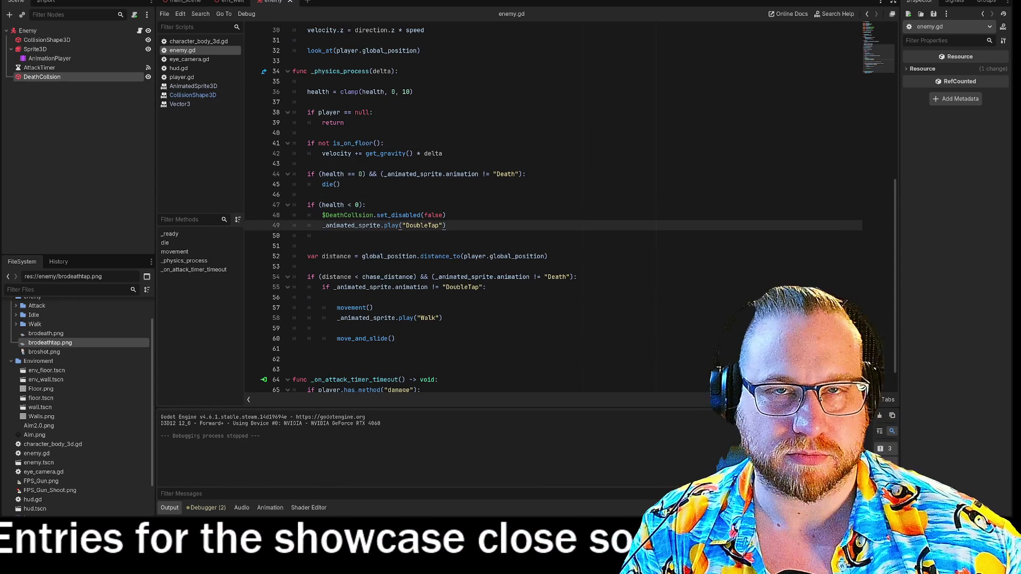
- Delete the if (health < 0) block and its blank line, and change == to <= on line 44
left_click_drag(322, 236, 266, 205)
key("ctrl+c")
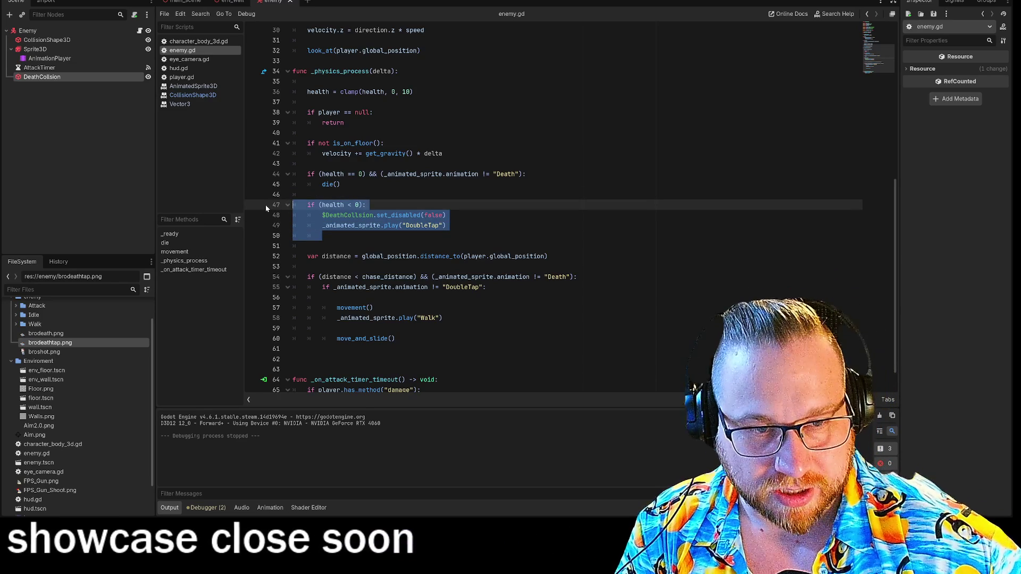
key("BackSpace")
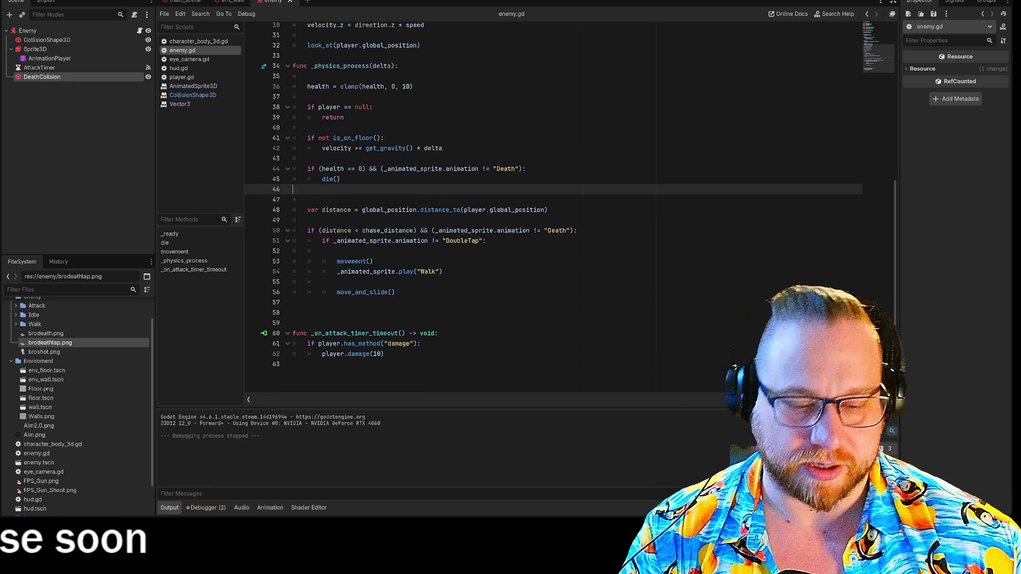
key("BackSpace")
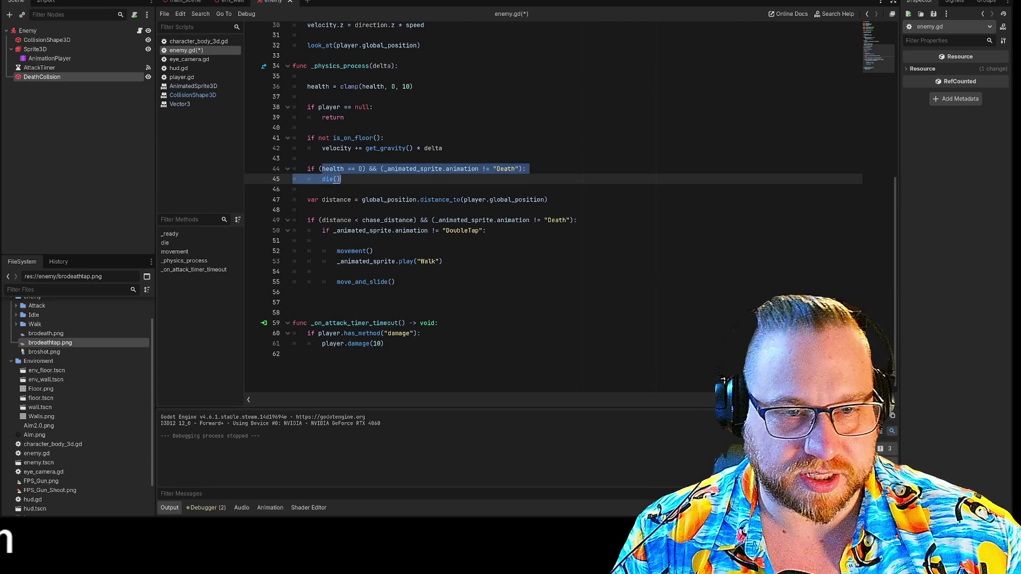
left_click(525, 168)
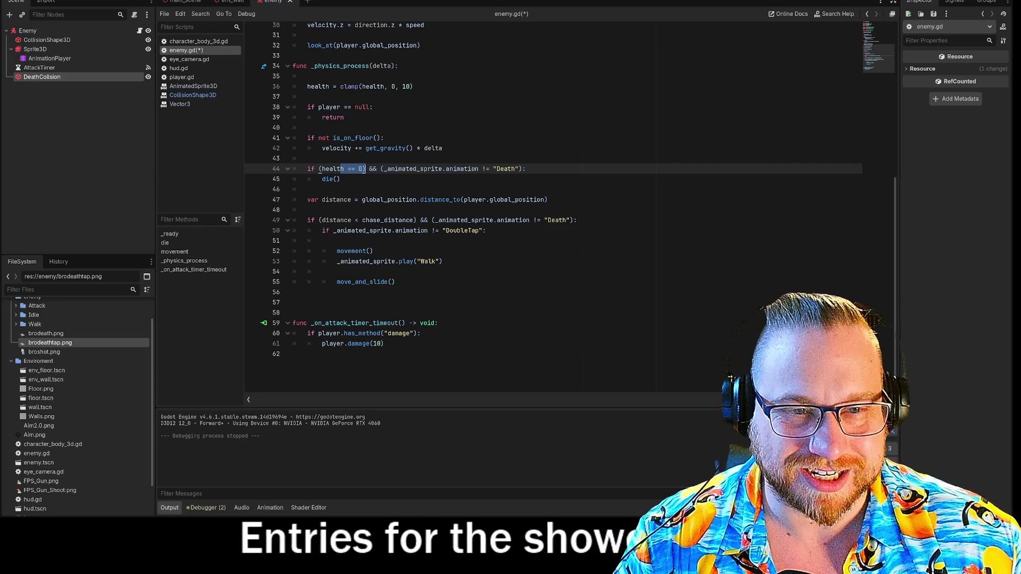
double_click(351, 168)
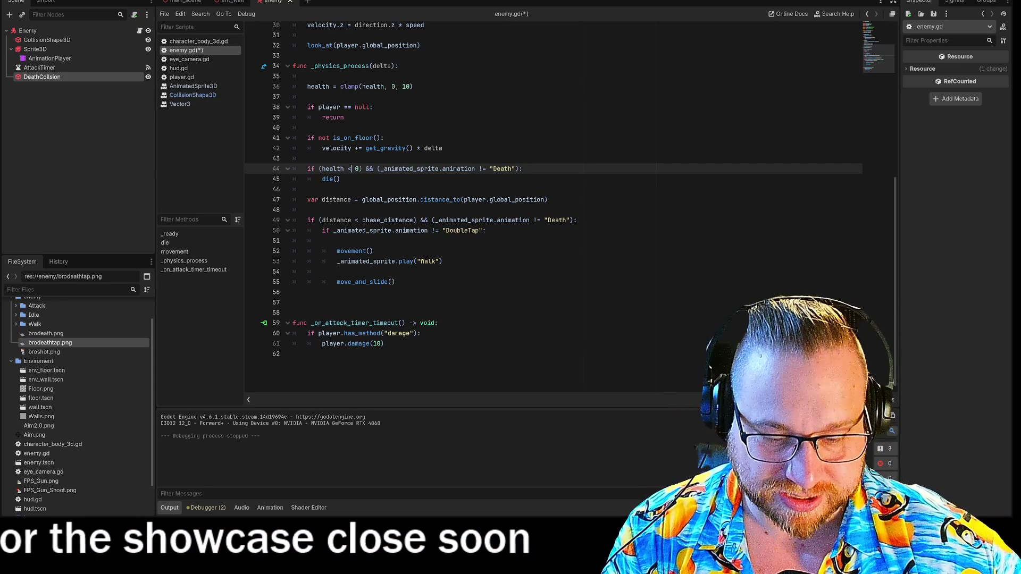
type("<=")
key("Escape")
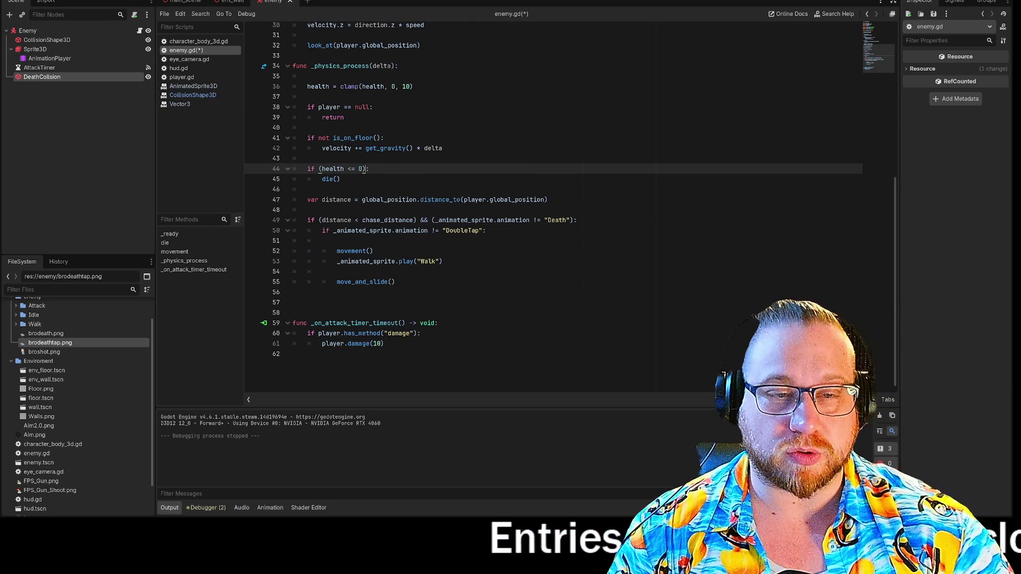
scroll(532, 213, "up", 7)
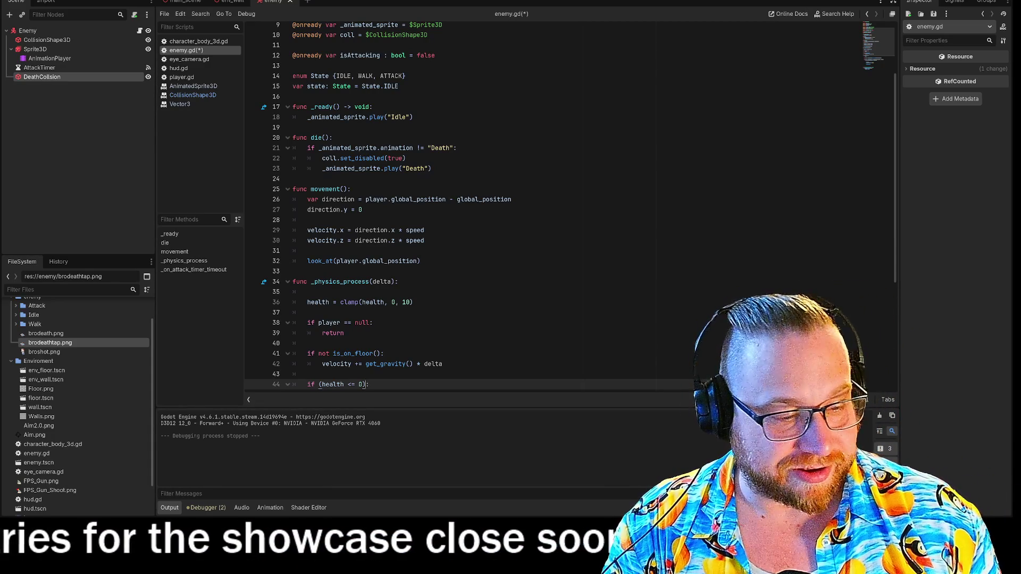
type(")")
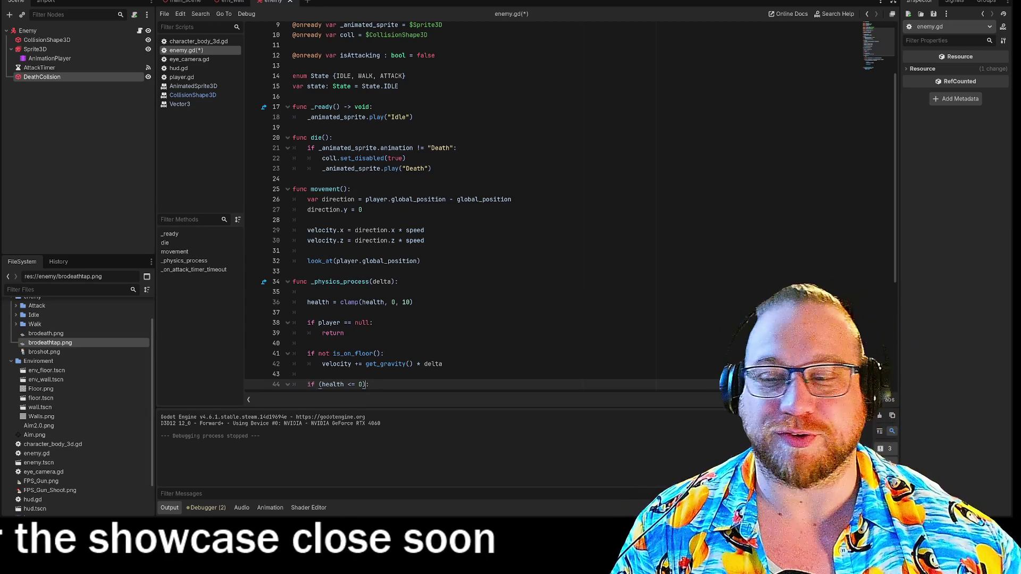
left_click(361, 210)
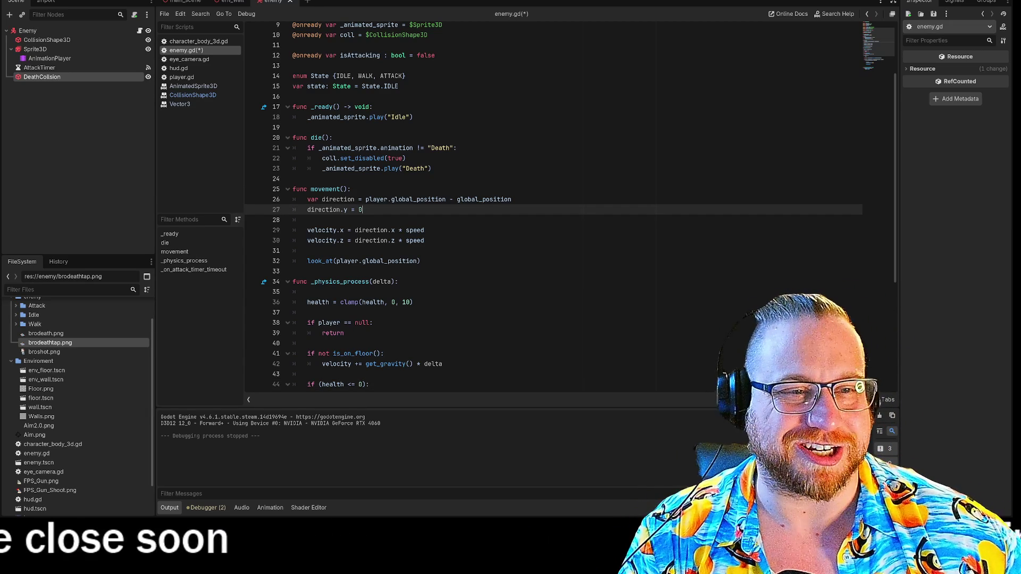
key("Up")
key("Up")
key("Up")
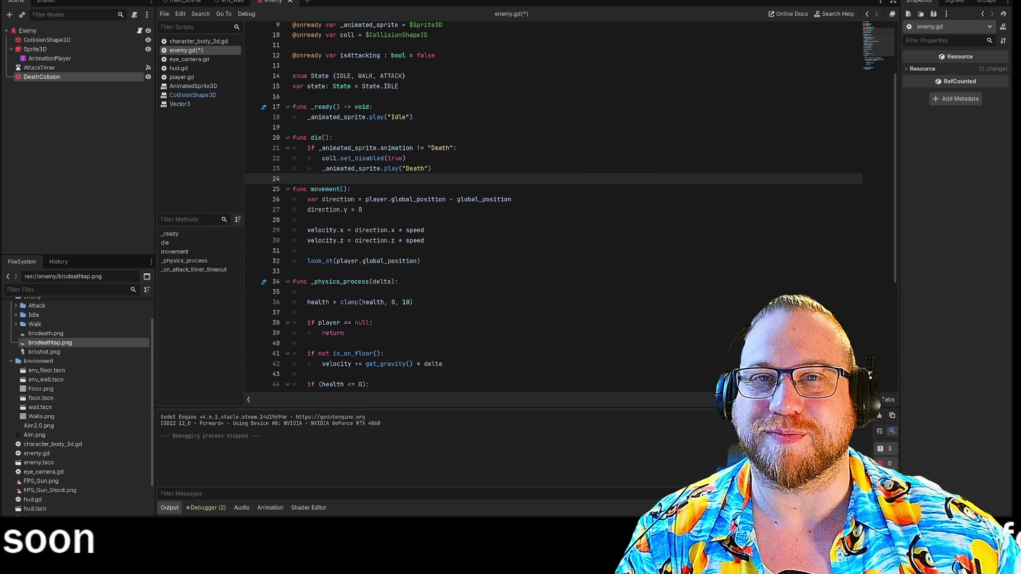
left_click(431, 168)
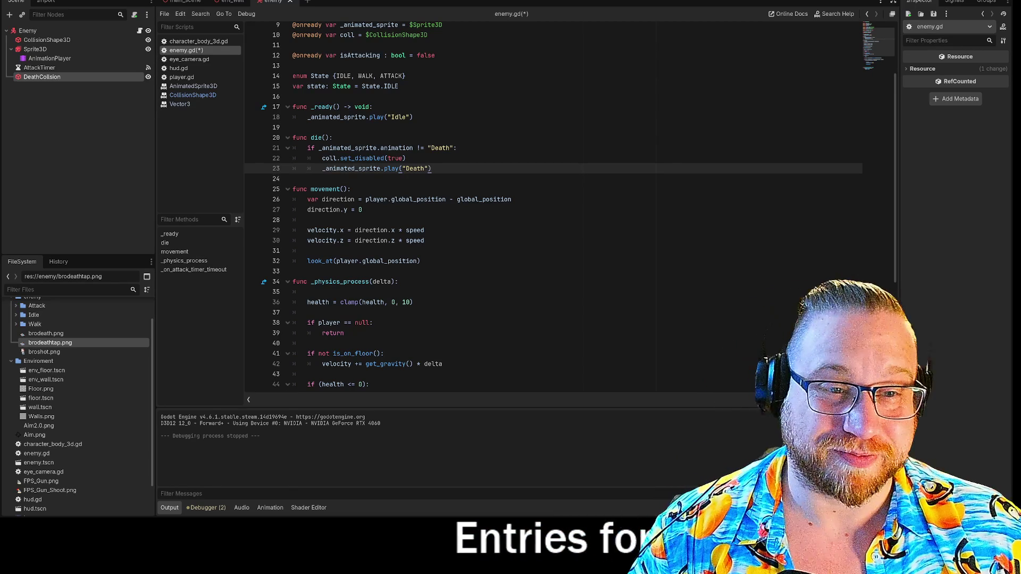
key("Up")
key("Up")
key("Up")
key("Down")
key("Down")
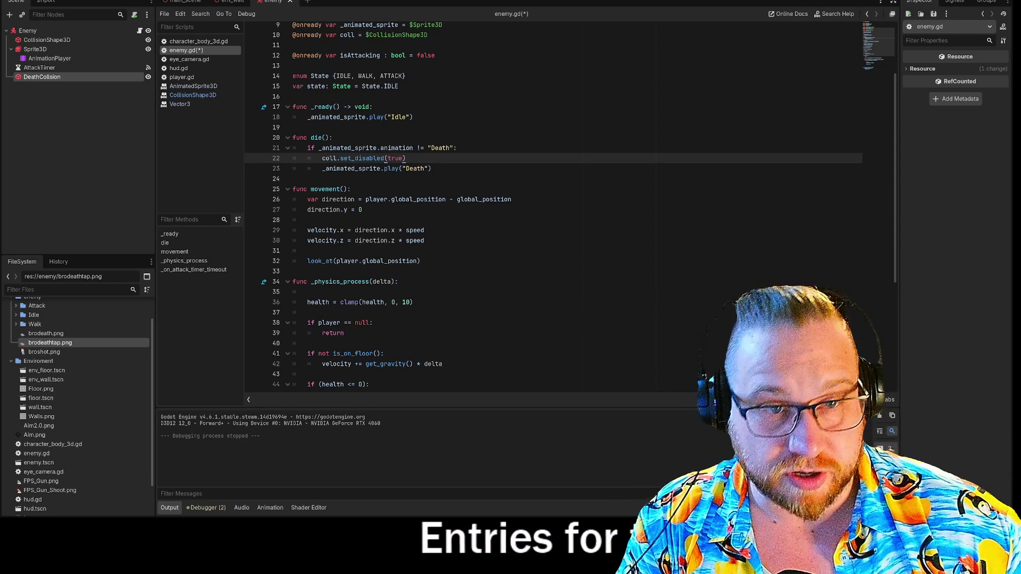
left_click(294, 179)
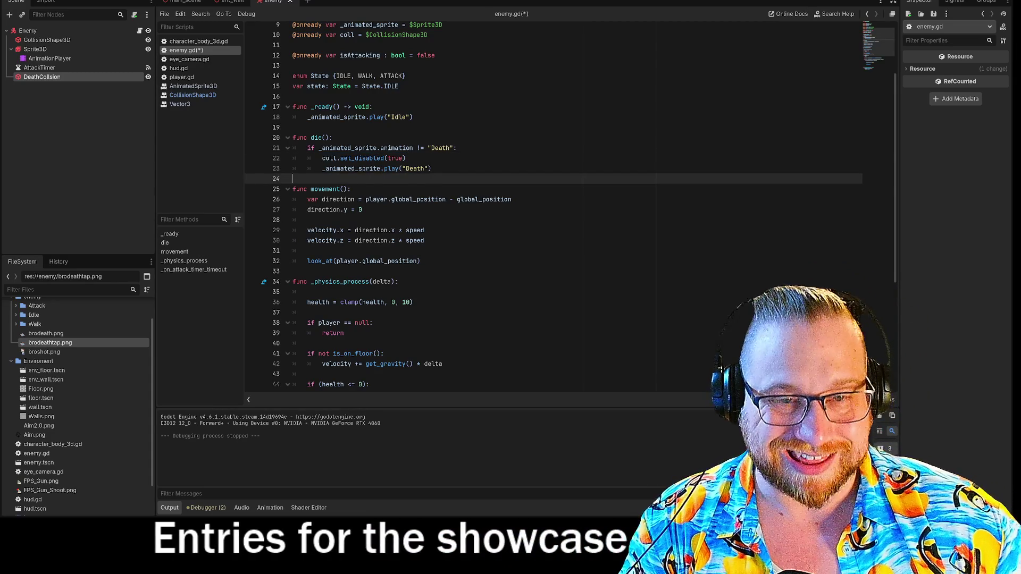
left_click(432, 168)
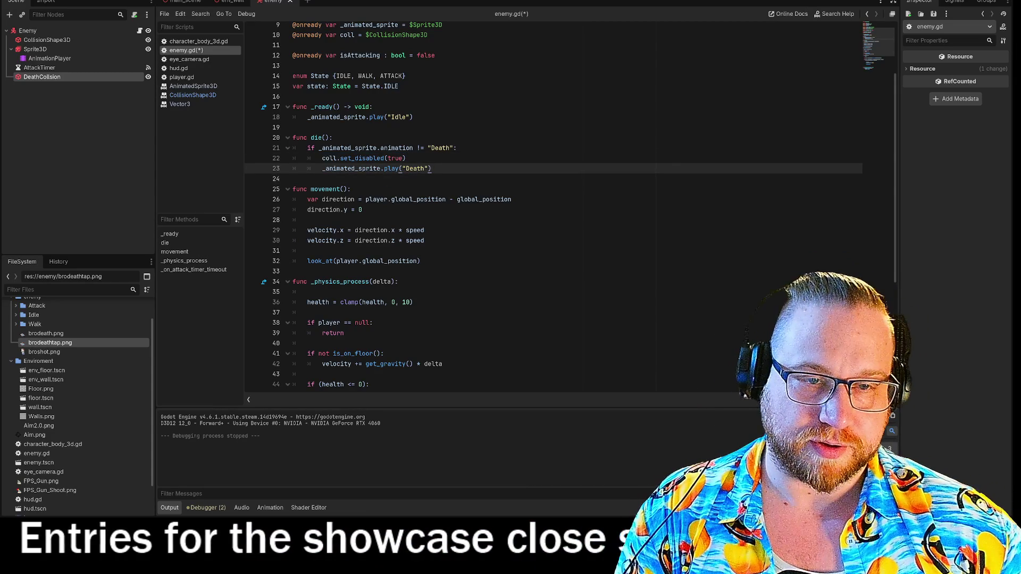
- Paste the DeathCollision and DoubleTap health-check block into die() and fix its indentation
key("Return")
key("Return")
key("BackSpace")
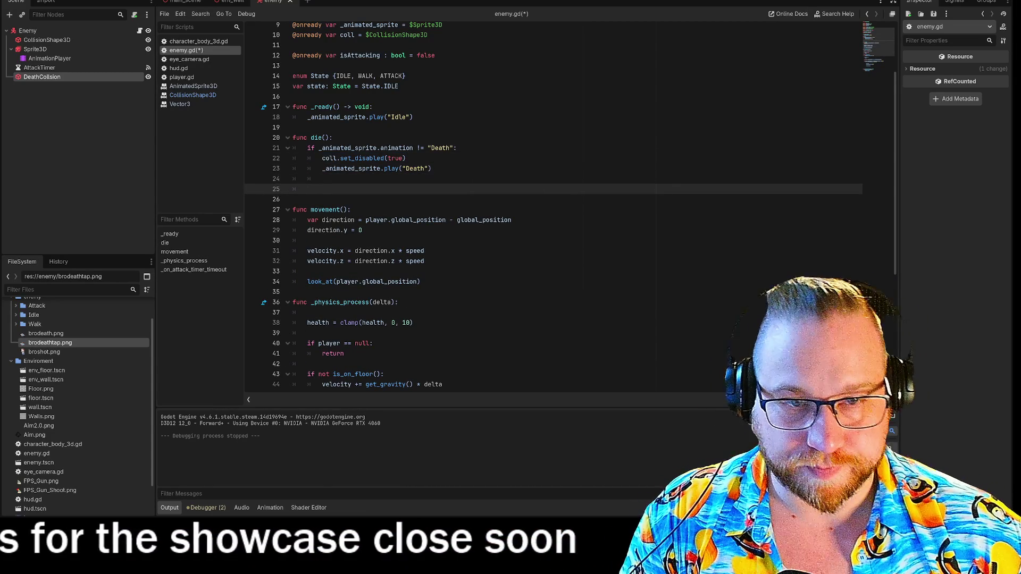
key("Up")
type("IF")
key("ctrl+v")
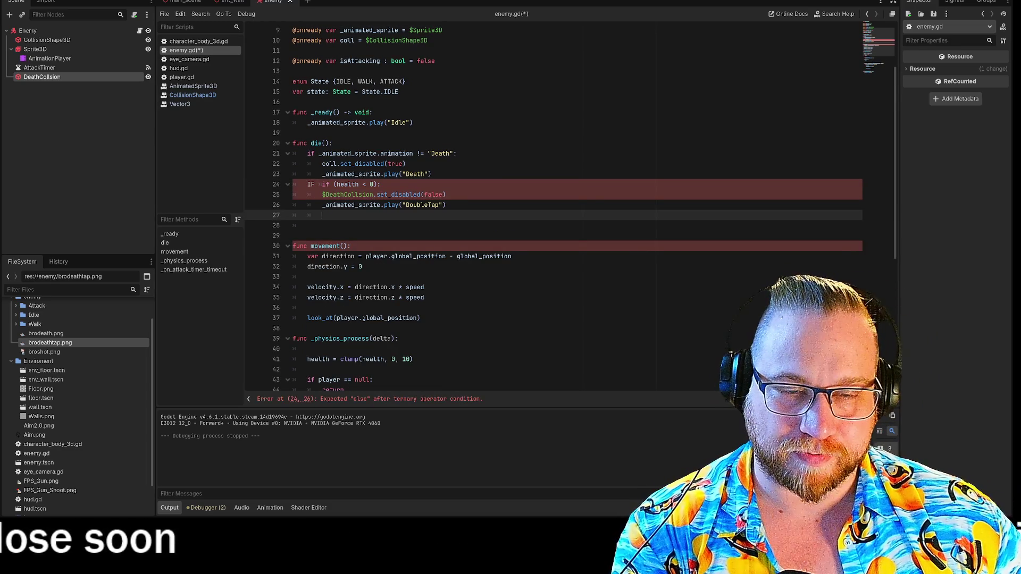
double_click(311, 184)
key("Delete")
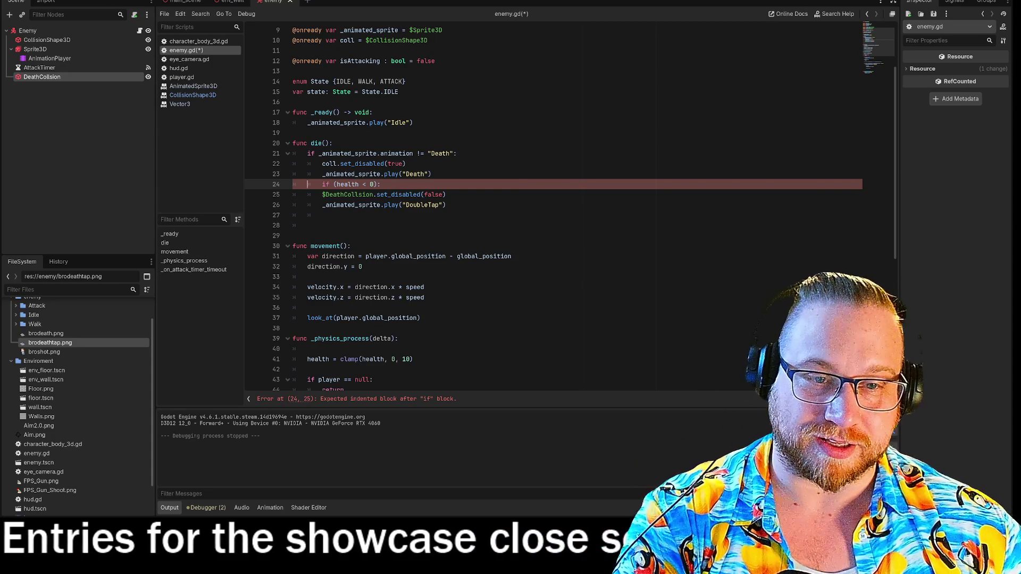
key("BackSpace")
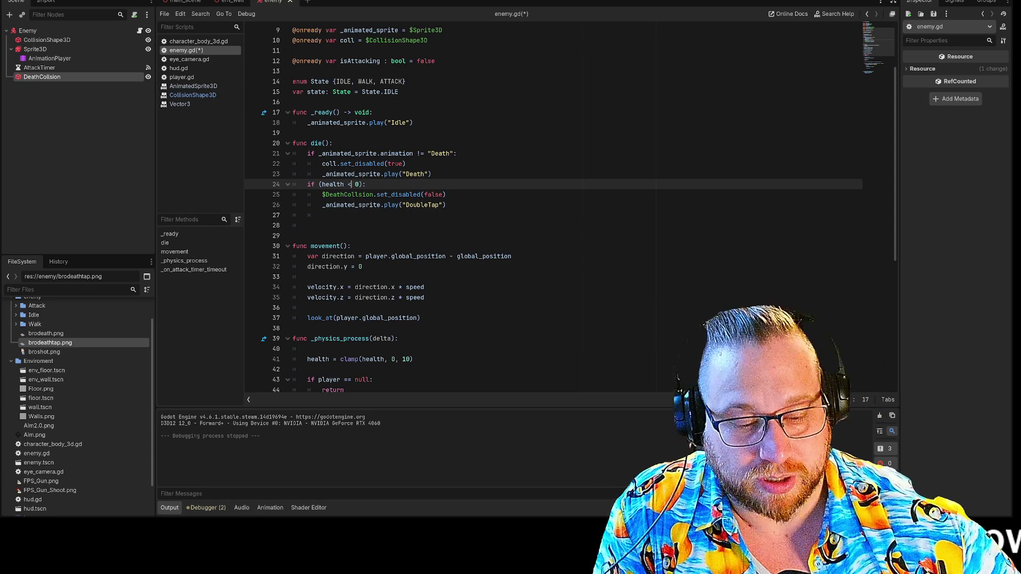
type("=")
- Change the die() health condition on line 24 to if (health < 0):
key("ctrl+space")
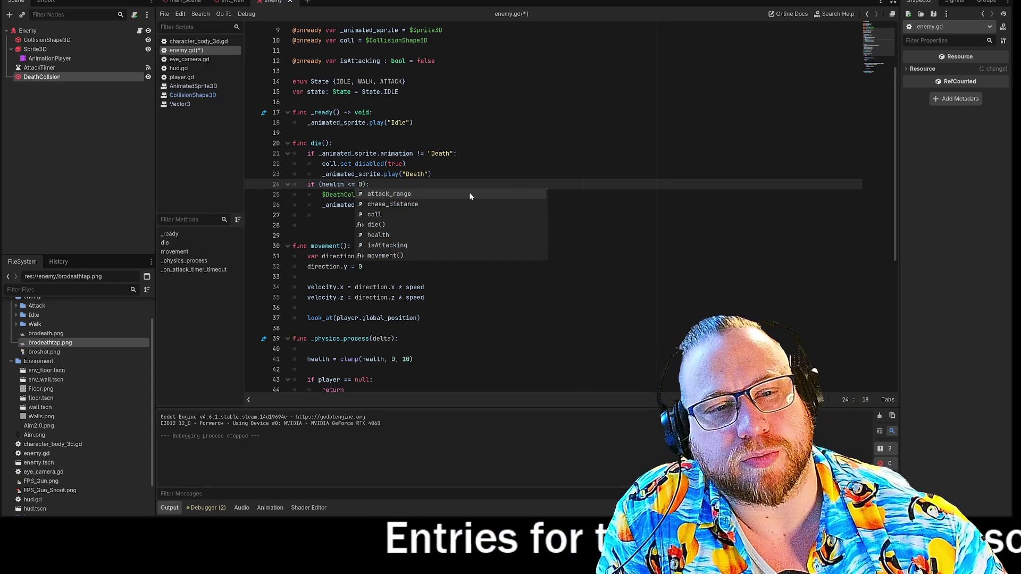
key("End")
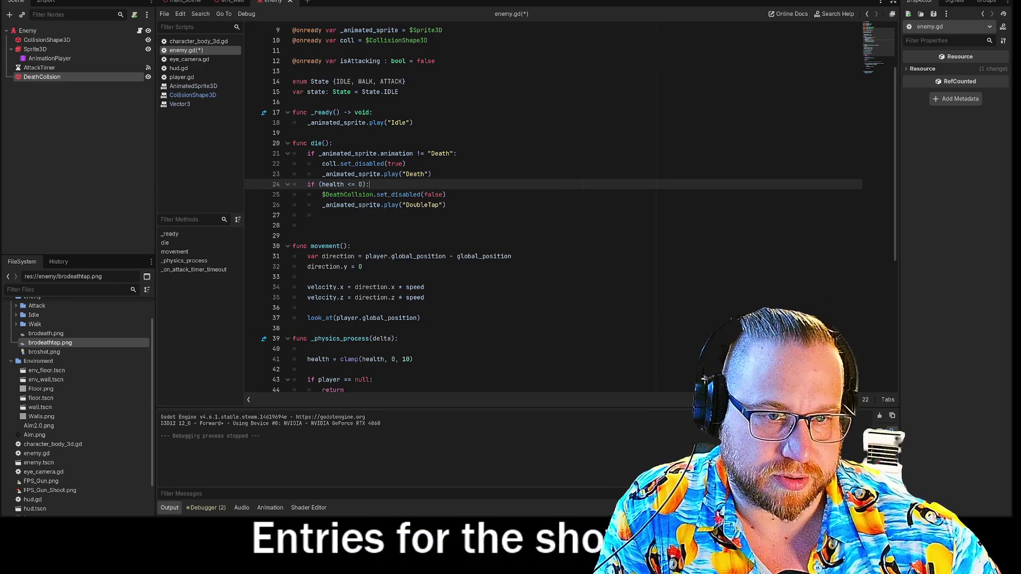
left_click(354, 184)
key("BackSpace")
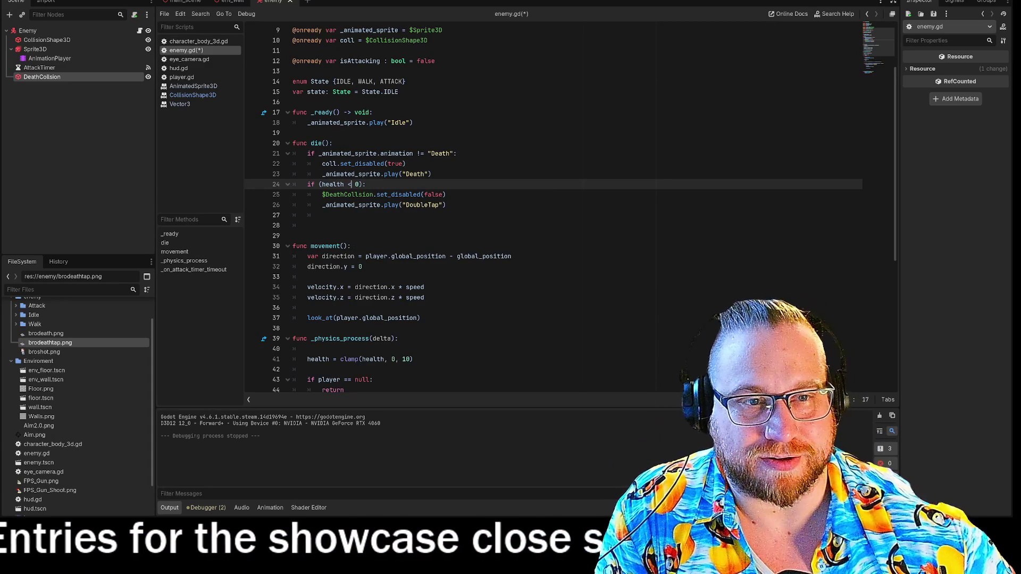
key("End")
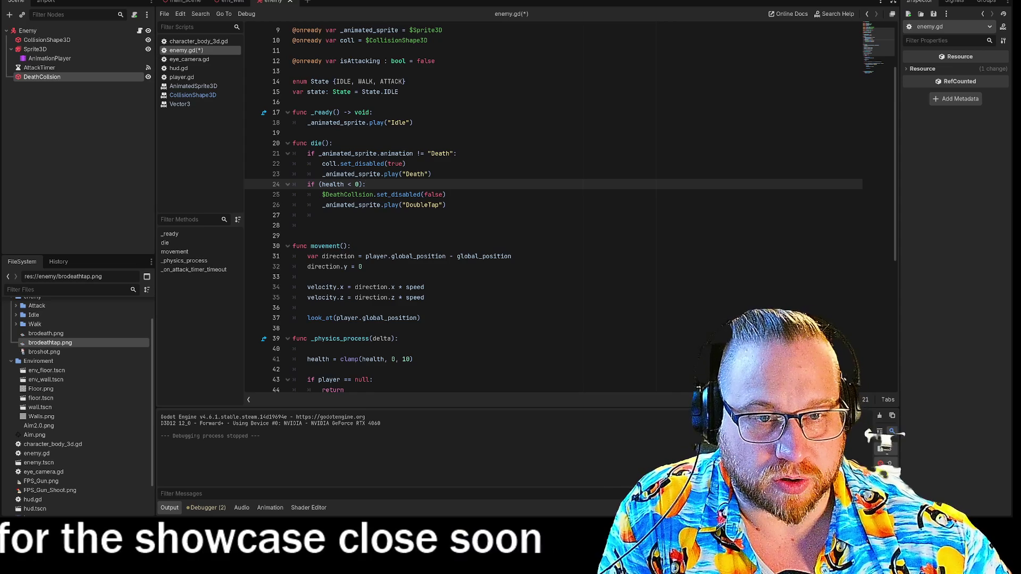
- Check the DeathCollision reference on line 25, then save and run the game with F5
left_click_drag(329, 194, 446, 195)
left_click(446, 194)
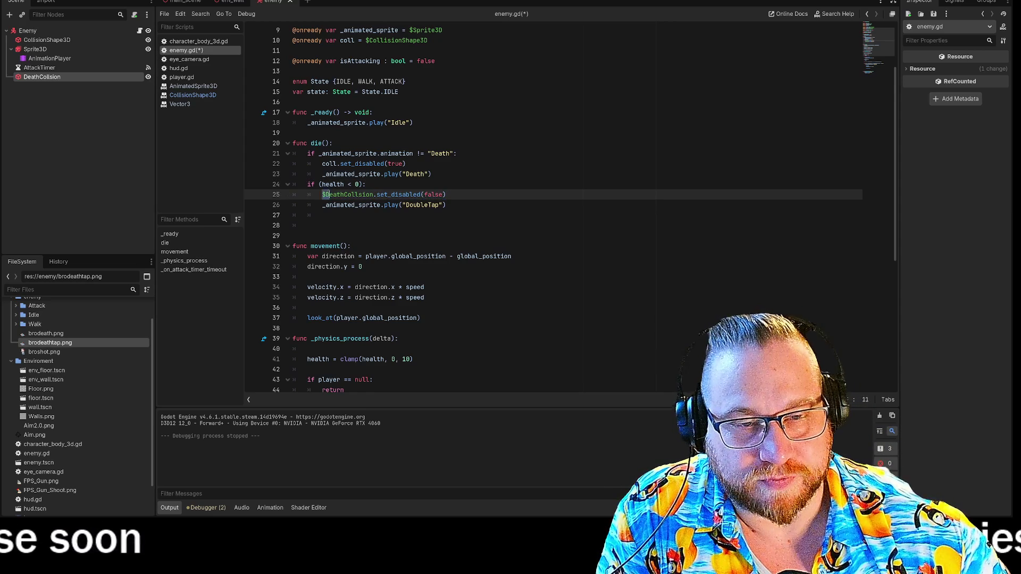
left_click_drag(322, 195, 388, 194)
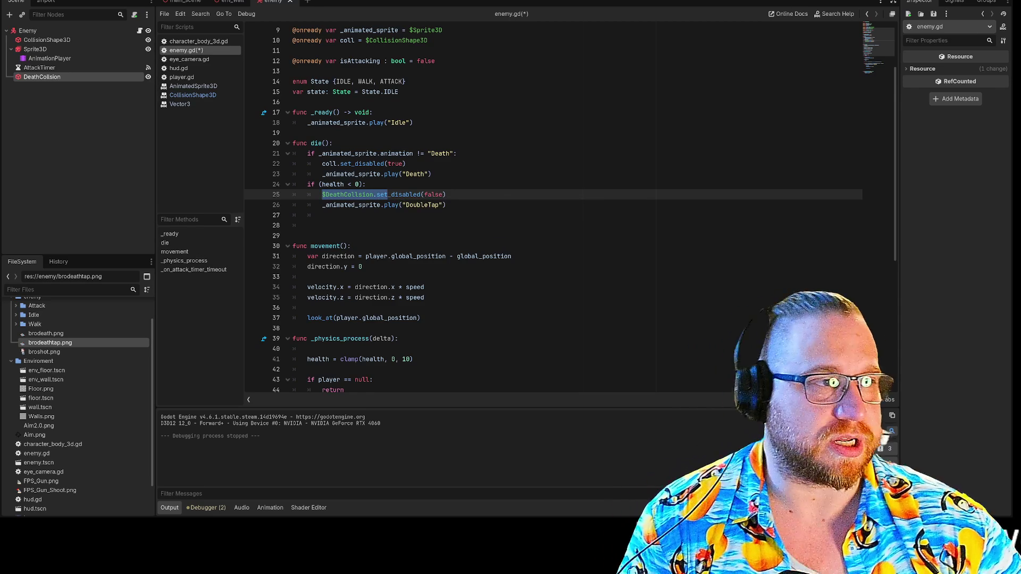
key("F5")
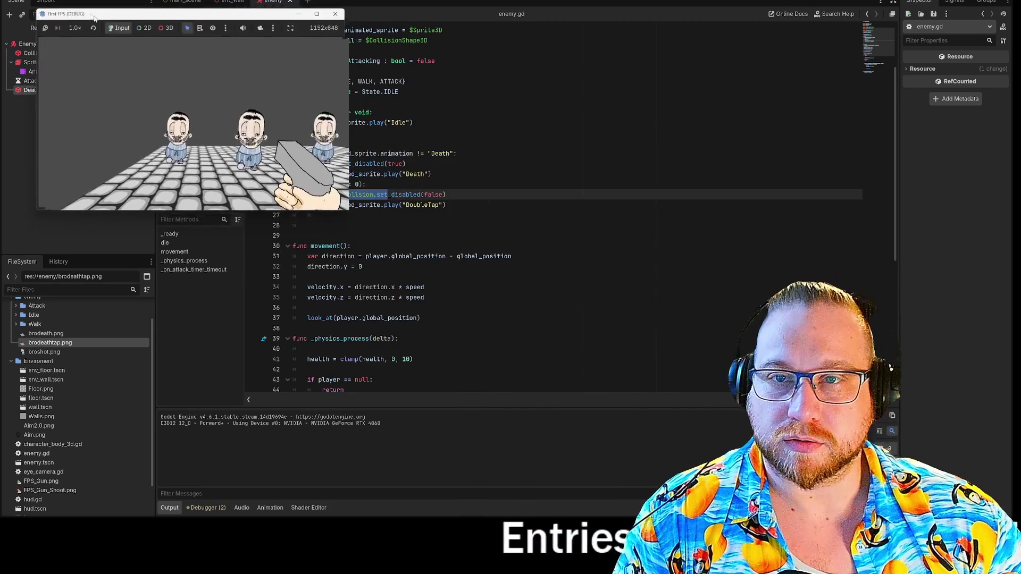
- Enlarge the running game window and shoot the group of enemies until they fall
mouse_move(326, 174)
left_mouse_down()
mouse_move(687, 413)
mouse_move(708, 481)
left_mouse_up()
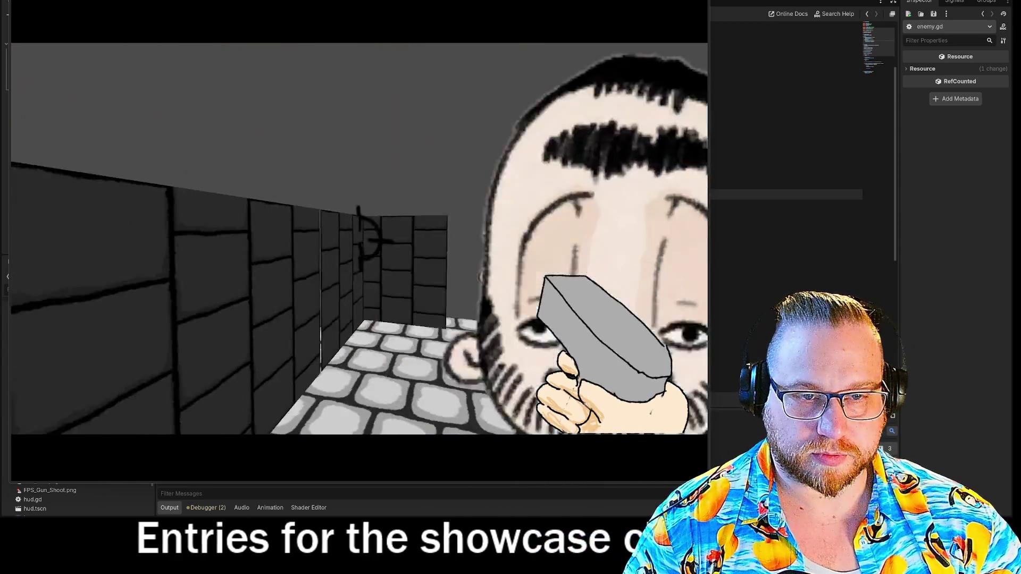
left_click(340, 234)
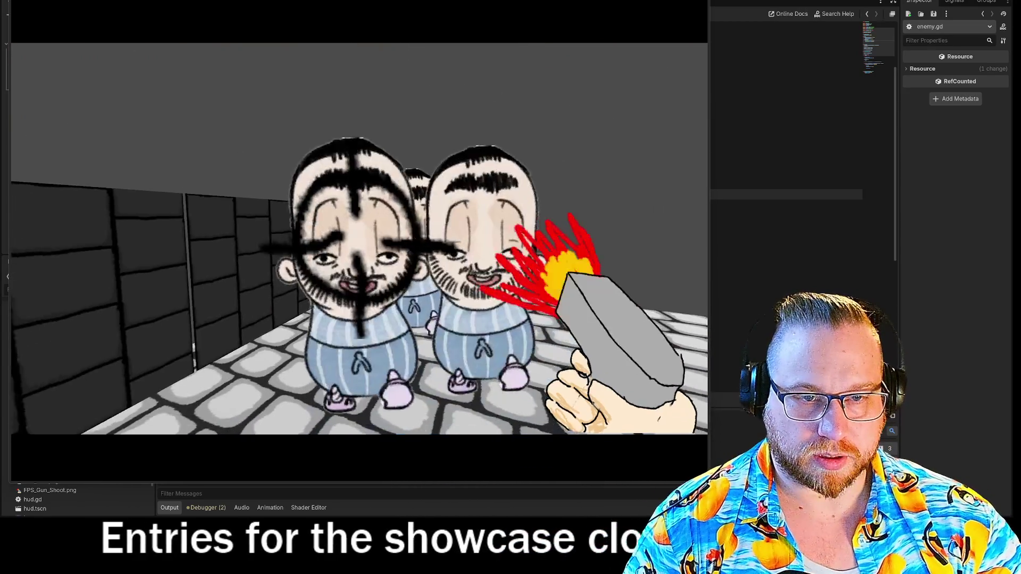
left_click(359, 242)
left_click(359, 245)
left_click(359, 242)
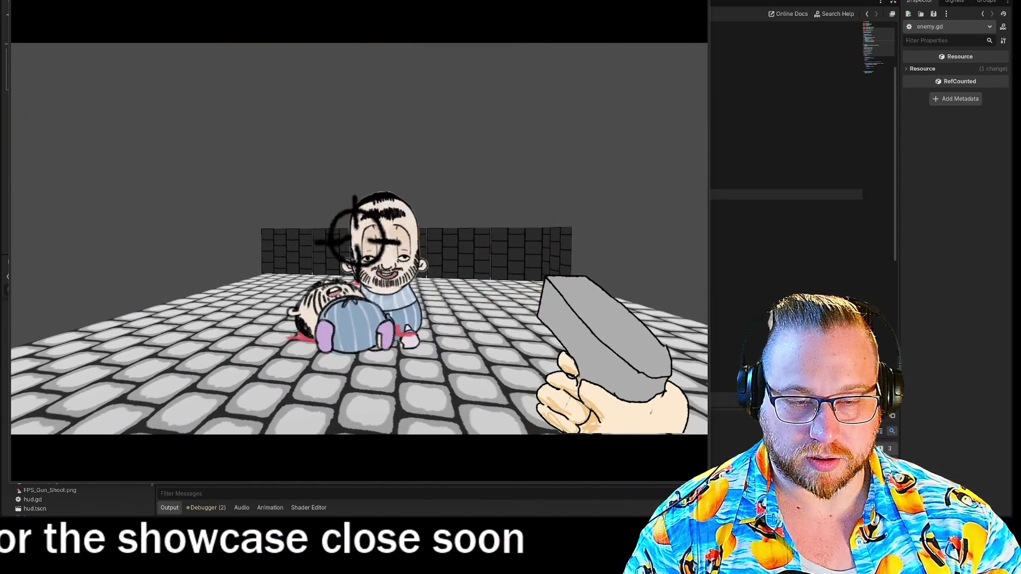
left_click(356, 236)
left_click(356, 237)
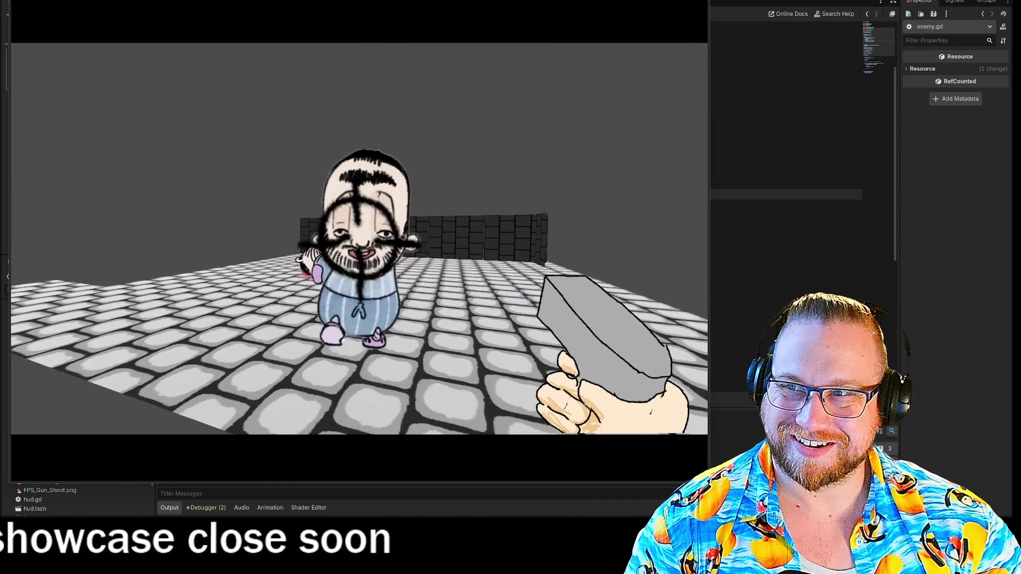
left_click(359, 239)
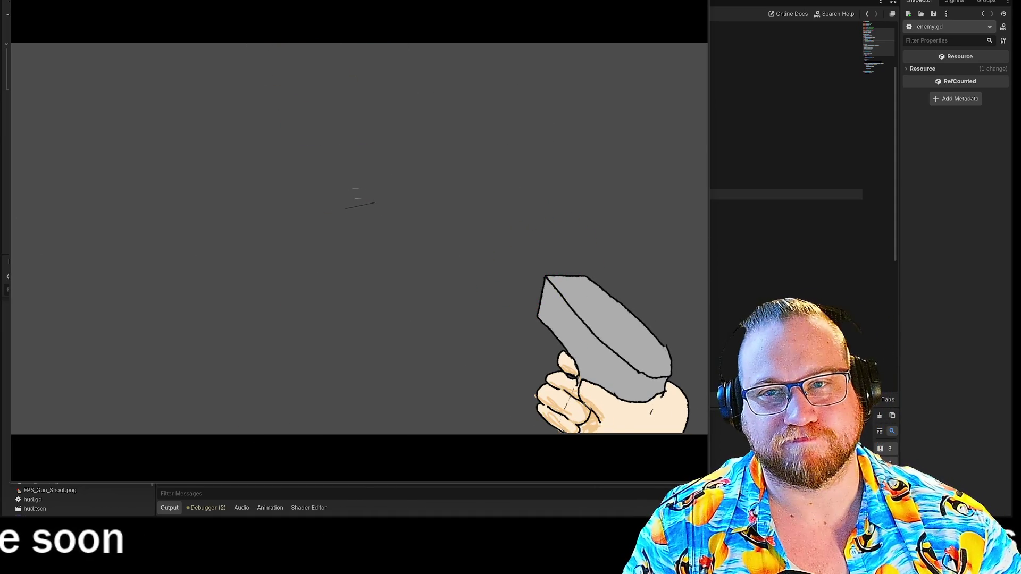
- Restart the game, enlarge its window, shoot down the remaining enemies, then stop the run
key("F5")
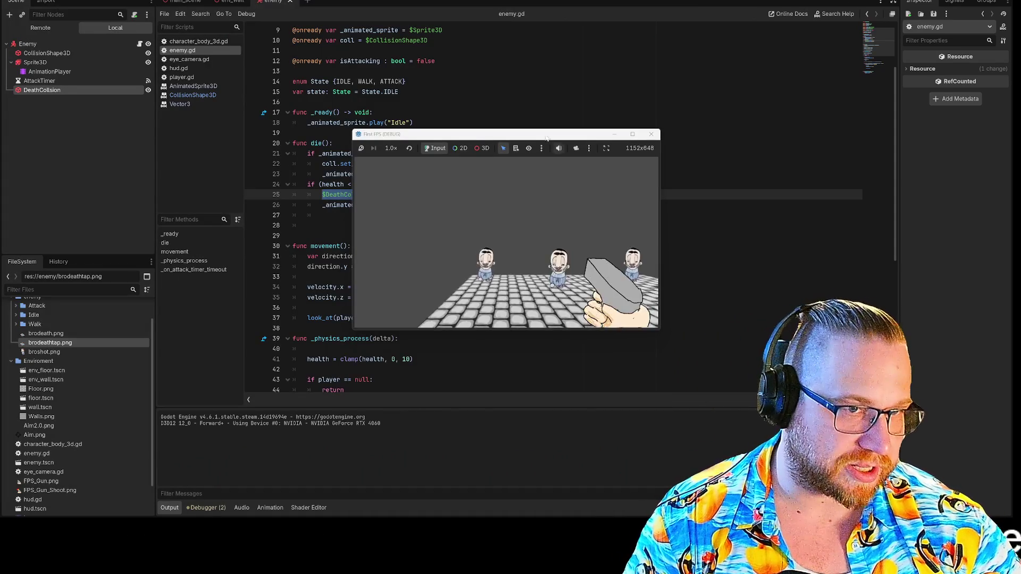
mouse_move(536, 138)
left_mouse_down()
mouse_move(234, 4)
mouse_move(184, 2)
left_mouse_up()
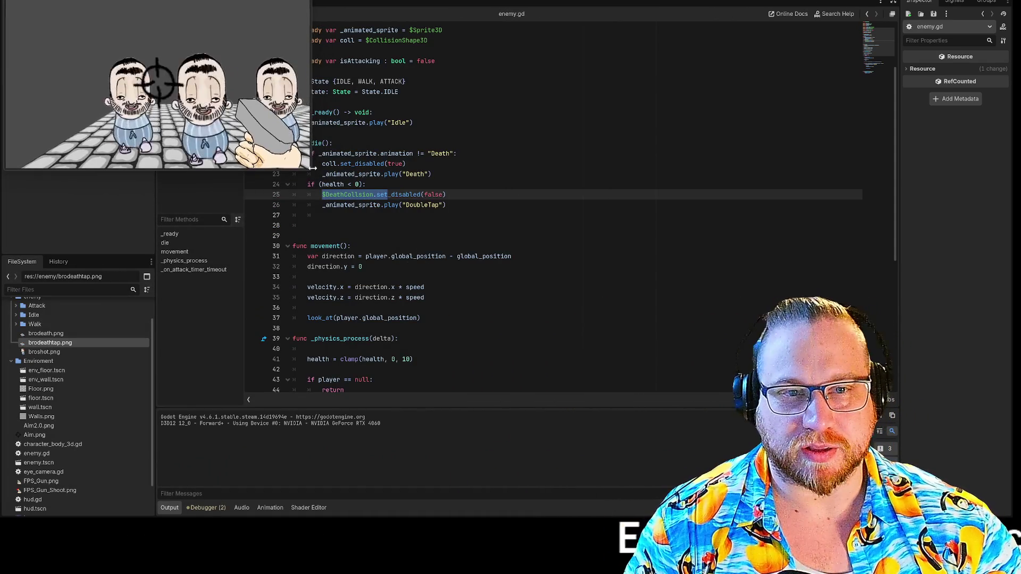
left_click_drag(311, 173, 738, 462)
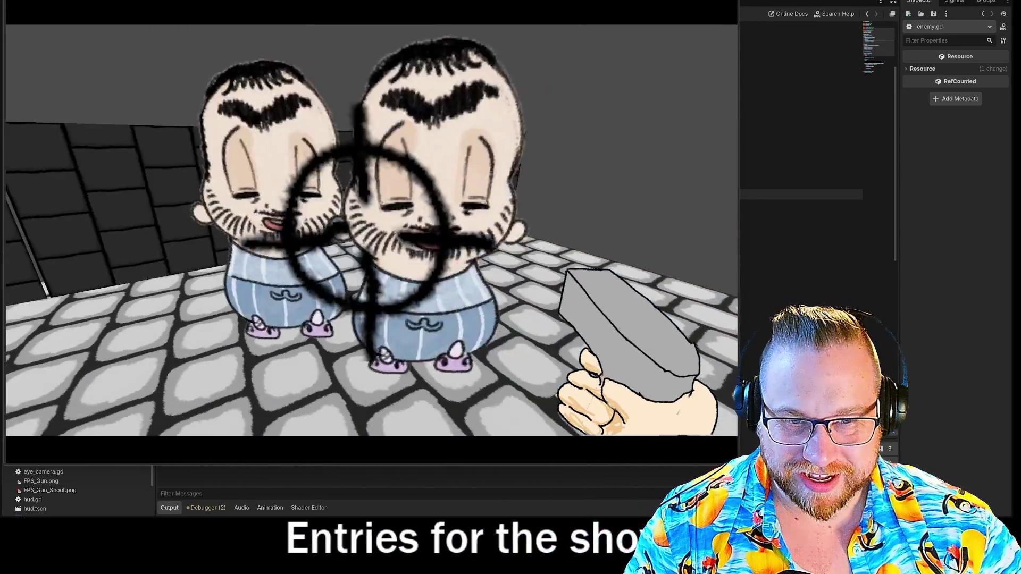
left_click(371, 230)
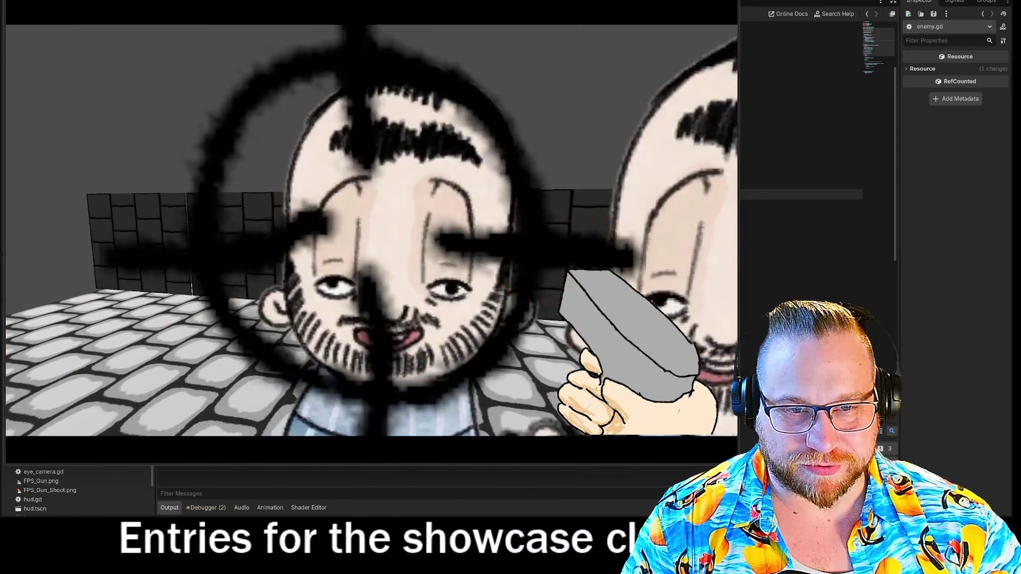
left_click(371, 229)
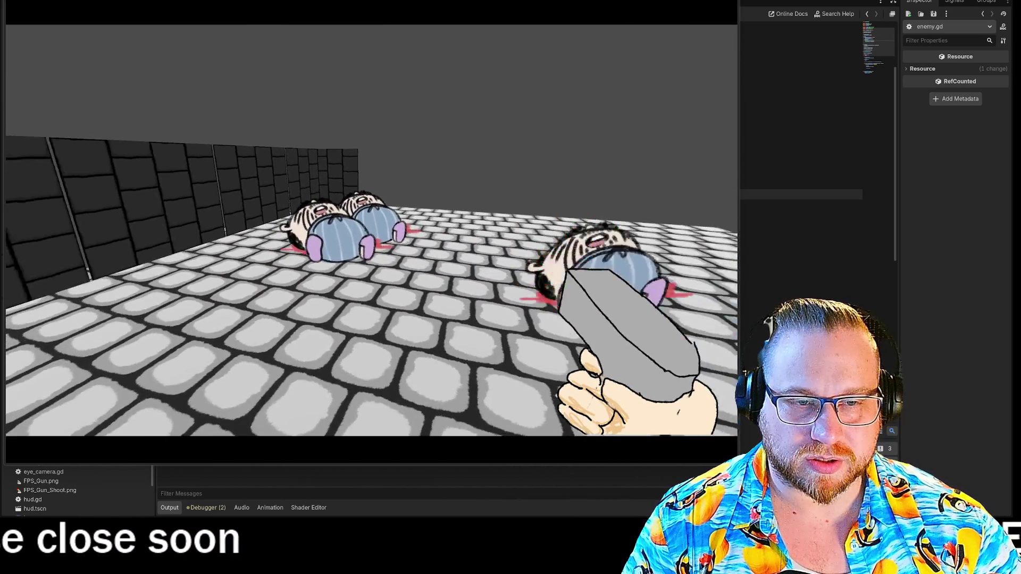
left_click(371, 230)
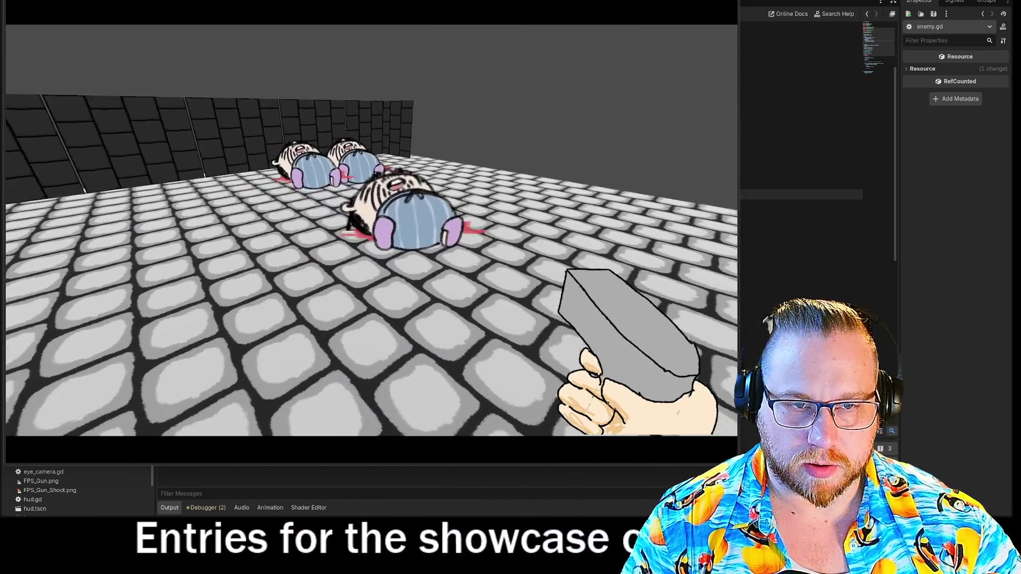
left_click(417, 187)
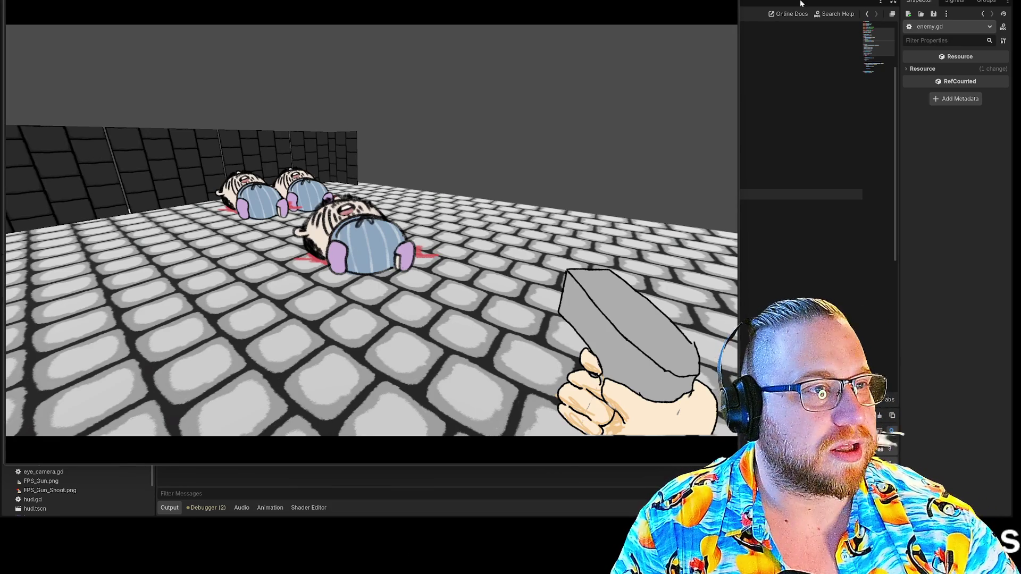
key("F8")
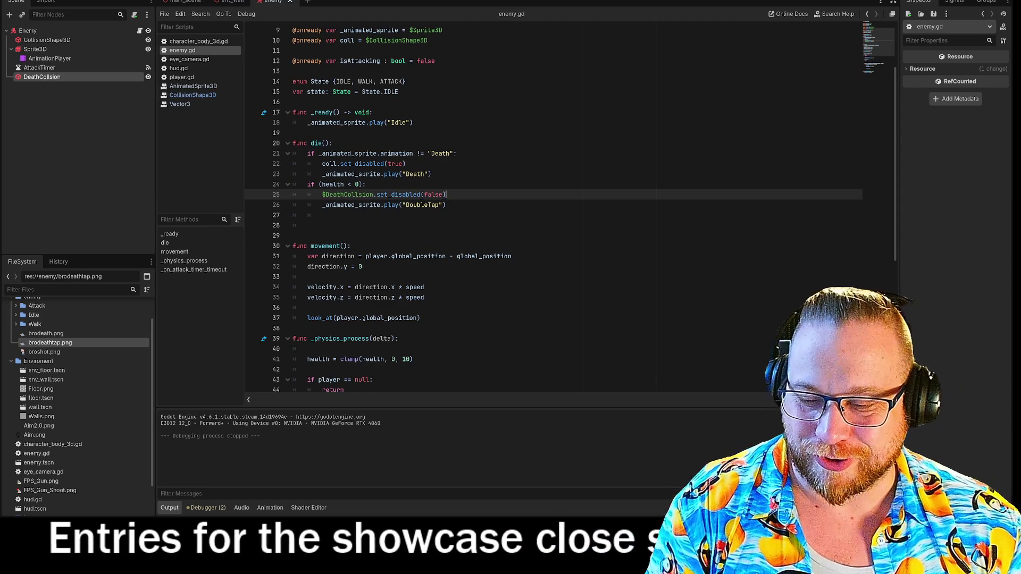
- Review the DoubleTap and set_disabled lines, then inspect DeathCollision's default-disabled collision shape
left_click(446, 204)
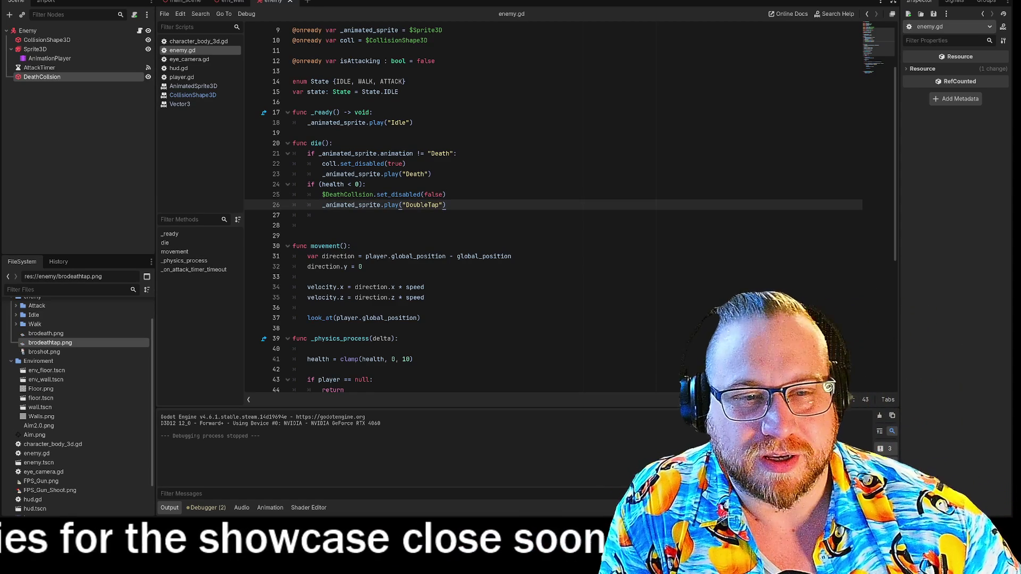
left_click(446, 194)
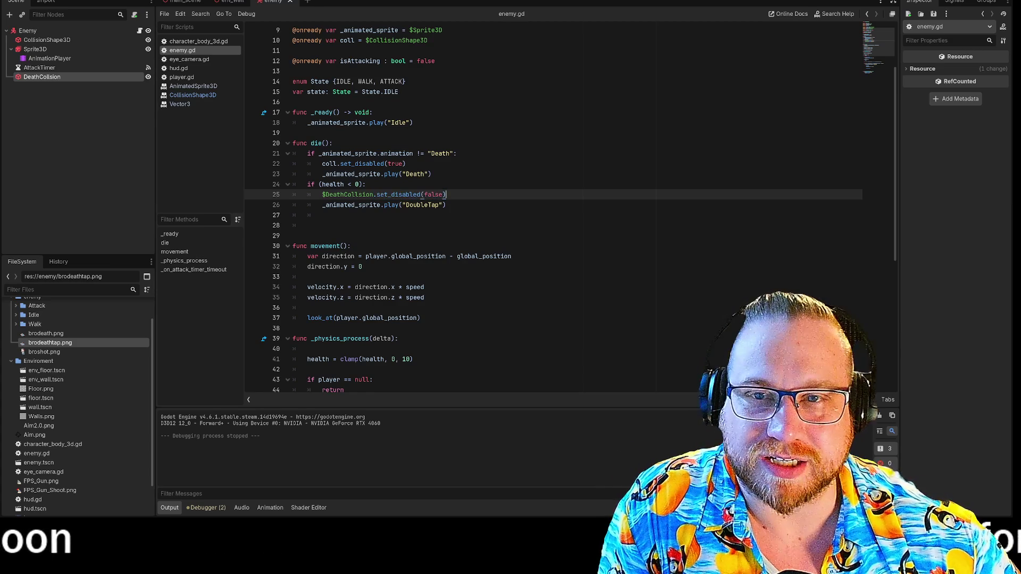
left_click(56, 77)
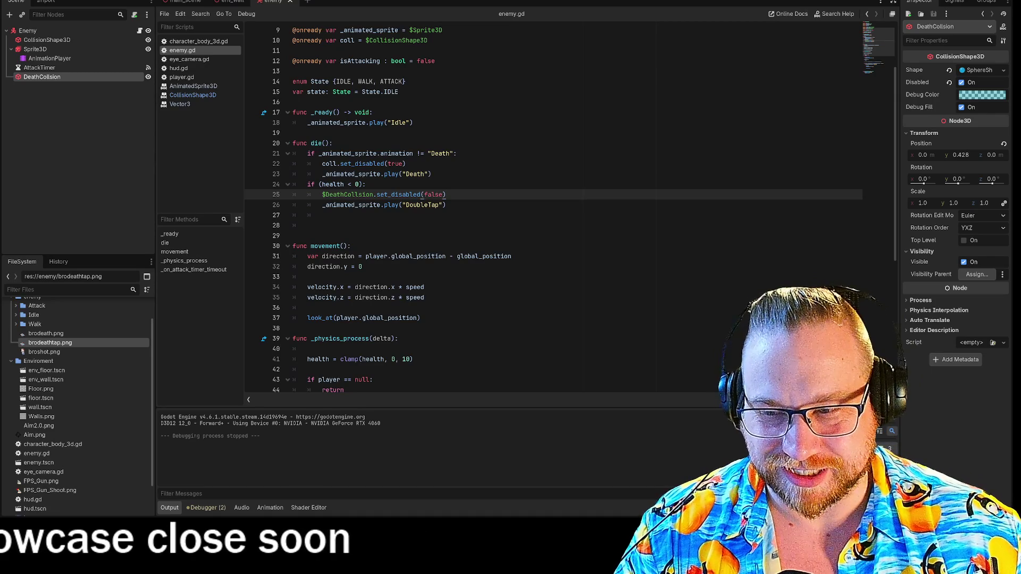
- Delete the two surplus blank lines after die() so func movement() starts on line 28
left_click(447, 194)
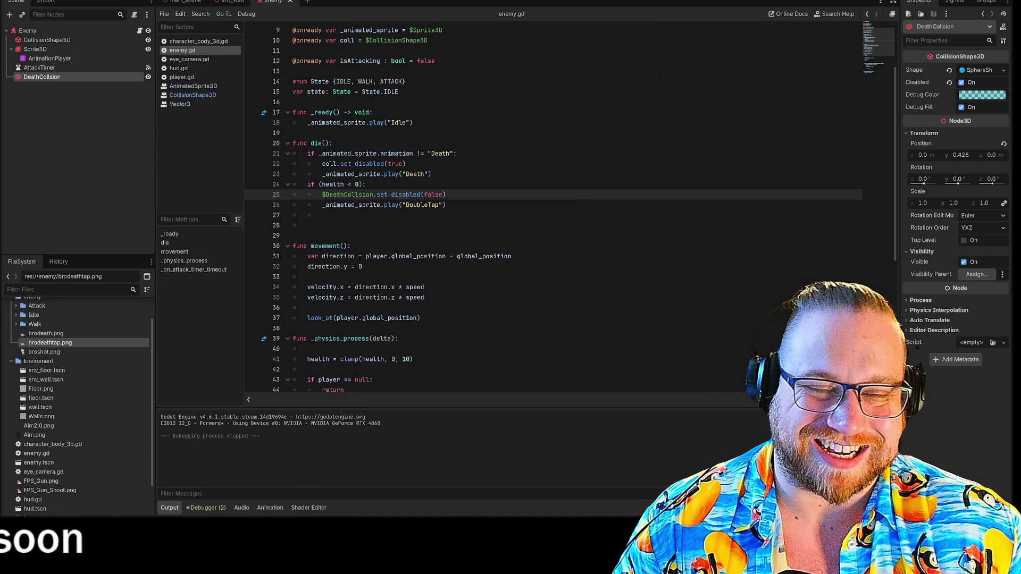
left_click(446, 205)
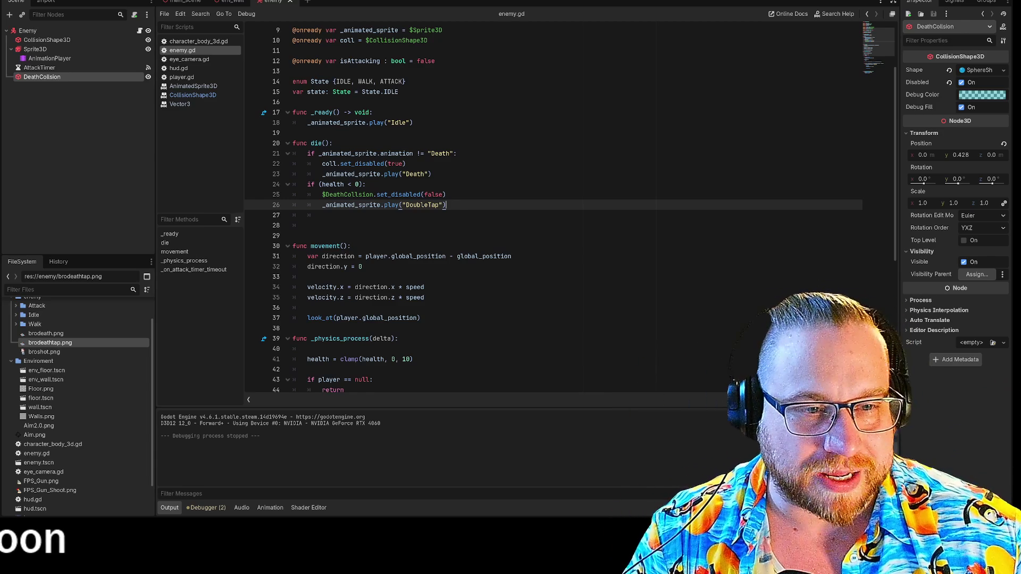
left_click(307, 225)
key("BackSpace")
key("BackSpace")
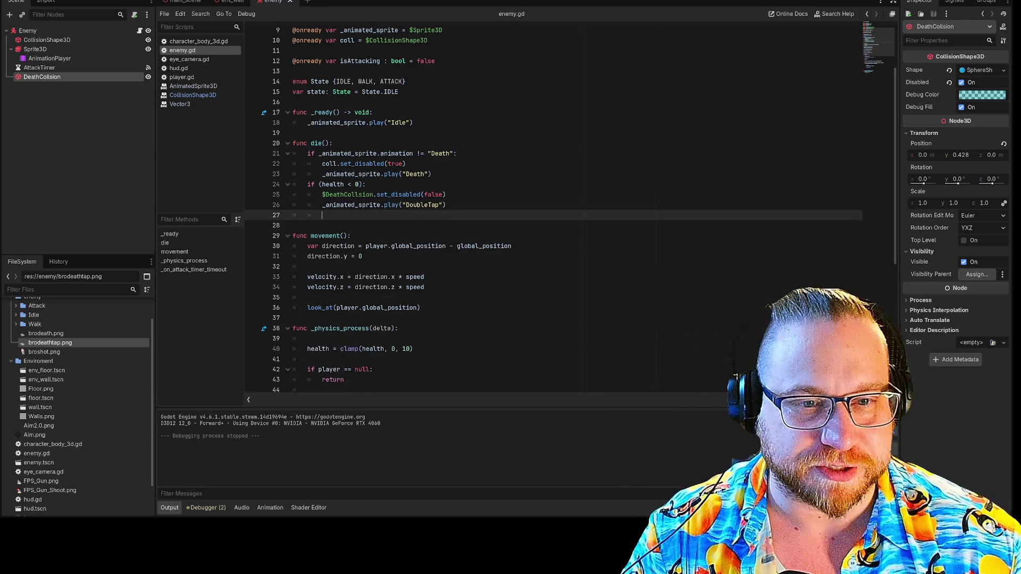
key("BackSpace")
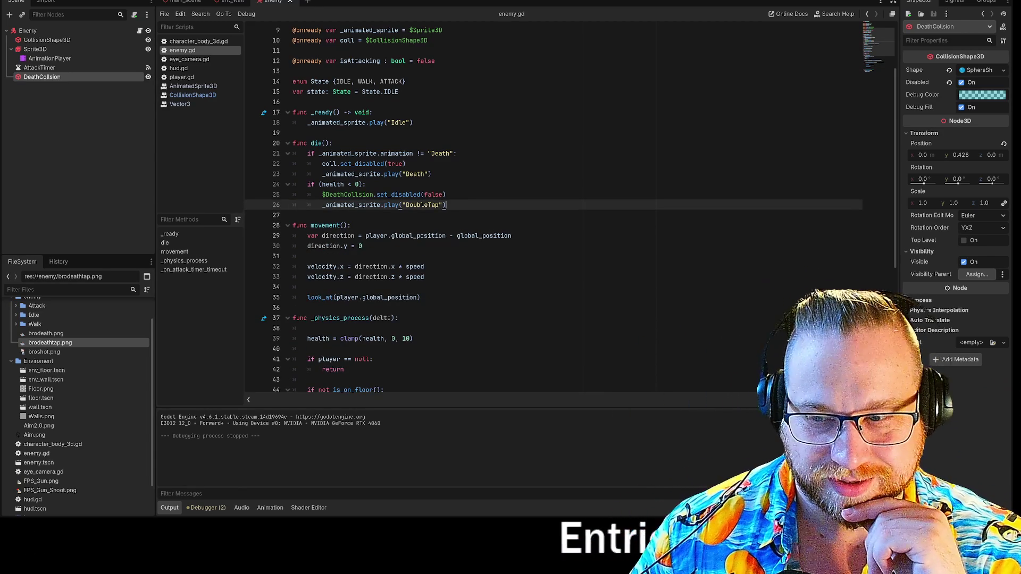